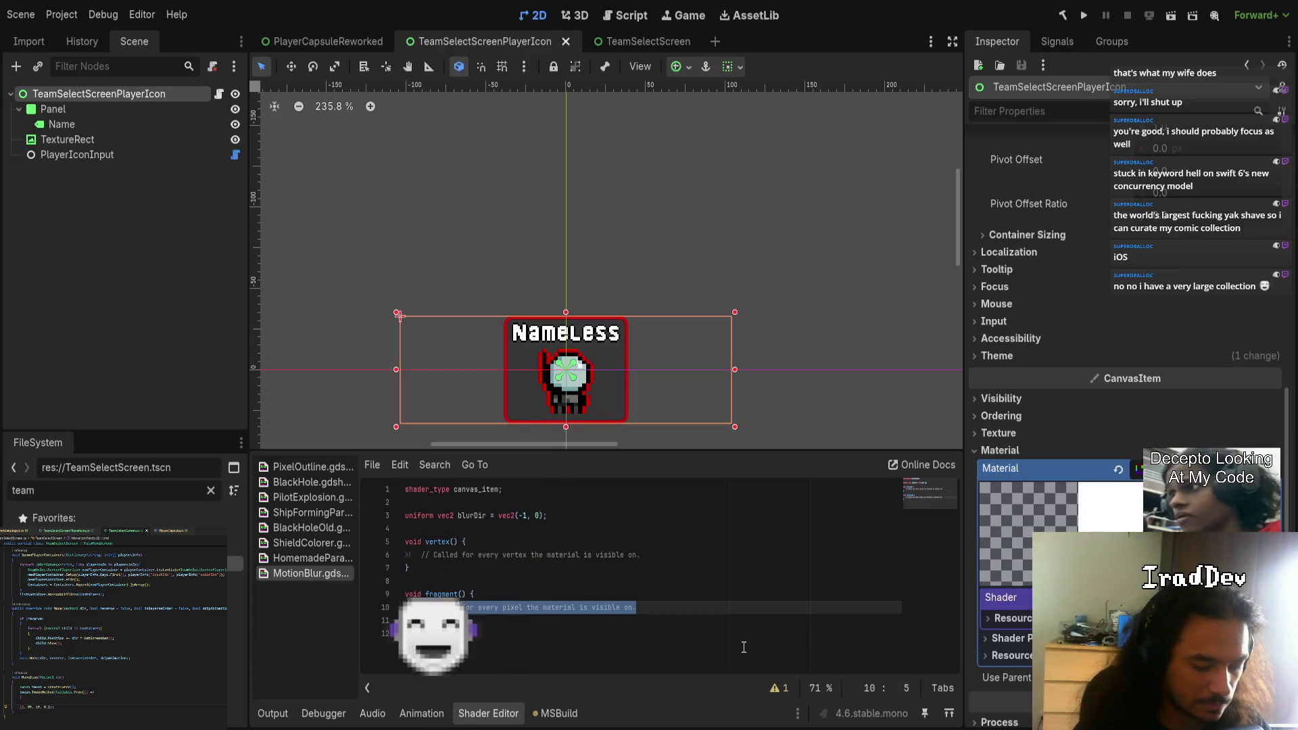
- Replace the line-10 comment with a texture() call, trying a Salple2D type and a uvec2 argument
type("tex")
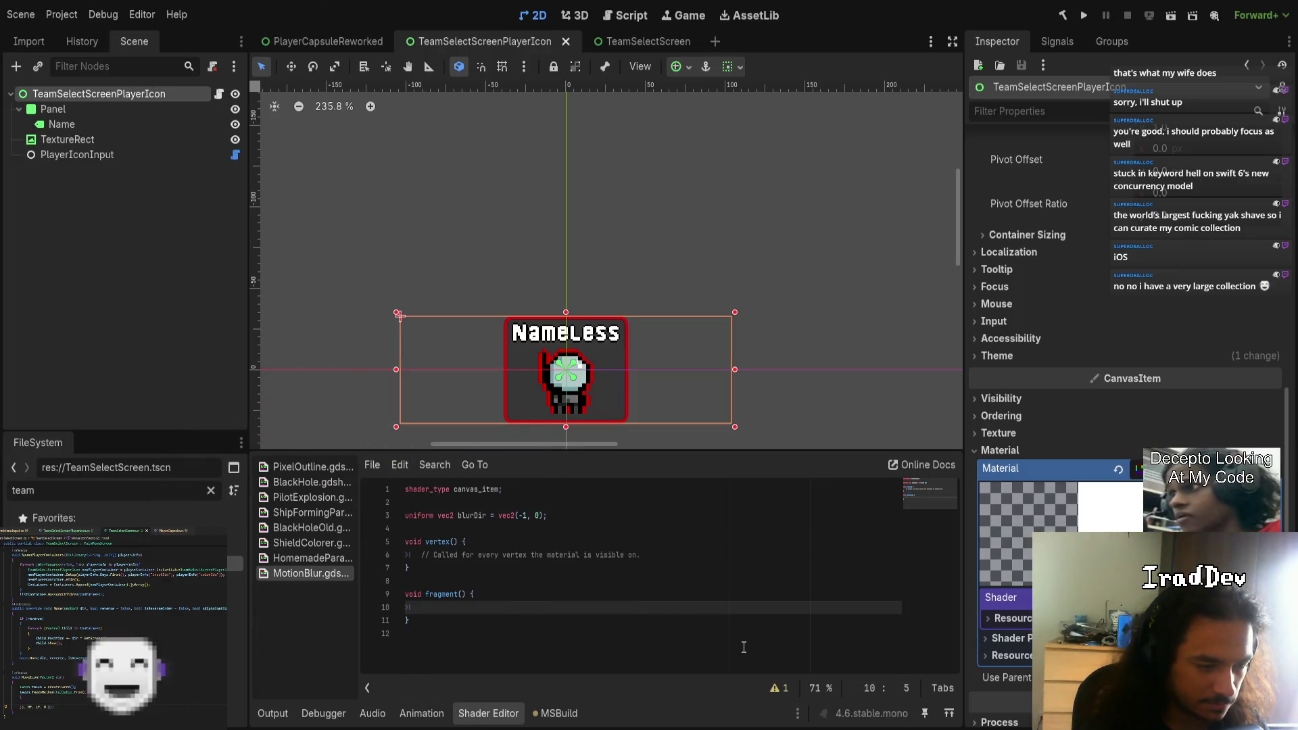
key("Down")
key("Return")
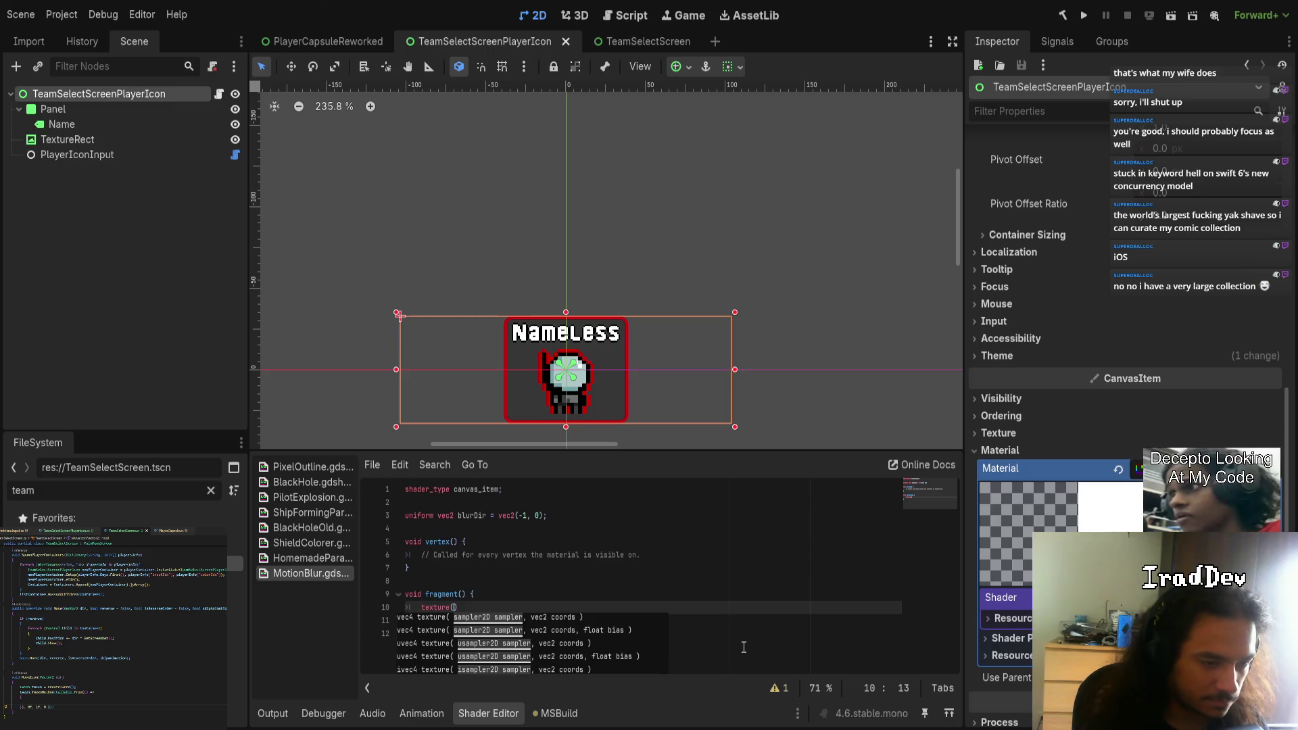
key("Home")
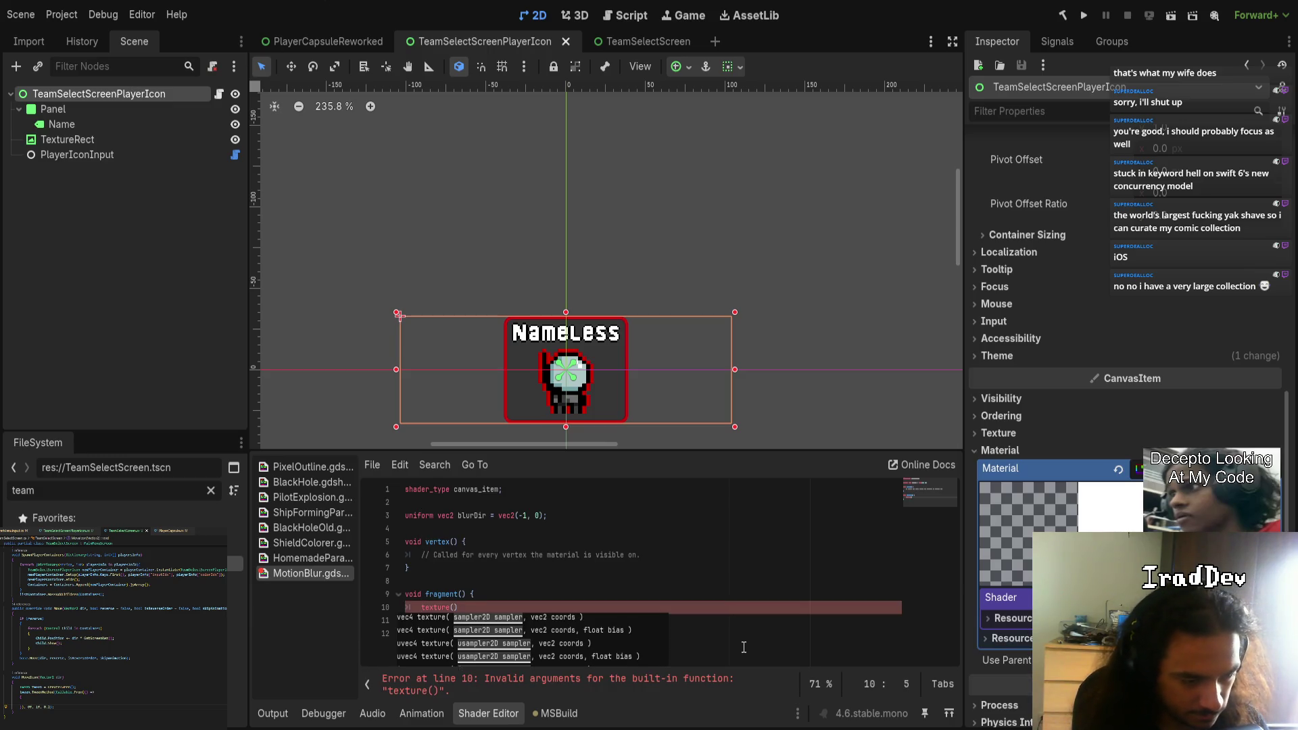
type("Sal")
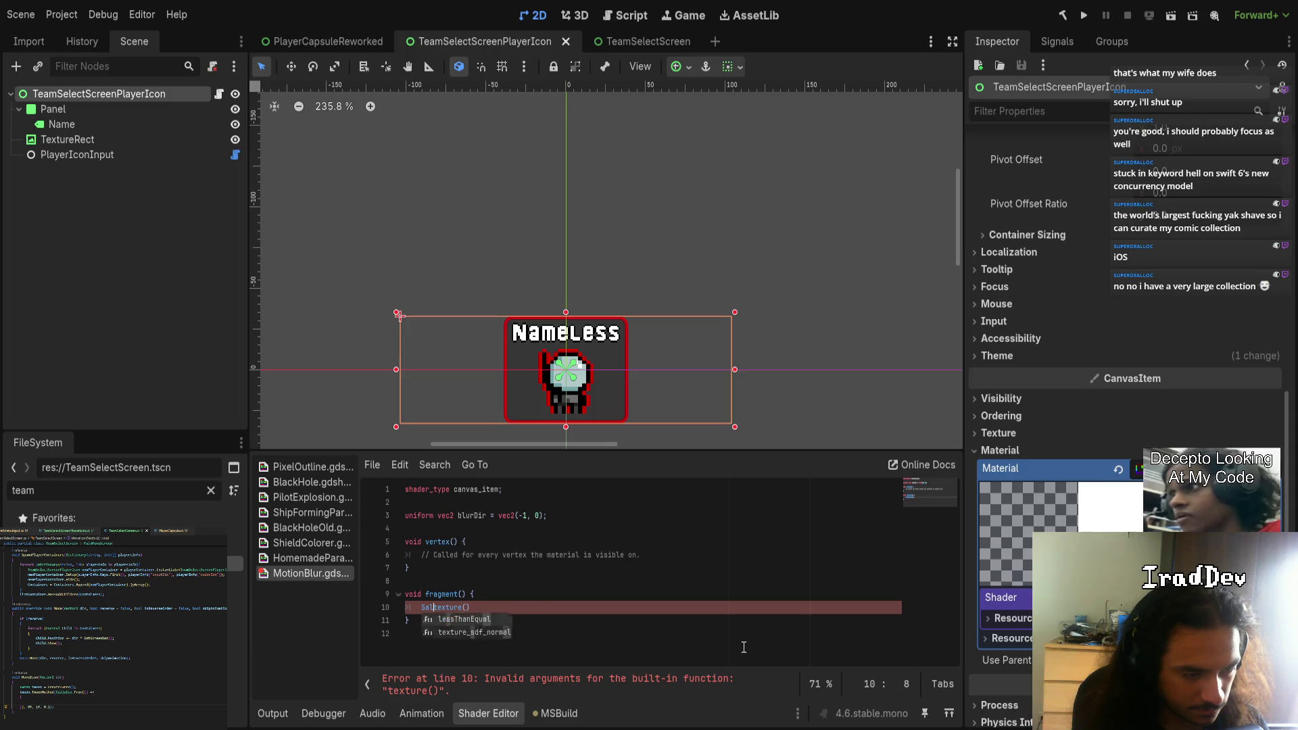
type("ple2D")
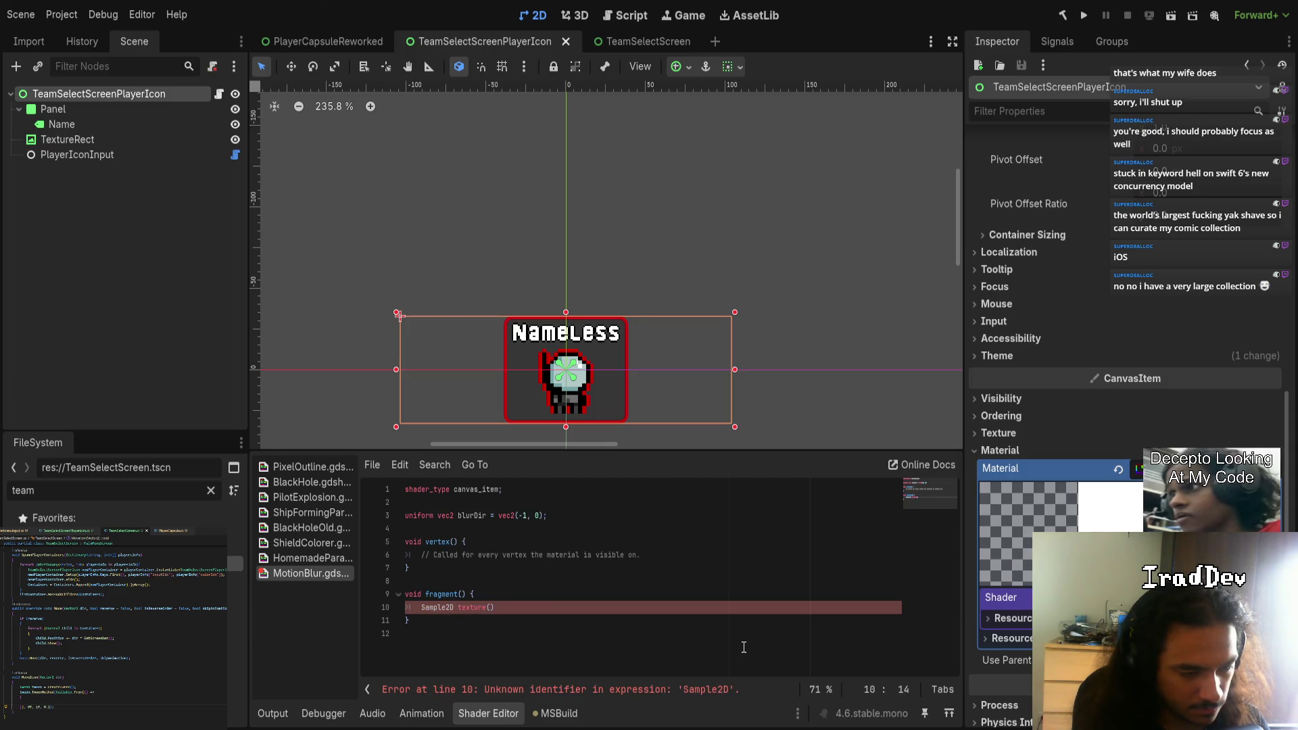
key("ctrl+shift+Left")
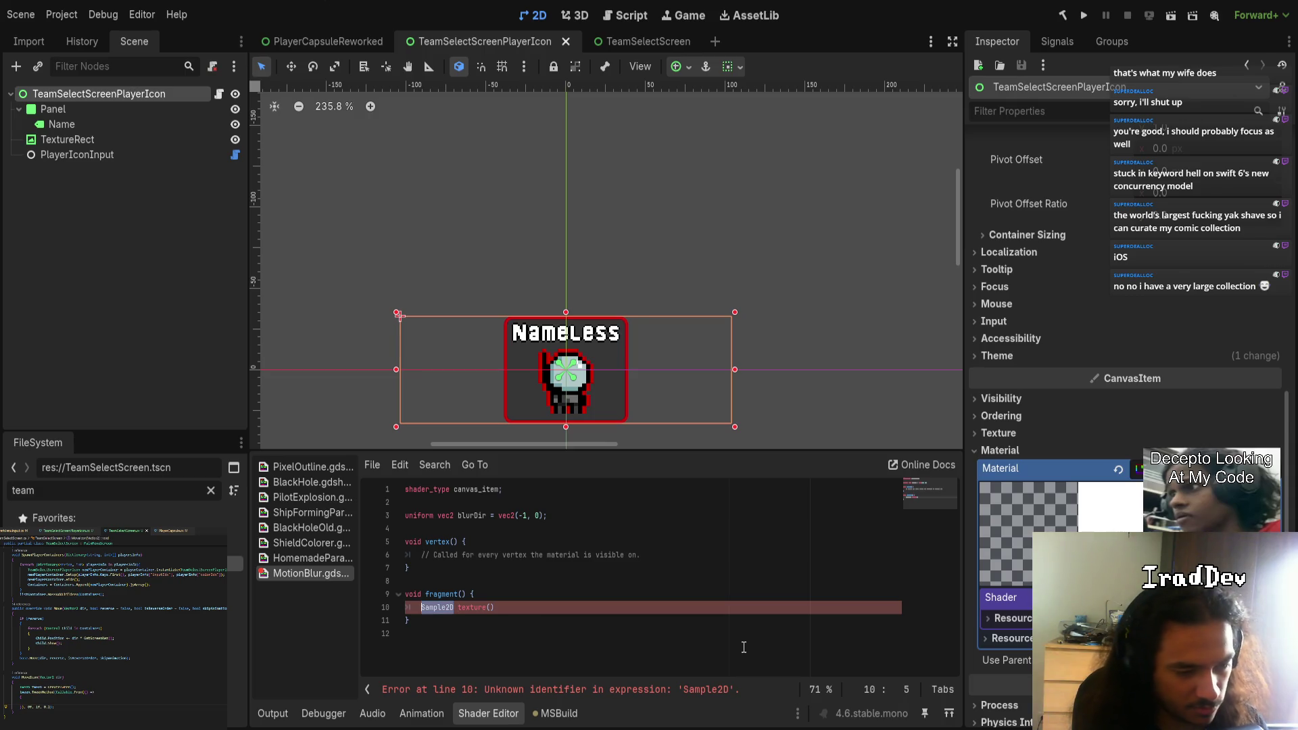
key("ctrl+Right")
key("ctrl+Right")
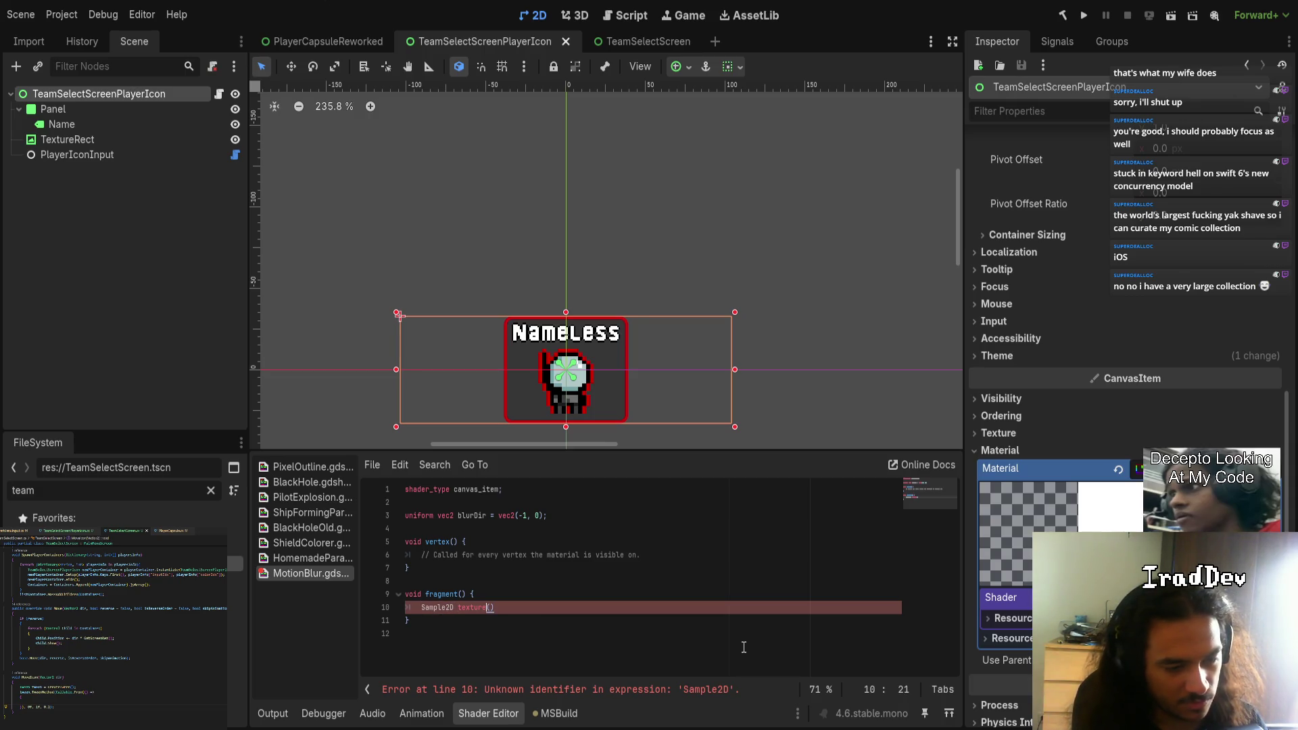
key("End")
type(";")
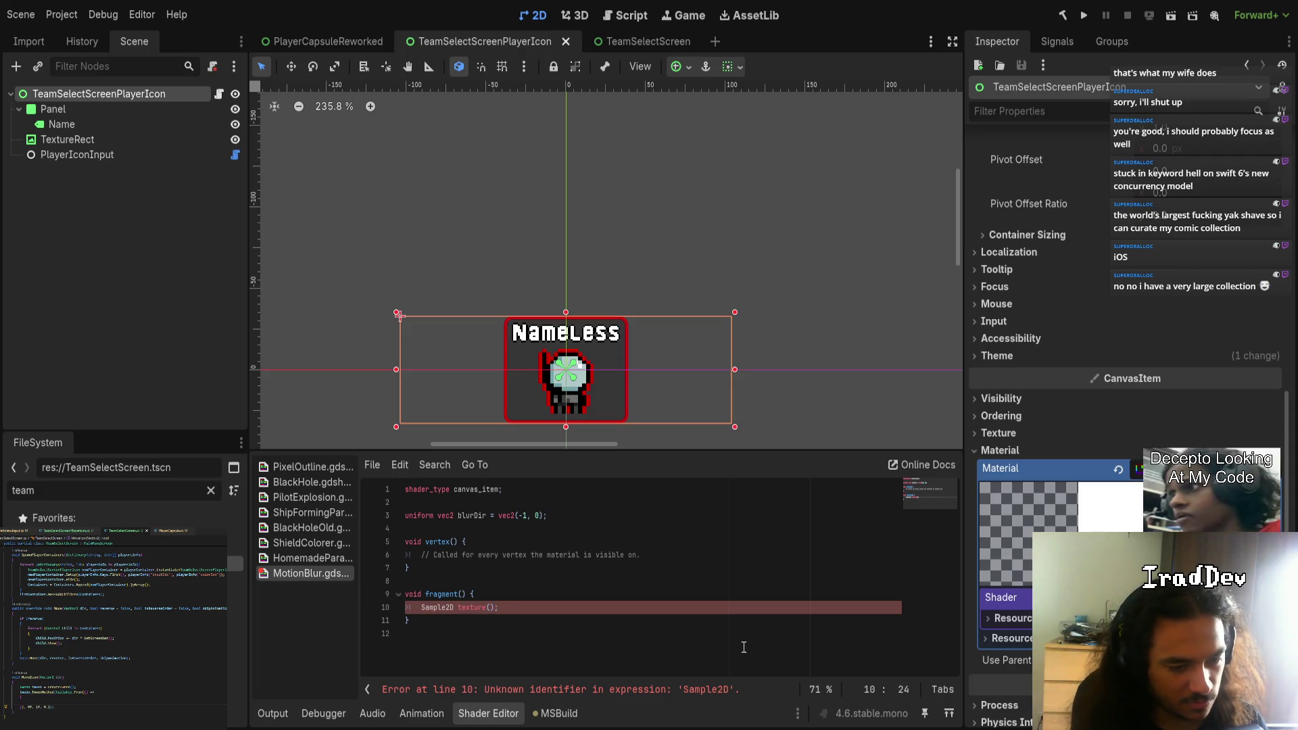
type("uvec2")
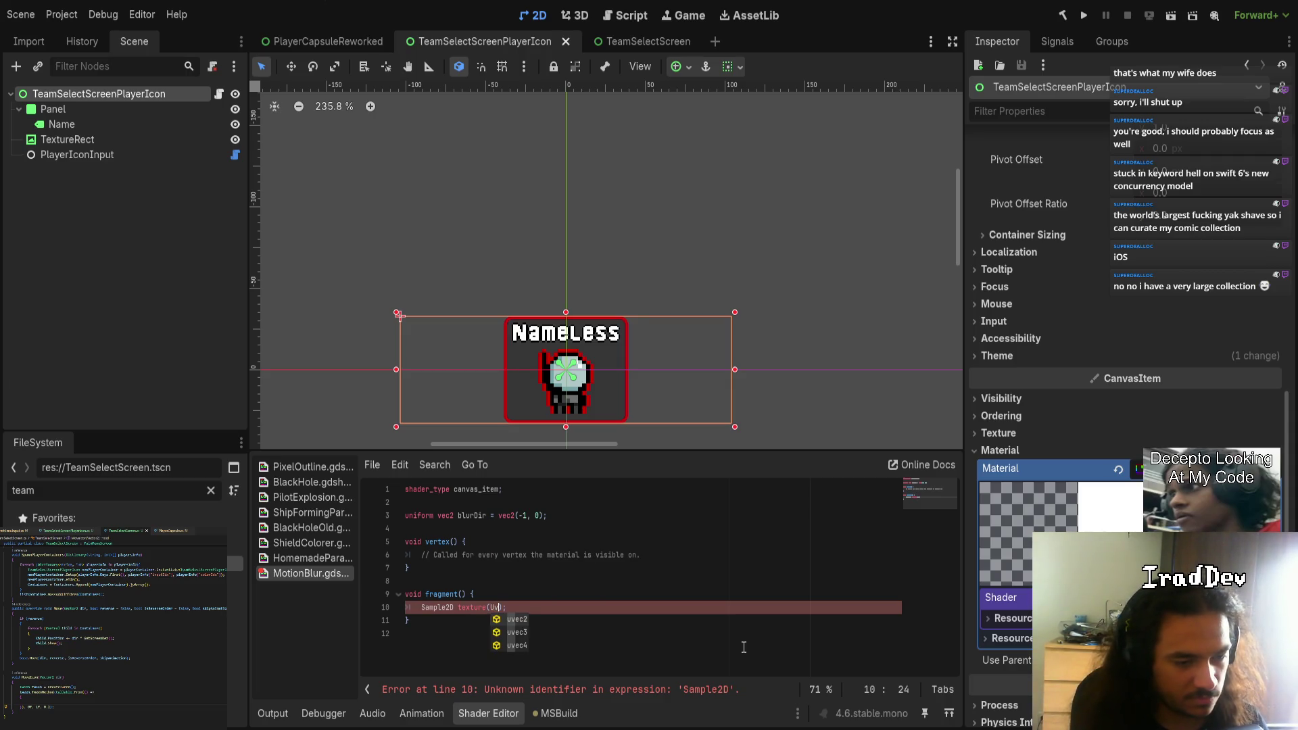
- Drop the uvec2 argument, retype the line as Texture2D, then delete line 10's contents entirely
key("ctrl+shift+Left")
key("BackSpace")
key("Left")
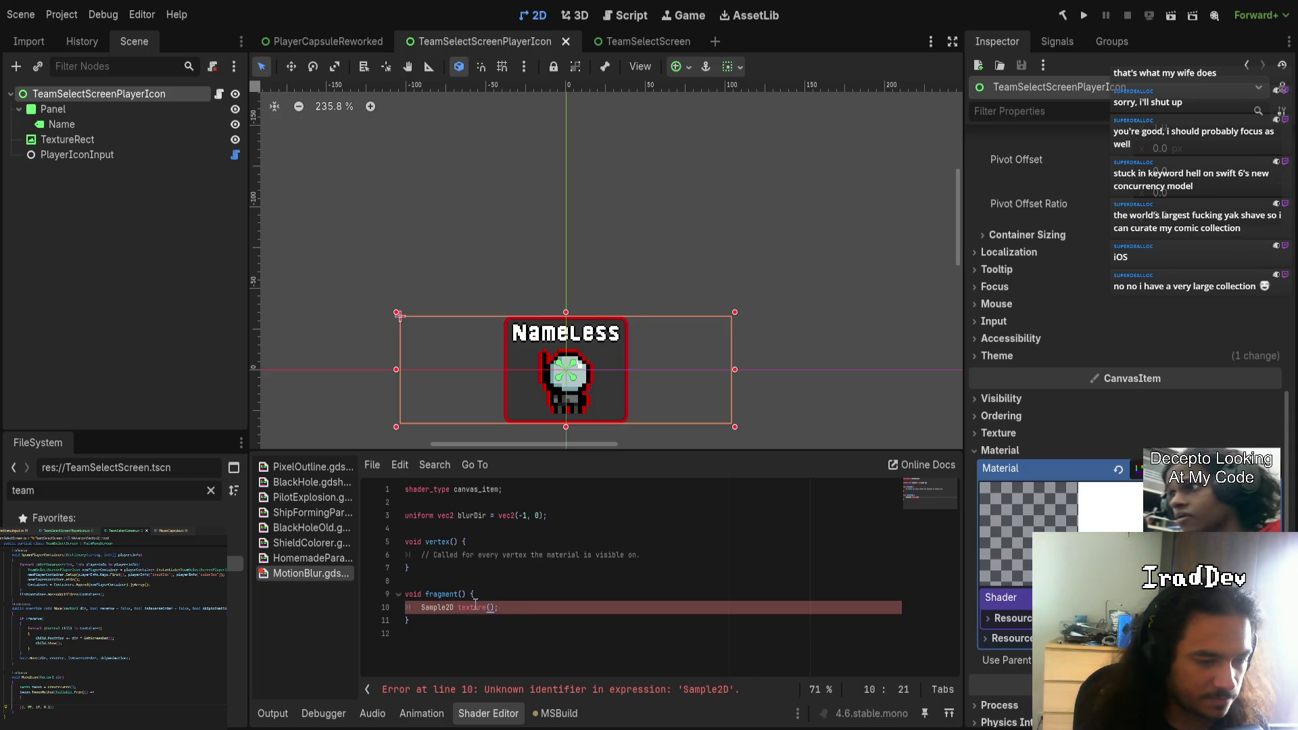
key("ctrl+shift+Left")
key("Right")
key("ctrl+shift+Left")
key("shift+Home")
key("BackSpace")
type("Texture2D")
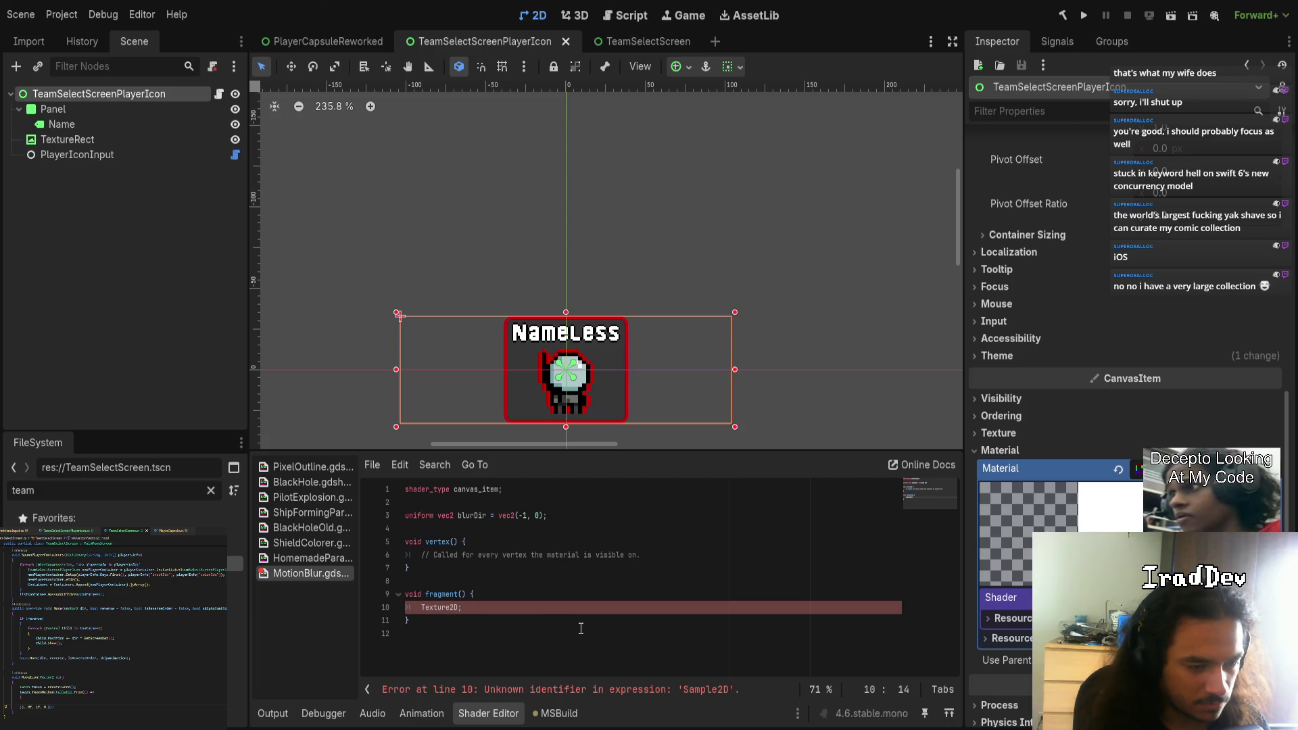
key("shift+Home")
key("BackSpace")
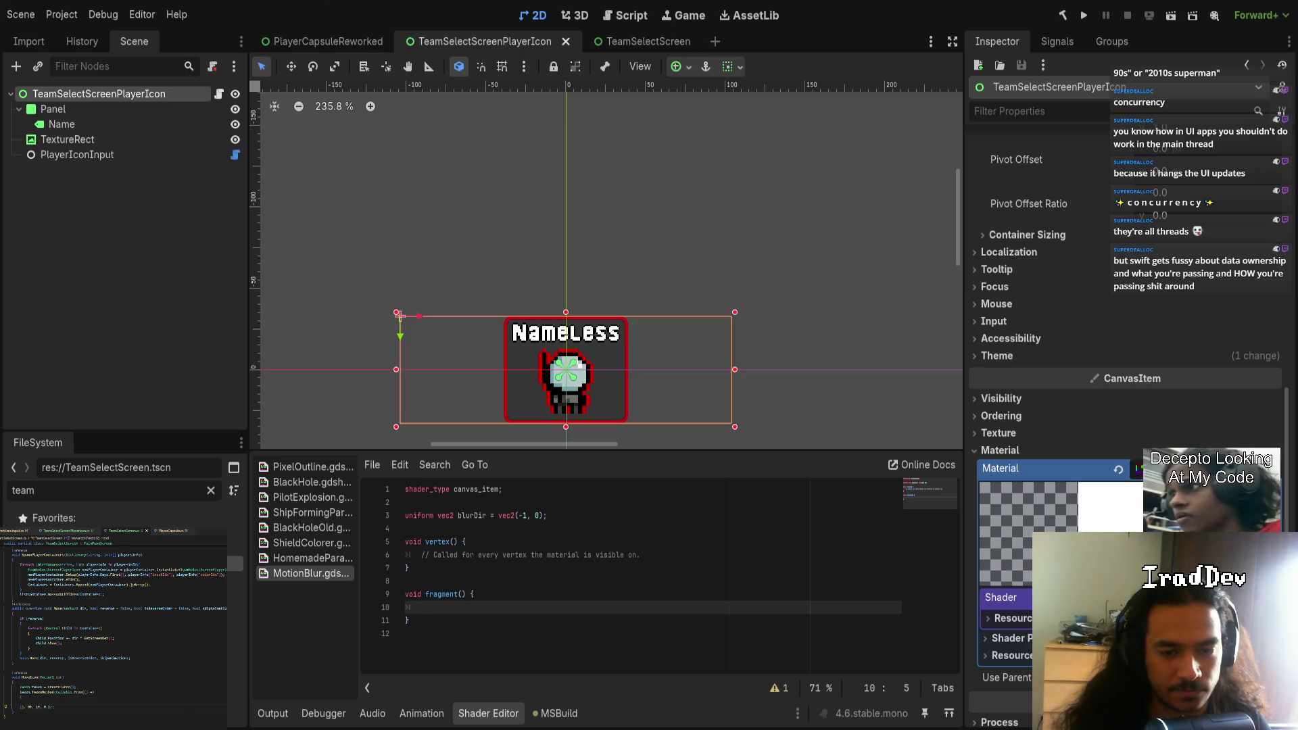
- Switch from the Godot editor to the Visual Studio Code window
key("alt+Tab")
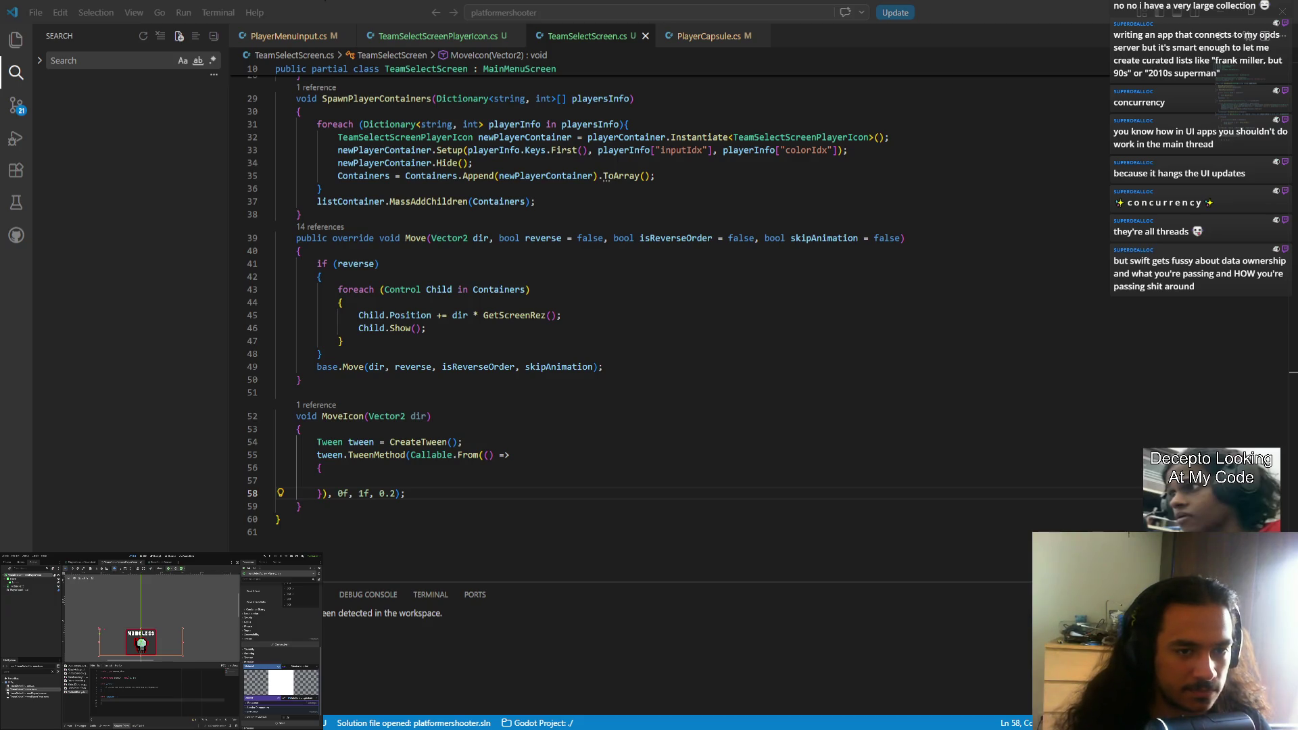
- In TeamSelectScreenPlayerIcon.cs, prefix the moveLeft and moveRight delegate parameters with 'Vector2 dir, ' and save
left_click(443, 478)
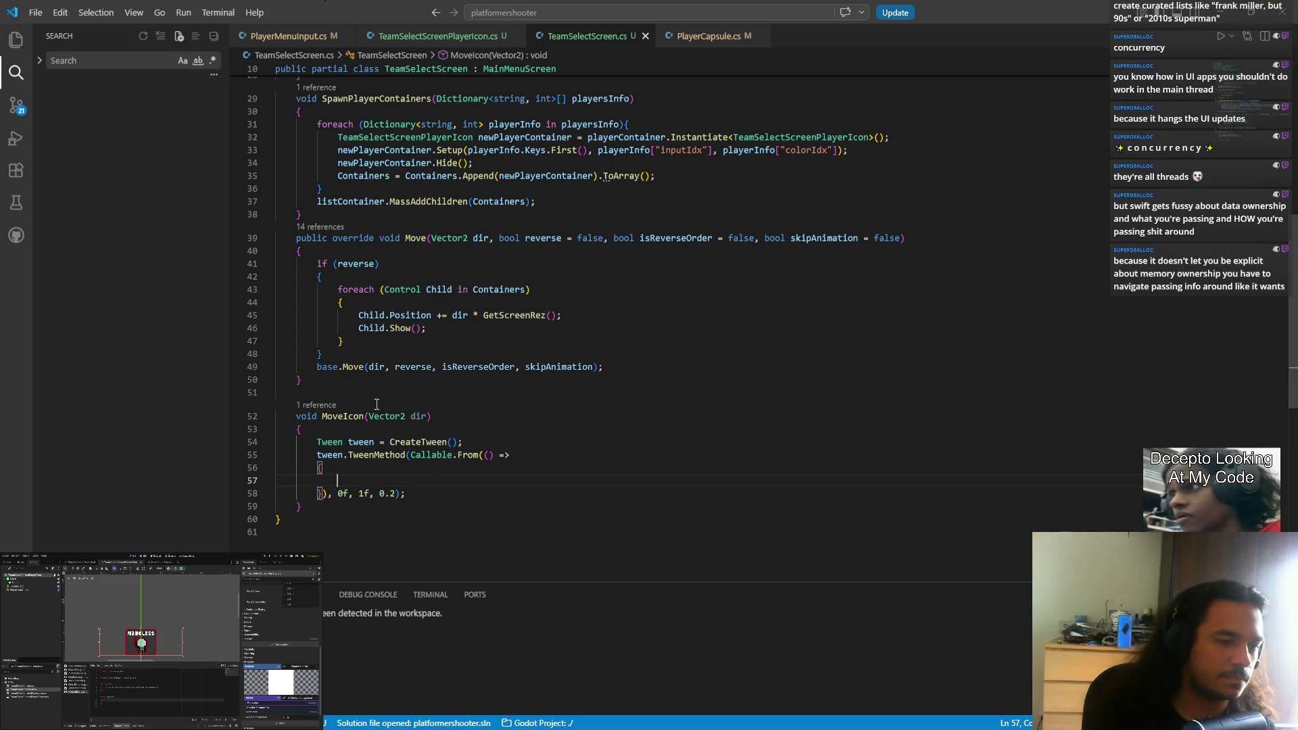
mouse_move(420, 414)
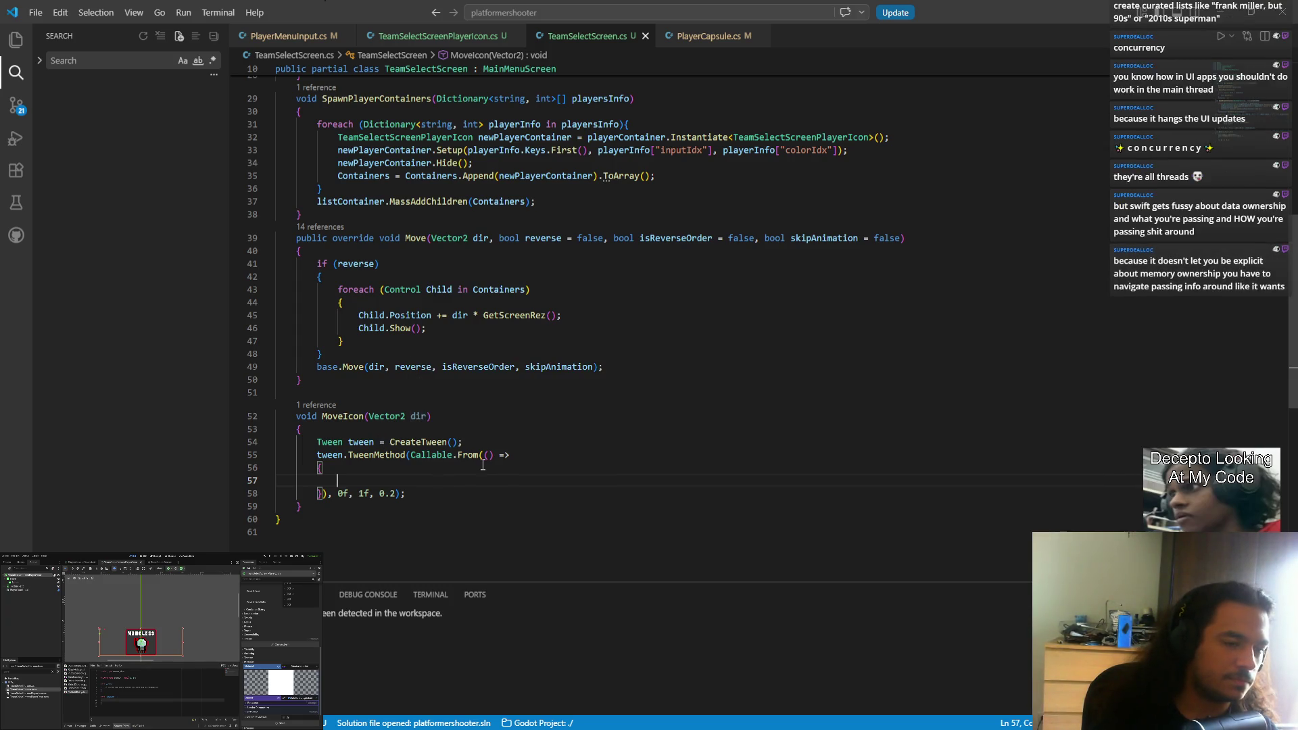
scroll(455, 452, "up", 6)
scroll(454, 452, "up", 3)
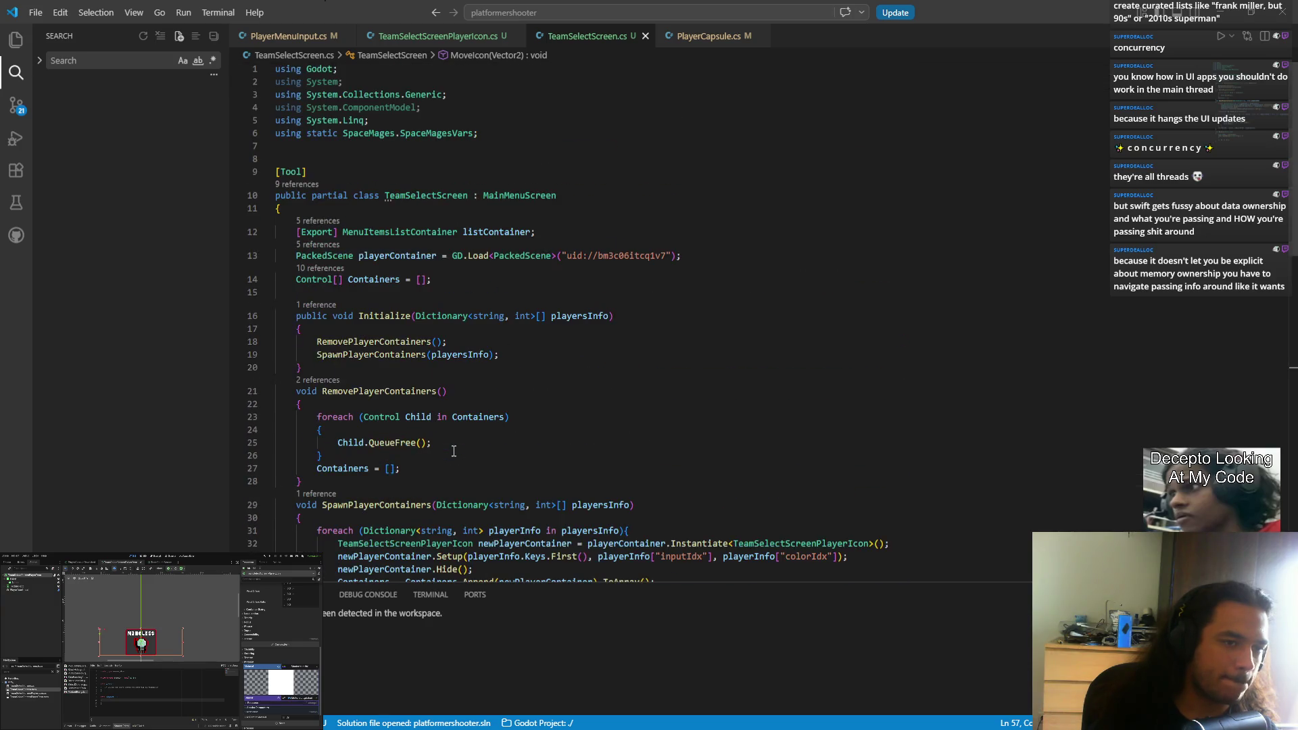
scroll(453, 452, "down", 4)
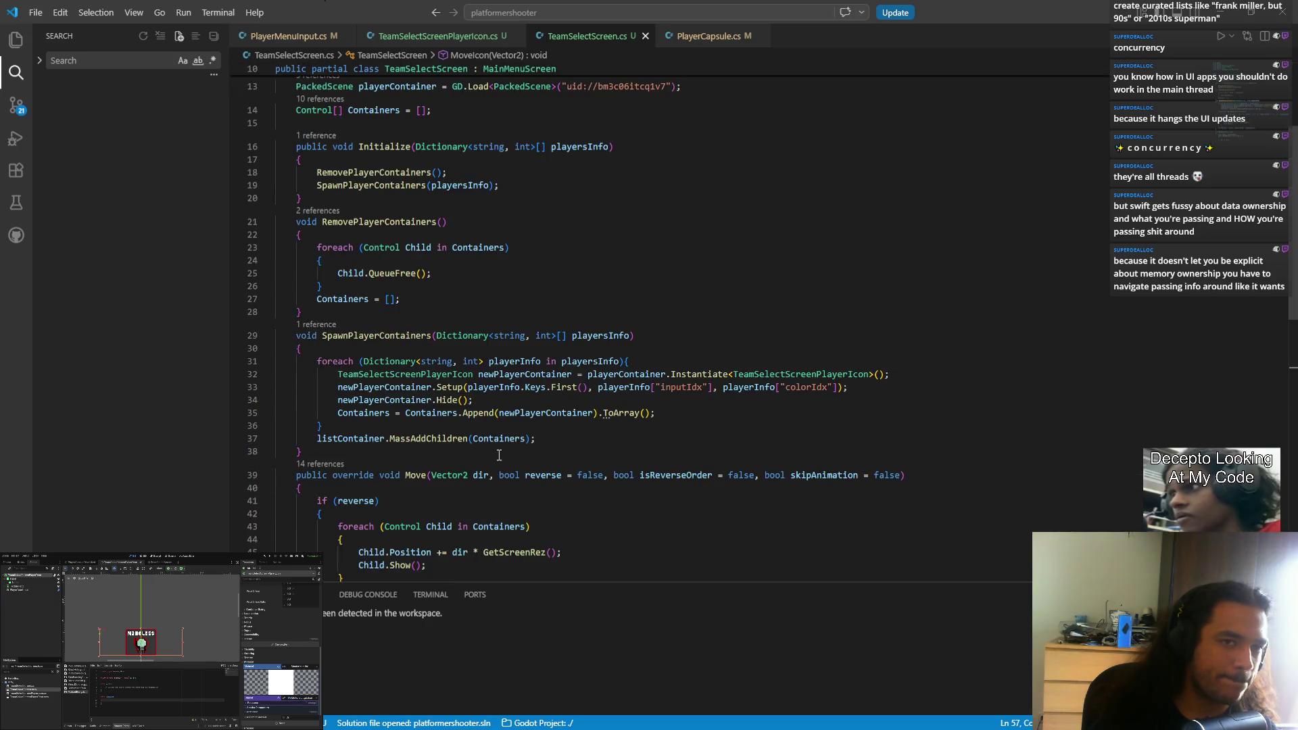
left_click(449, 46)
key("Escape")
key("ctrl+Left")
key("ctrl+Left")
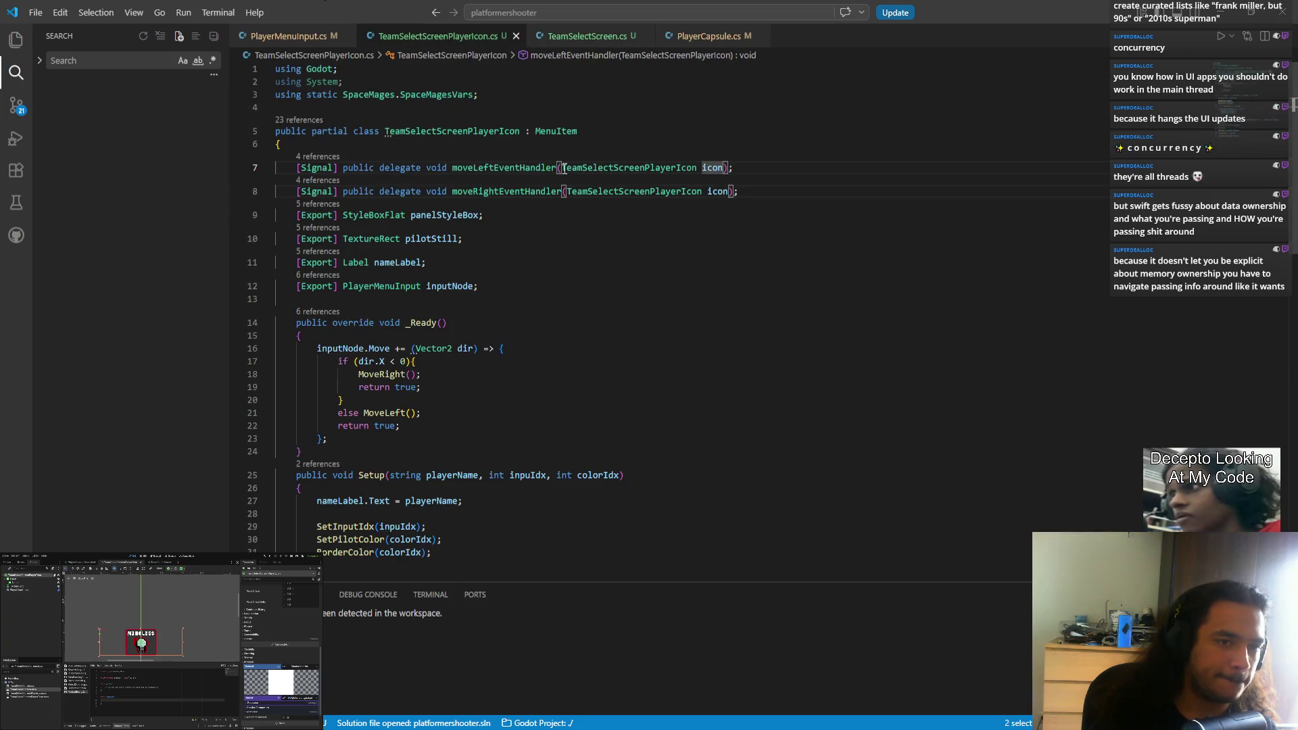
key("ctrl+alt+Down")
type("Vector2 ")
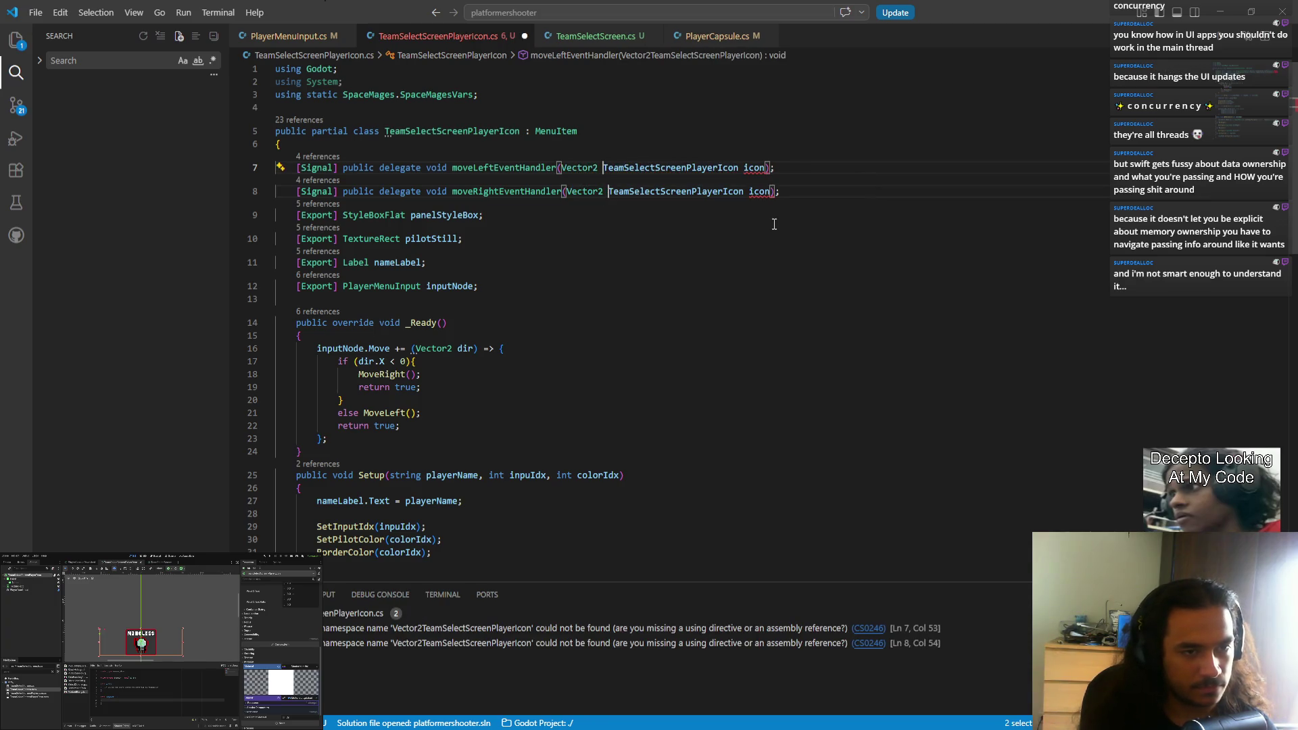
type("dir")
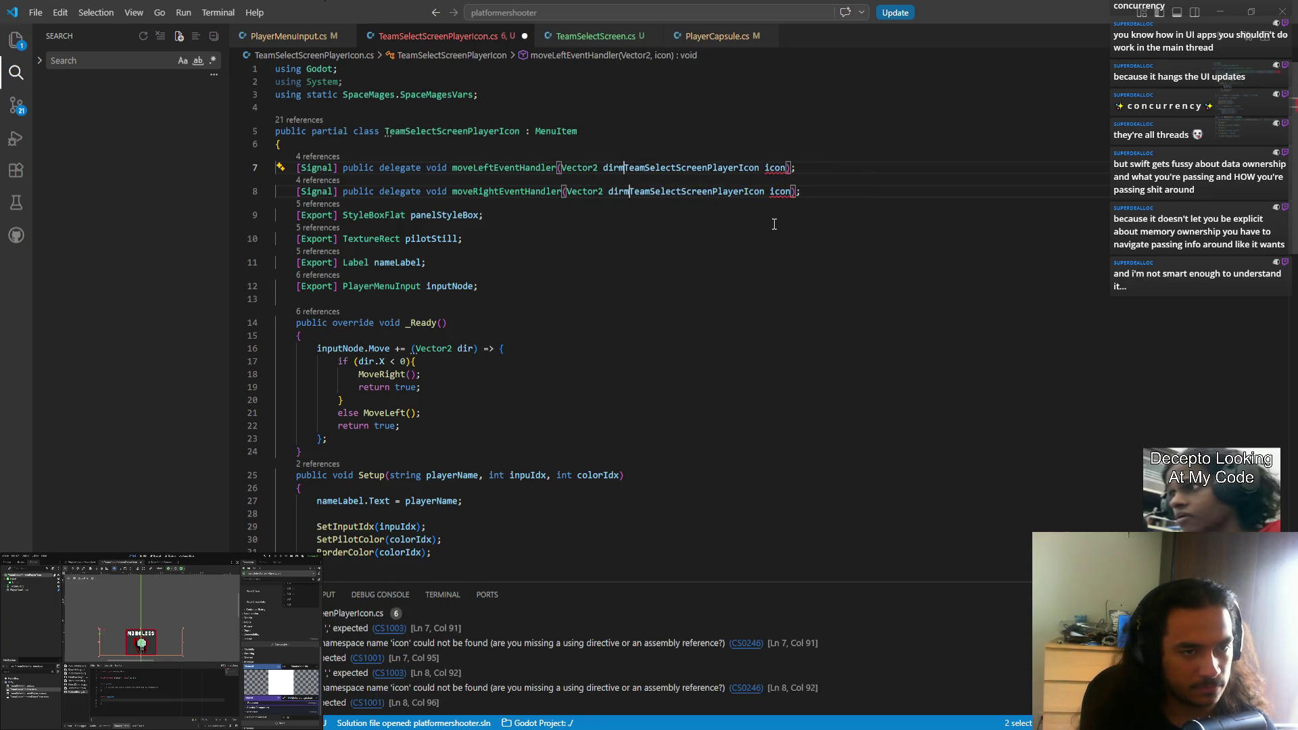
type(",")
key("ctrl+s")
- Select the dir.X expression in the _Ready handler for reuse in the MoveRight call
scroll(609, 305, "down", 10)
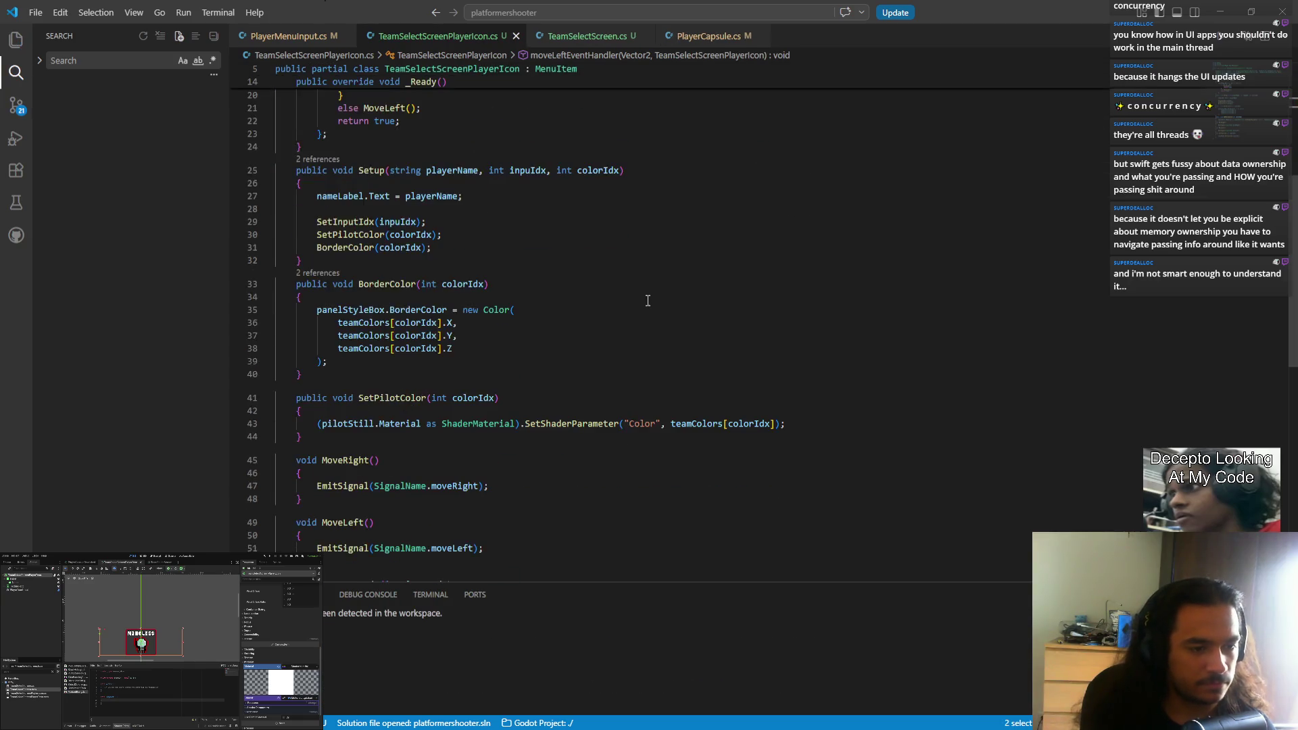
scroll(585, 309, "up", 2)
double_click(424, 317)
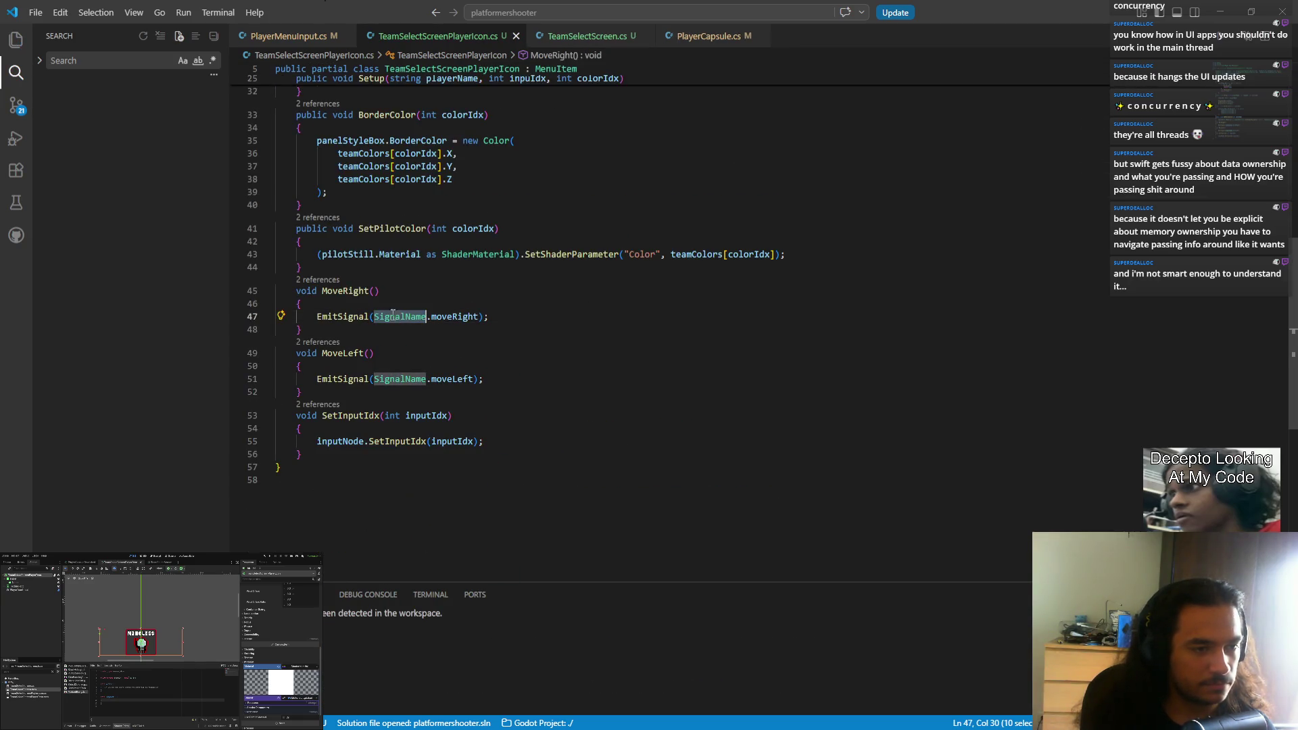
left_click(379, 293)
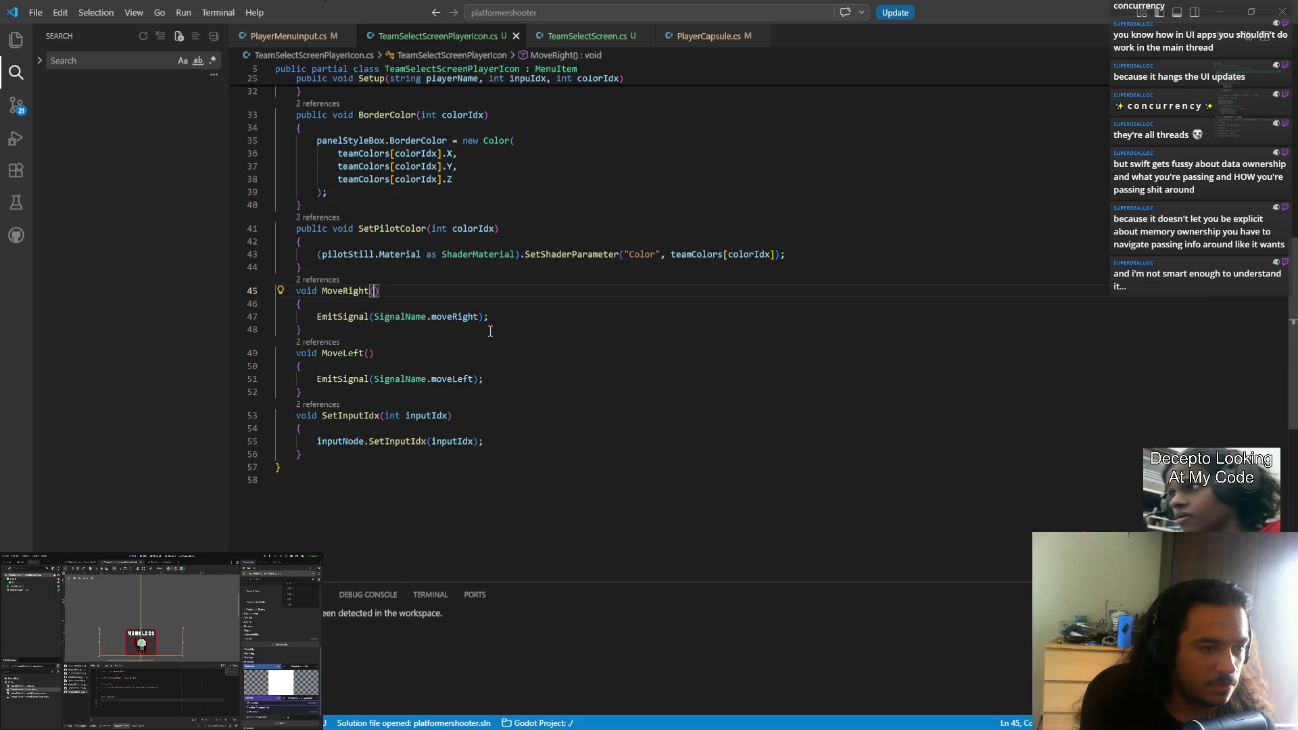
scroll(438, 322, "up", 10)
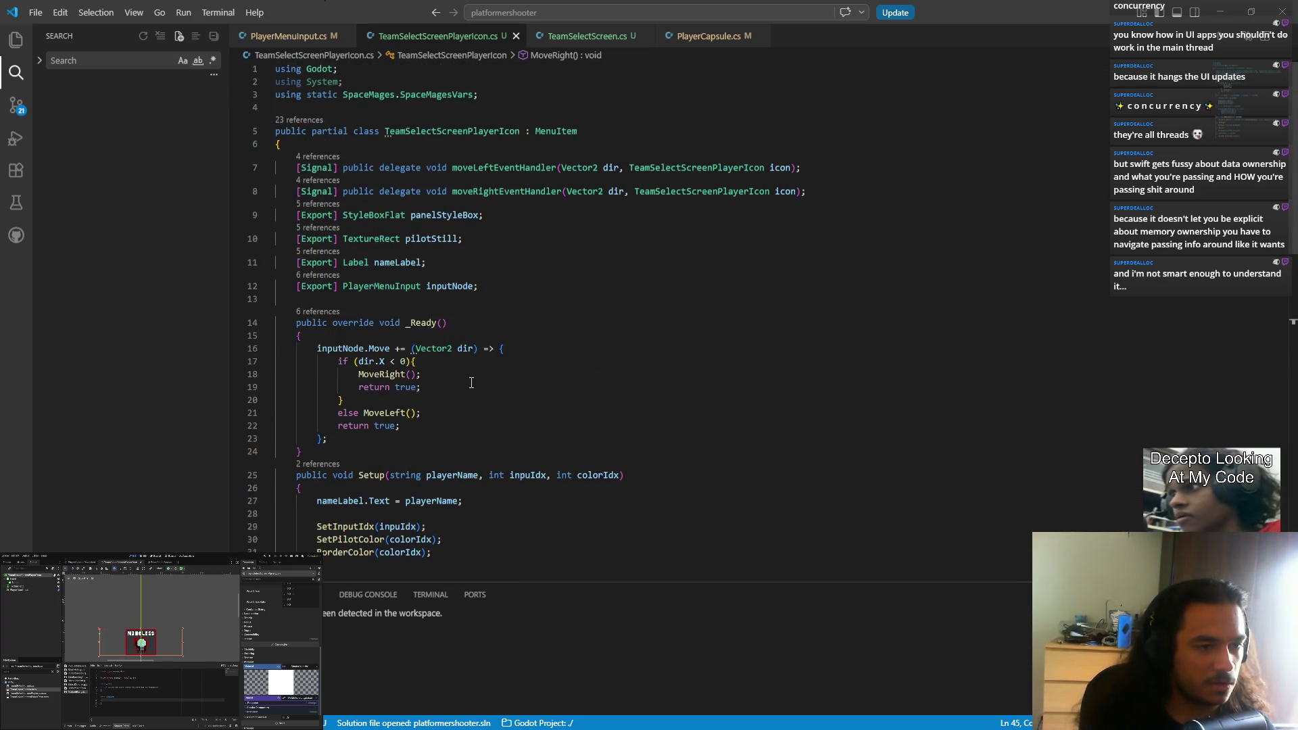
left_click(410, 374)
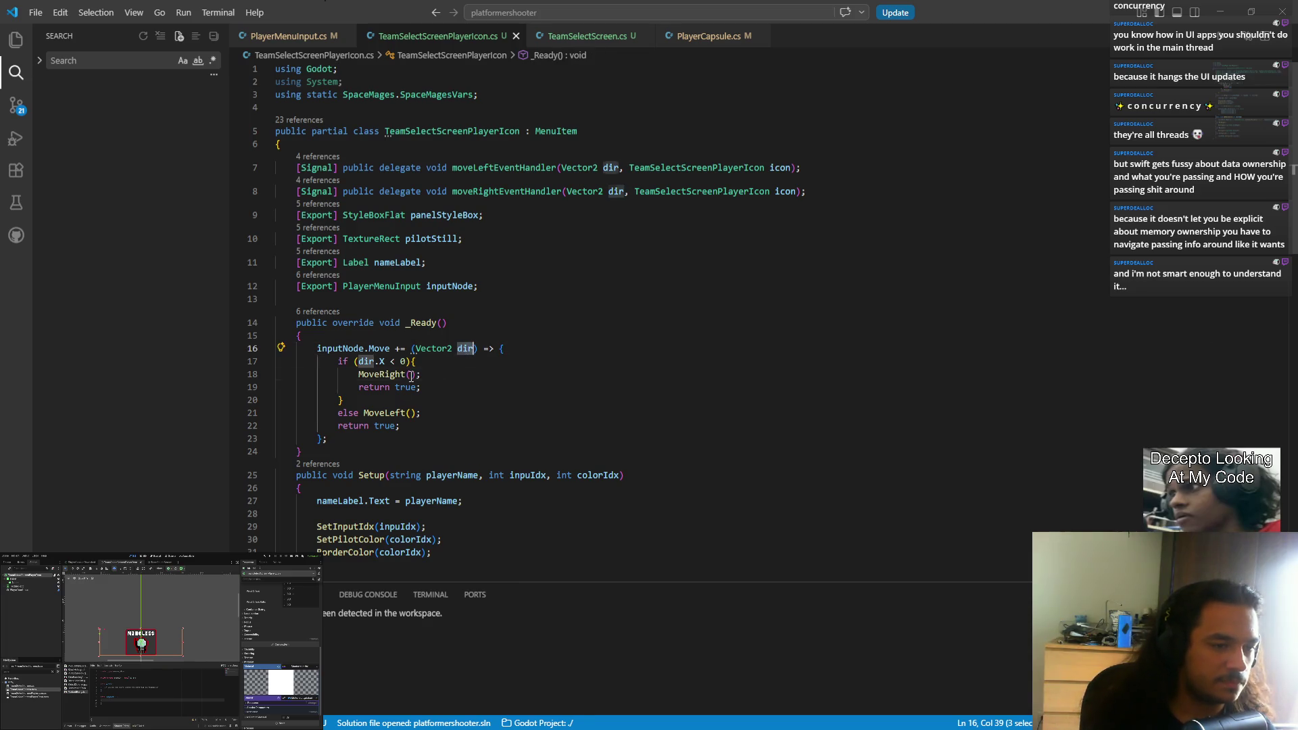
right_click(362, 361)
key("ctrl+f2")
left_click_drag(359, 361, 386, 363)
key("ctrl+c")
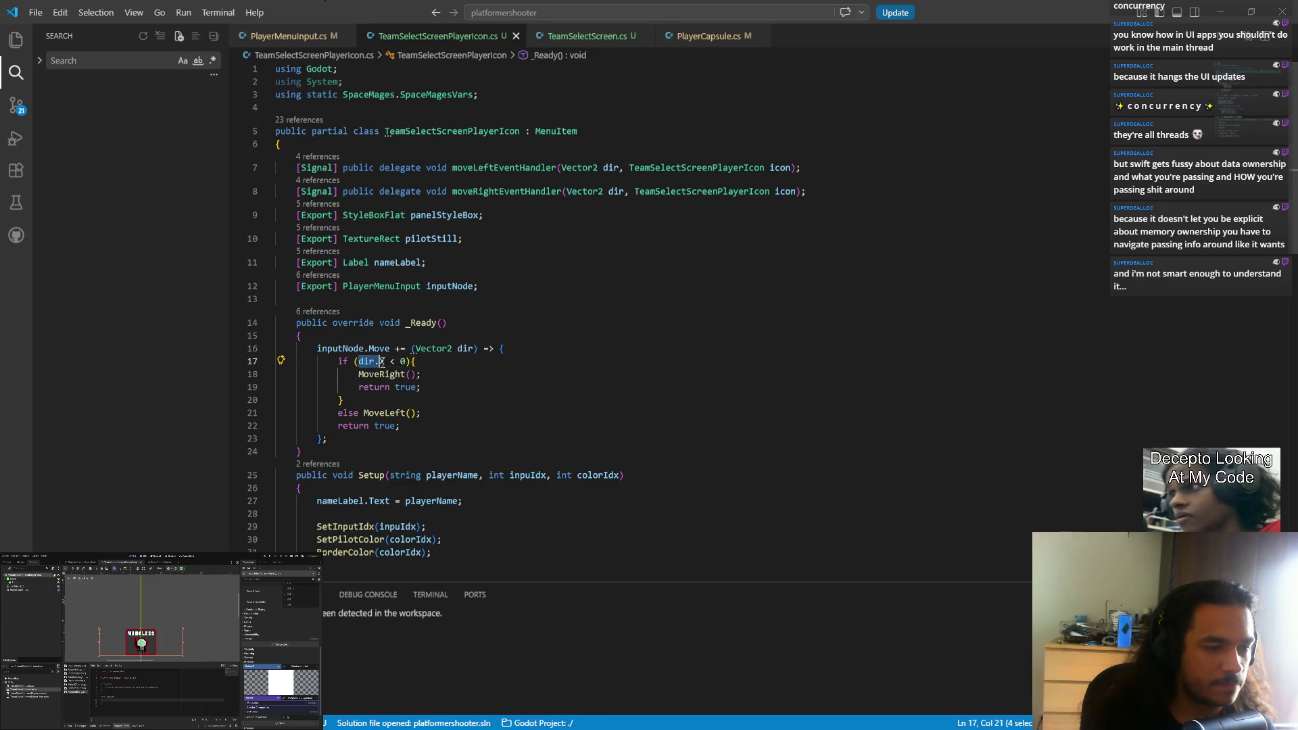
double_click(465, 349)
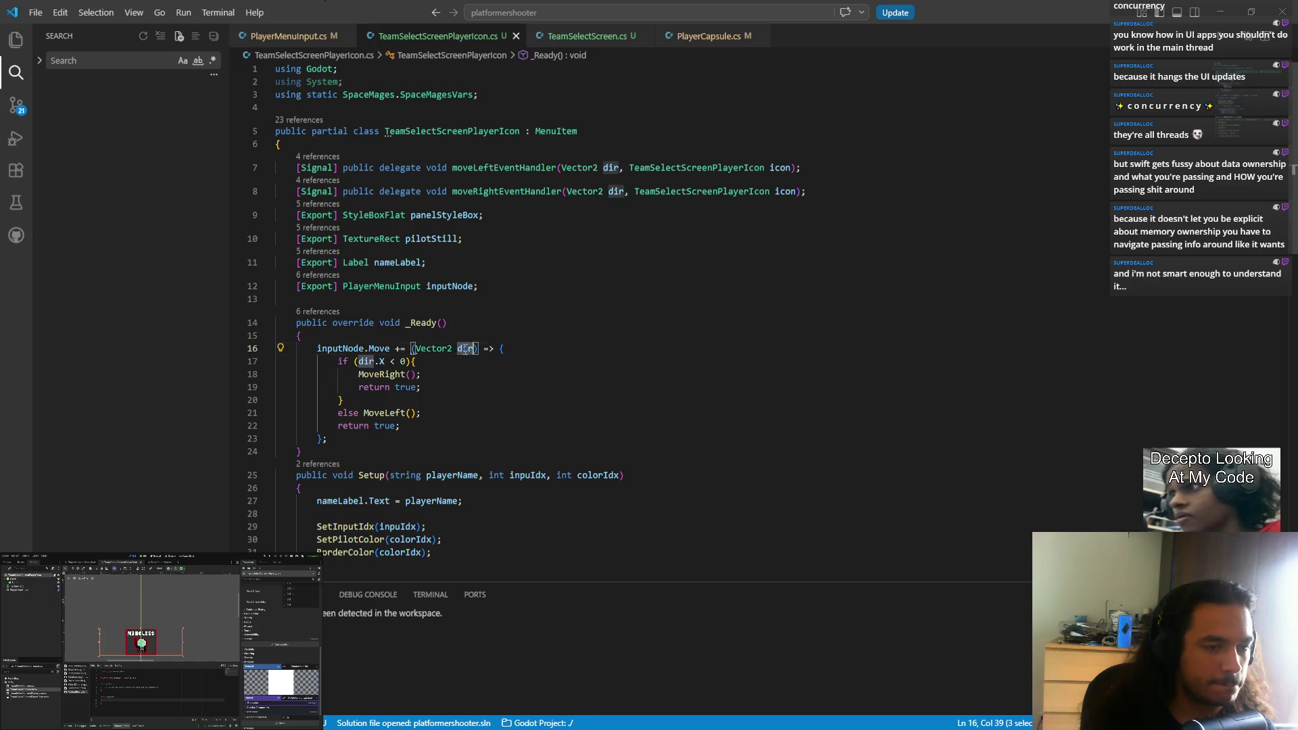
left_click(363, 362)
left_click_drag(359, 361, 383, 363)
left_click(413, 374)
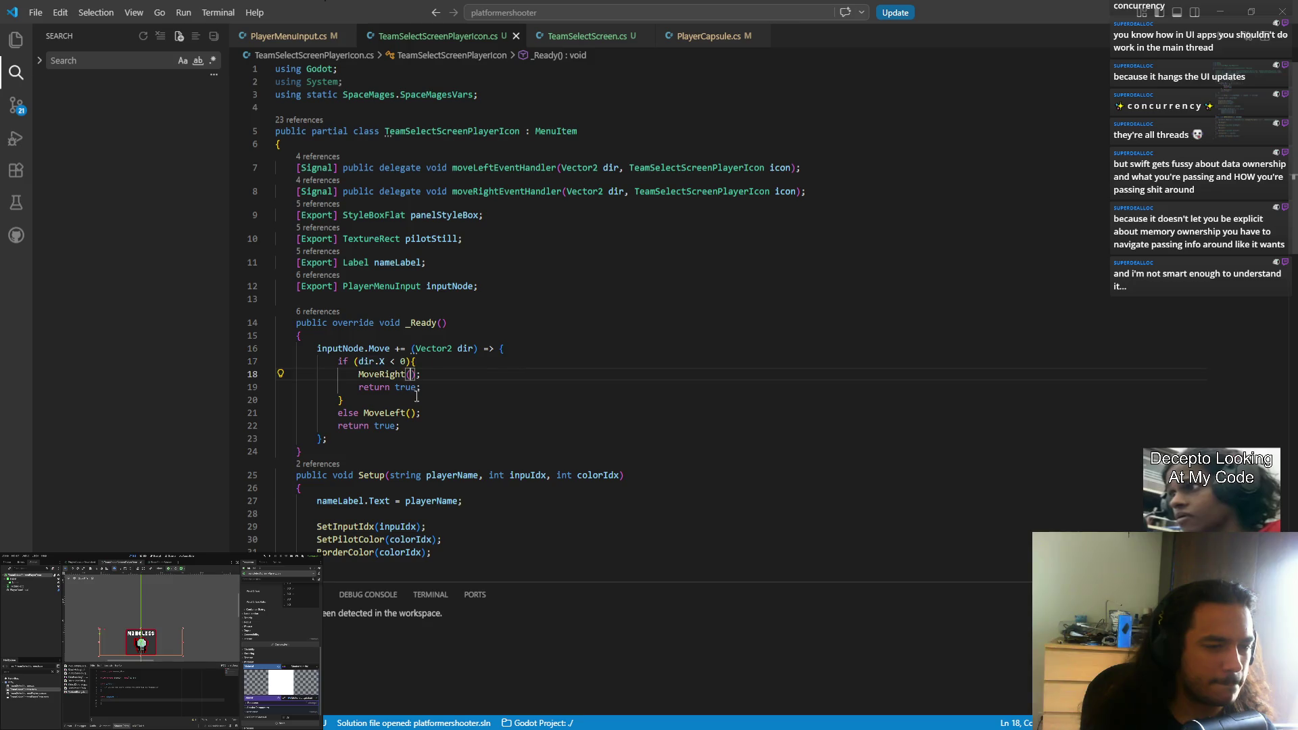
- Paste dir.X into both the MoveRight and MoveLeft calls
key("ctrl+v")
left_click(408, 412)
key("ctrl+v")
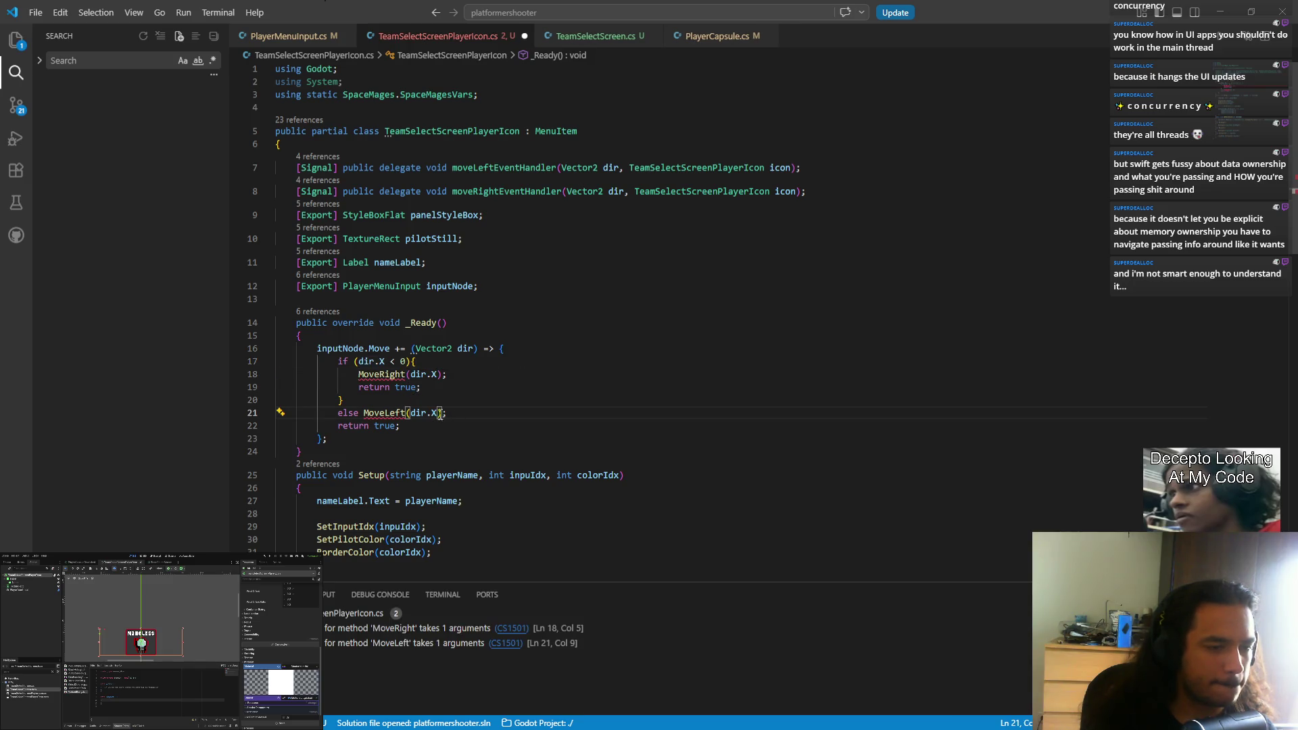
scroll(446, 426, "down", 10)
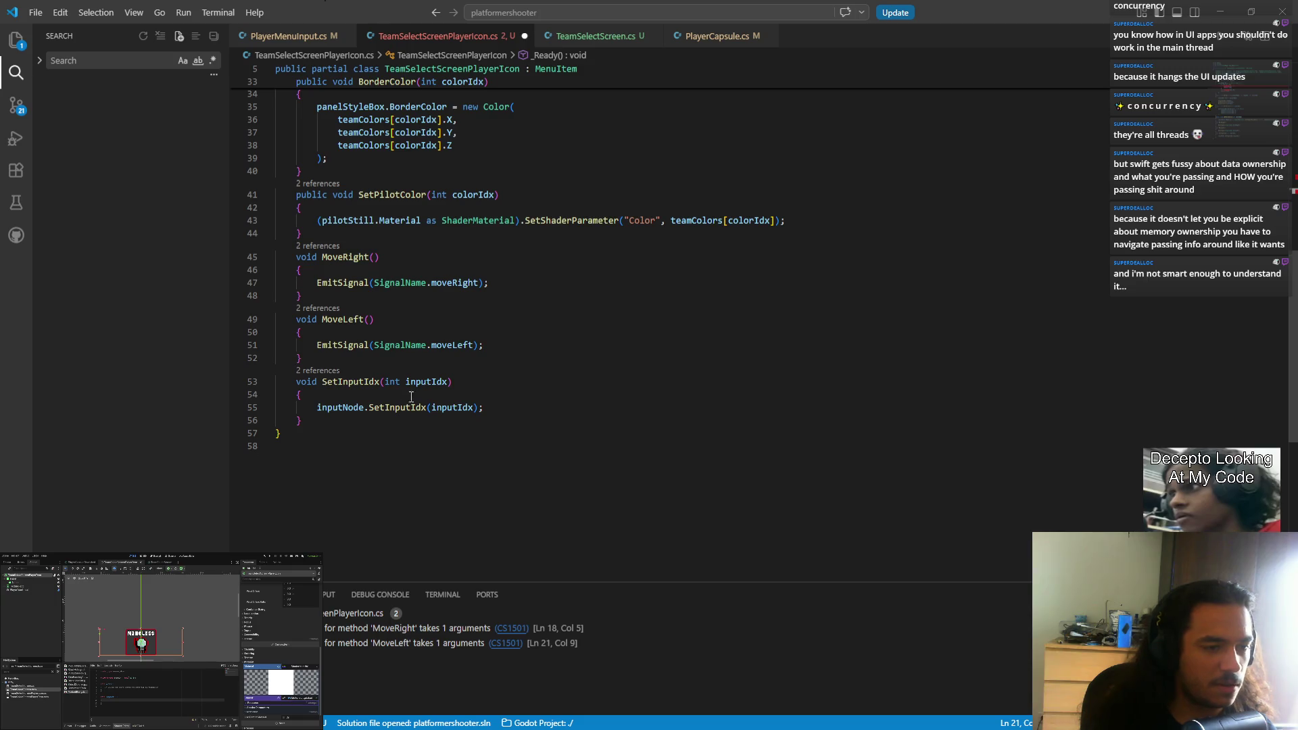
- Add a 'float dir' parameter to both MoveRight and MoveLeft
left_click(374, 257)
type("float ")
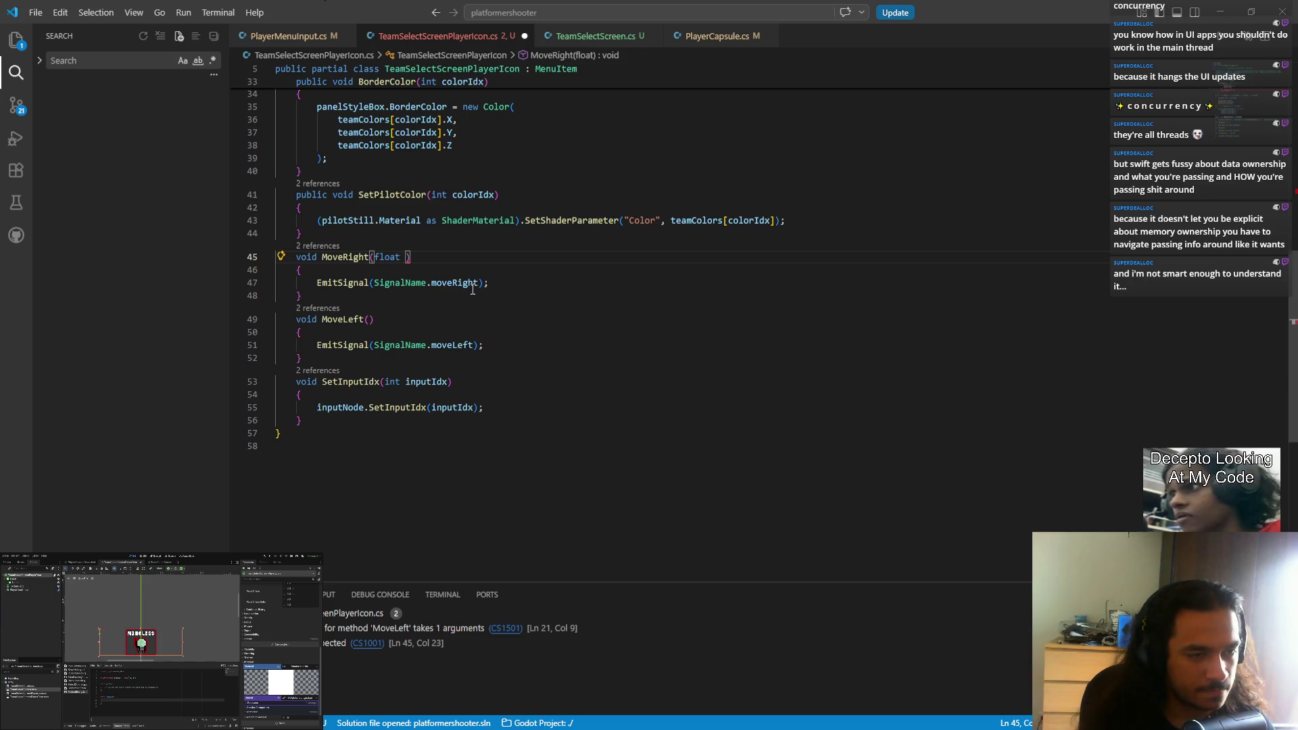
type("dir")
key("Escape")
key("Down")
key("Down")
key("Down")
key("Down")
key("Left")
type("float dir")
key("Escape")
key("Up")
- Remove the dir parameters and the dir.X arguments again, then save the script
left_click(468, 283)
key("ctrl+Left")
key("ctrl+Left")
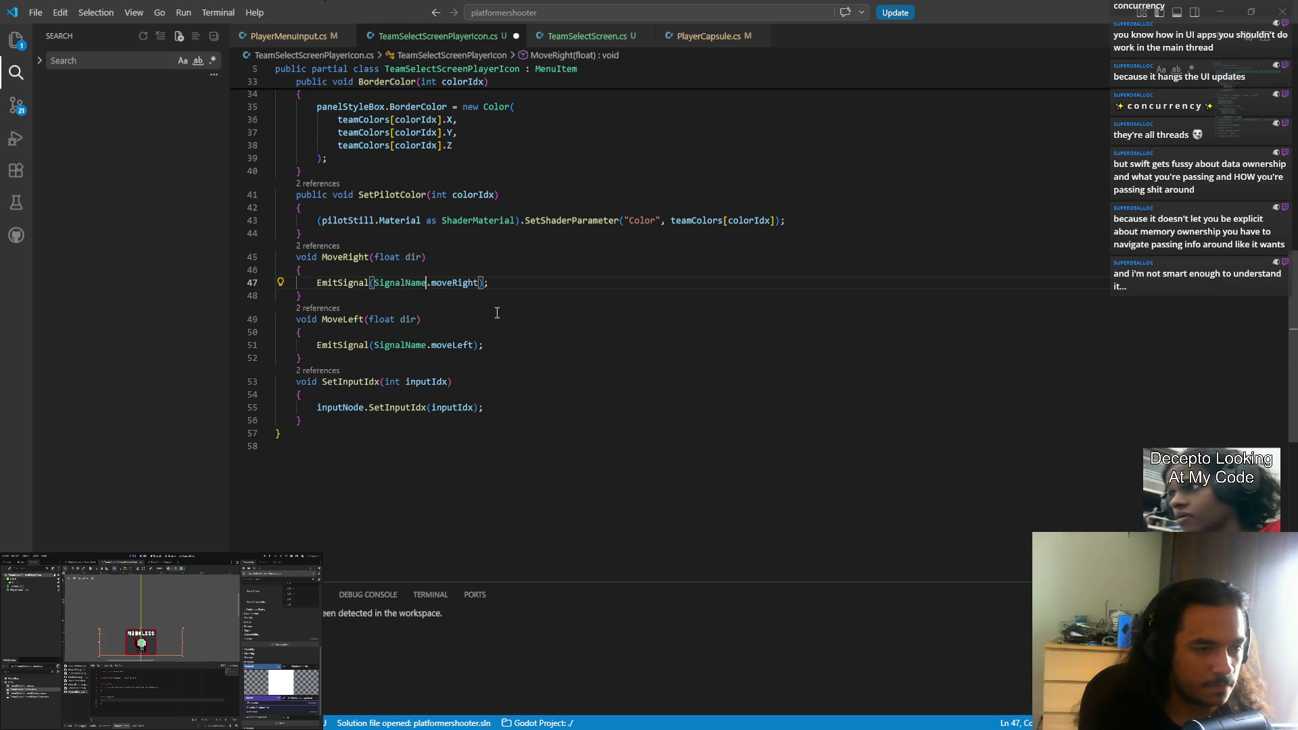
key("ctrl+d")
key("ctrl+d")
key("Right")
key("Right")
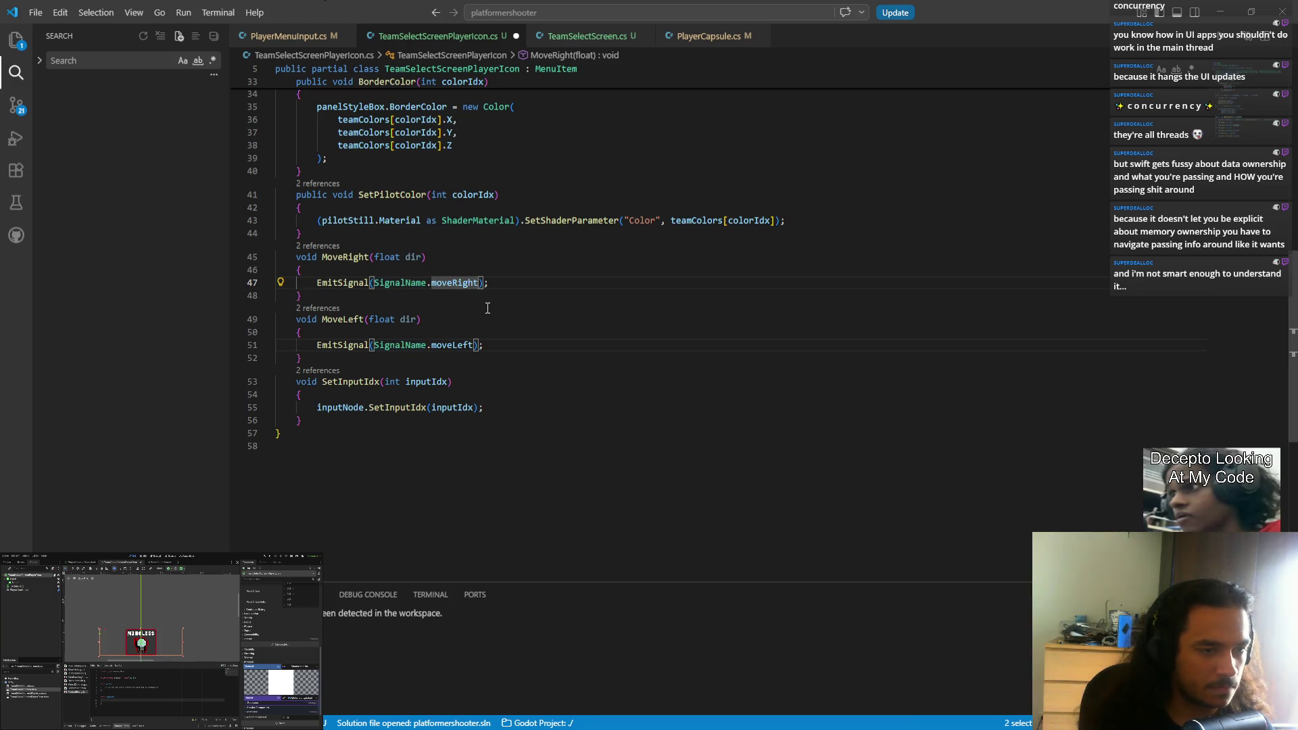
left_click_drag(375, 258, 421, 258)
key("BackSpace")
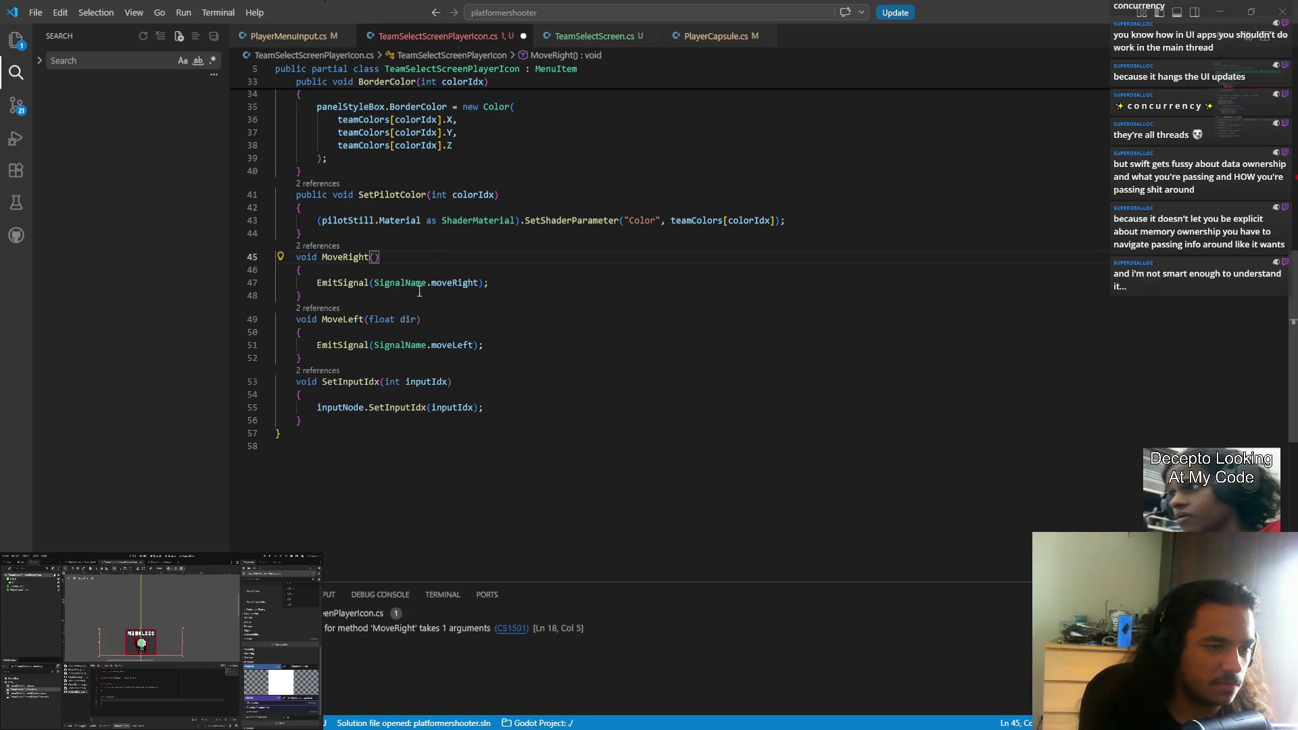
left_click_drag(370, 318, 421, 320)
key("BackSpace")
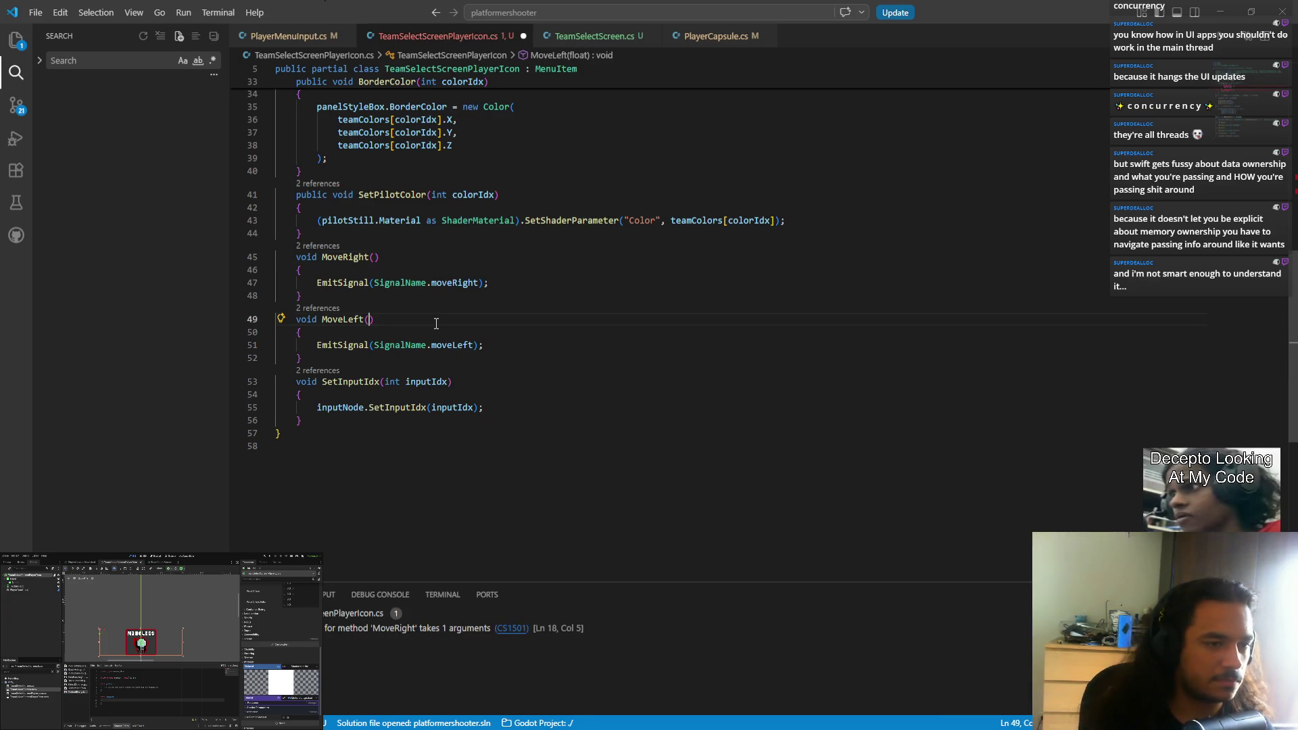
scroll(458, 319, "up", 10)
mouse_move(410, 374)
left_mouse_down()
mouse_move(443, 375)
mouse_move(440, 413)
left_mouse_up()
key("BackSpace")
key("BackSpace")
key("ctrl+s")
- Append ', -1, this' to both EmitSignal calls, changing moveLeft's -1 to 1
scroll(468, 422, "down", 10)
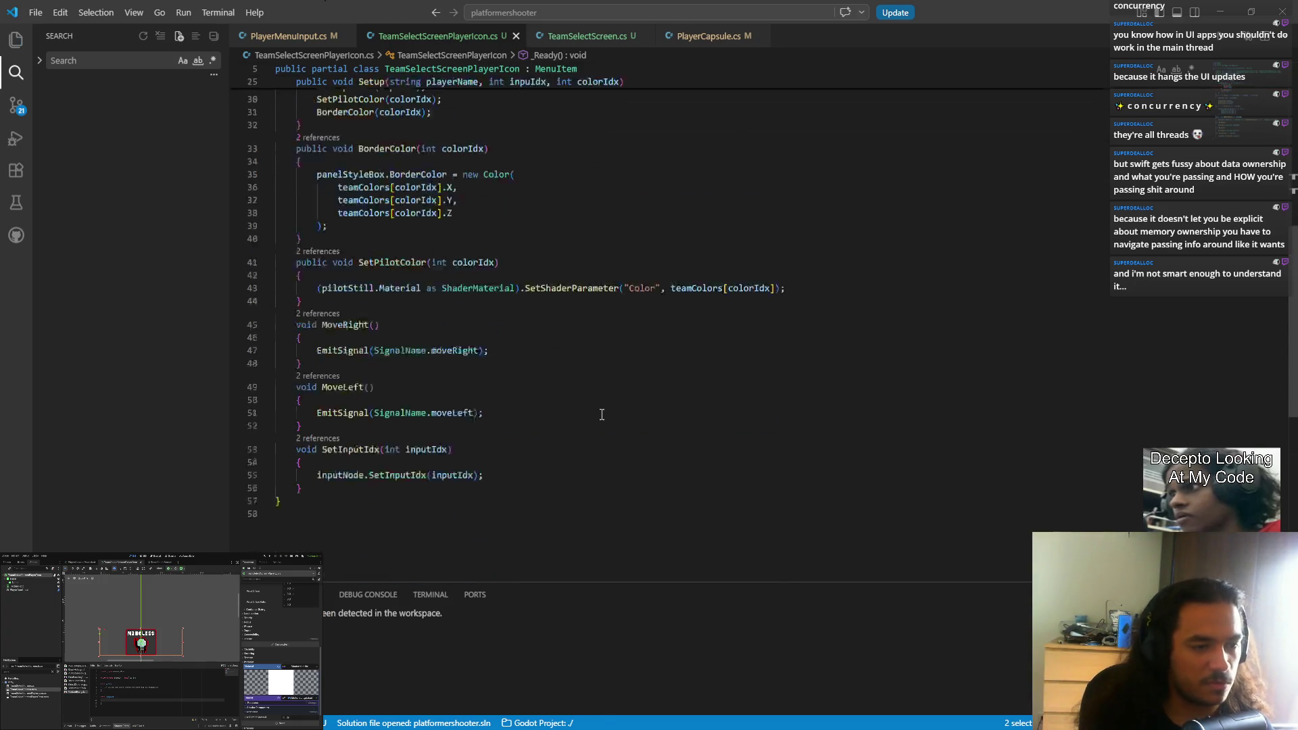
scroll(468, 422, "up", 4)
double_click(399, 283)
key("ctrl+d")
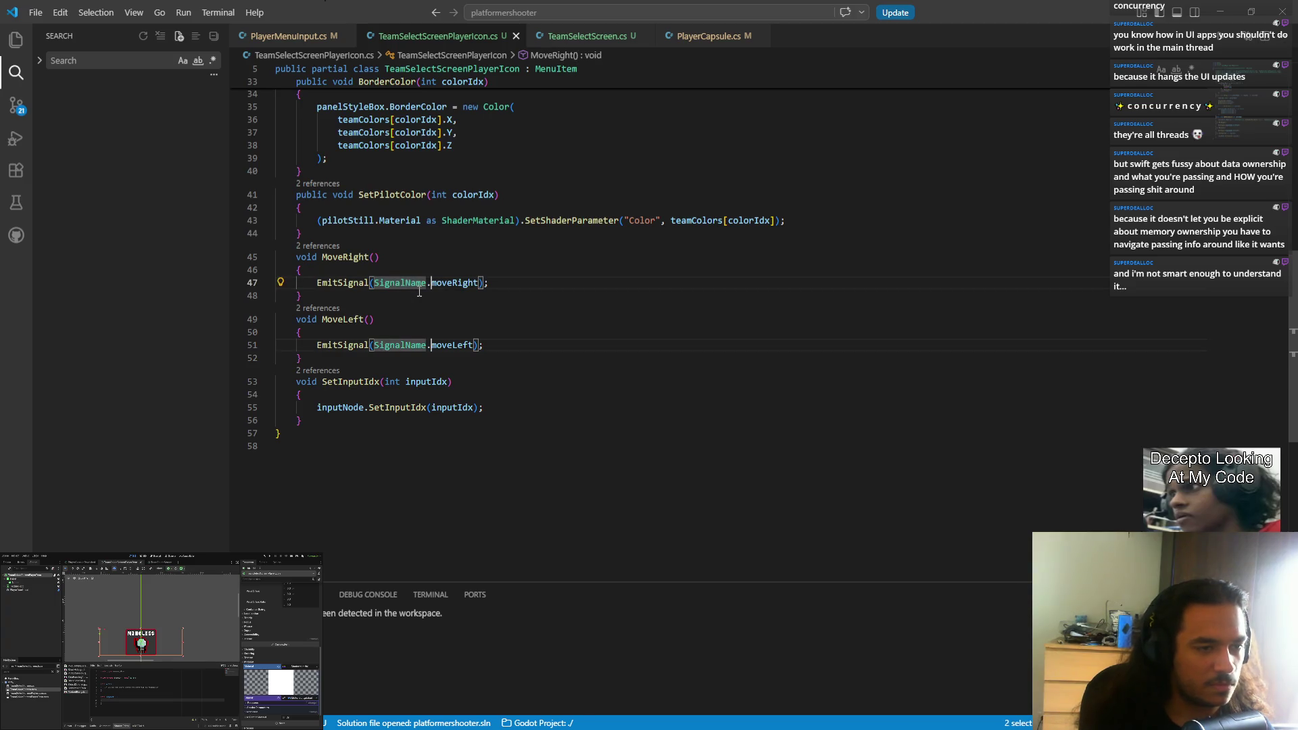
key("ctrl+Right")
type(", -1, ")
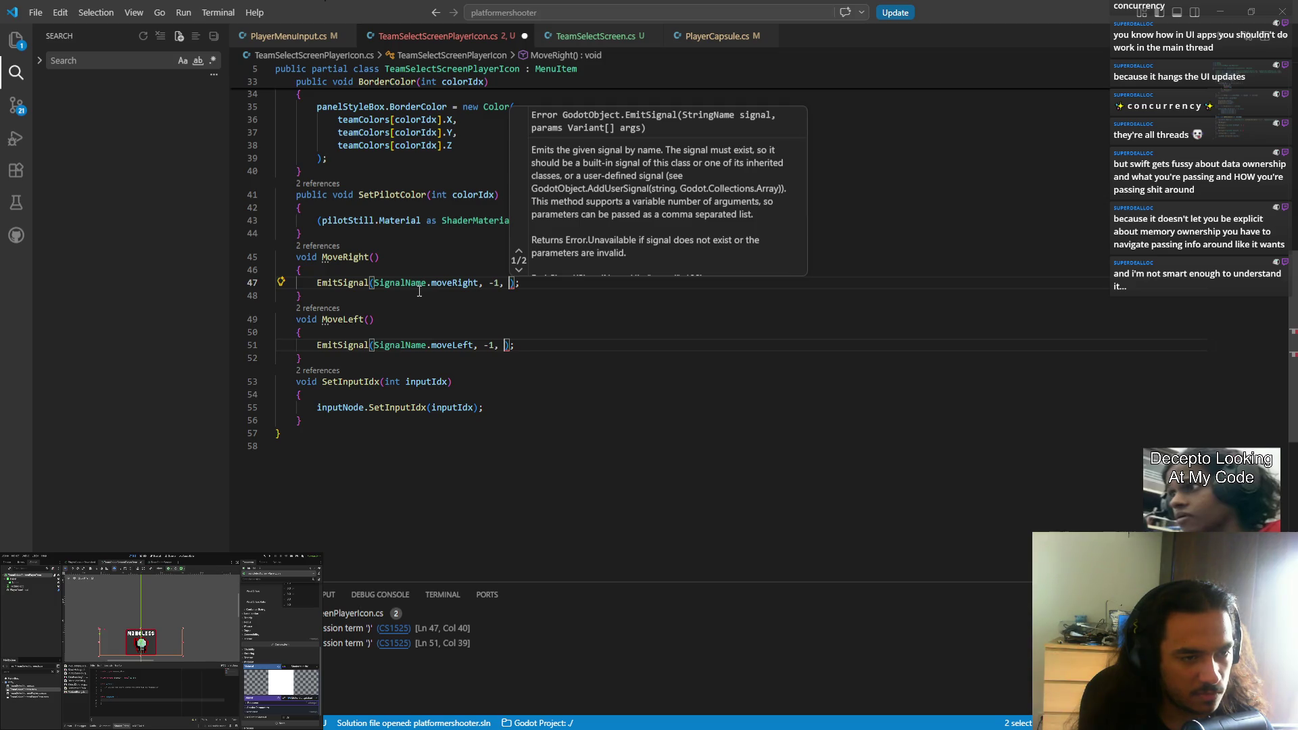
type("this")
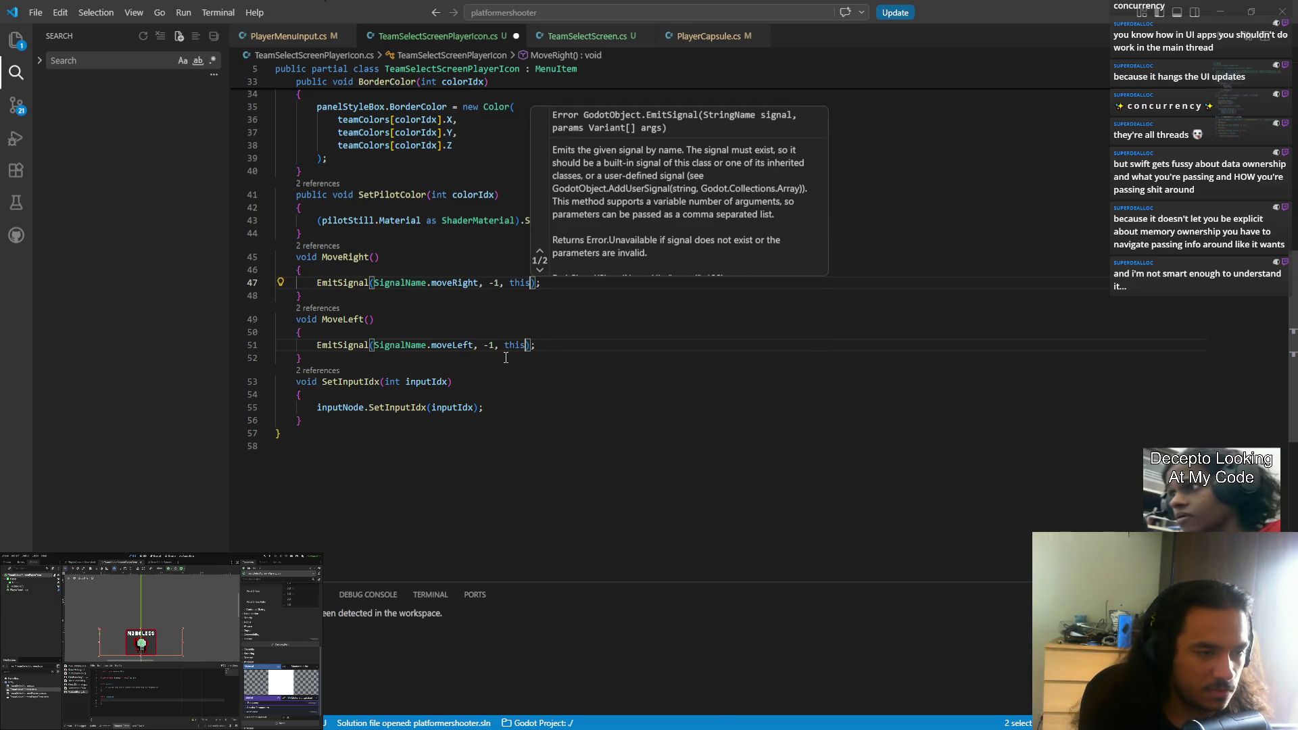
left_click(488, 346)
key("BackSpace")
key("alt+Tab")
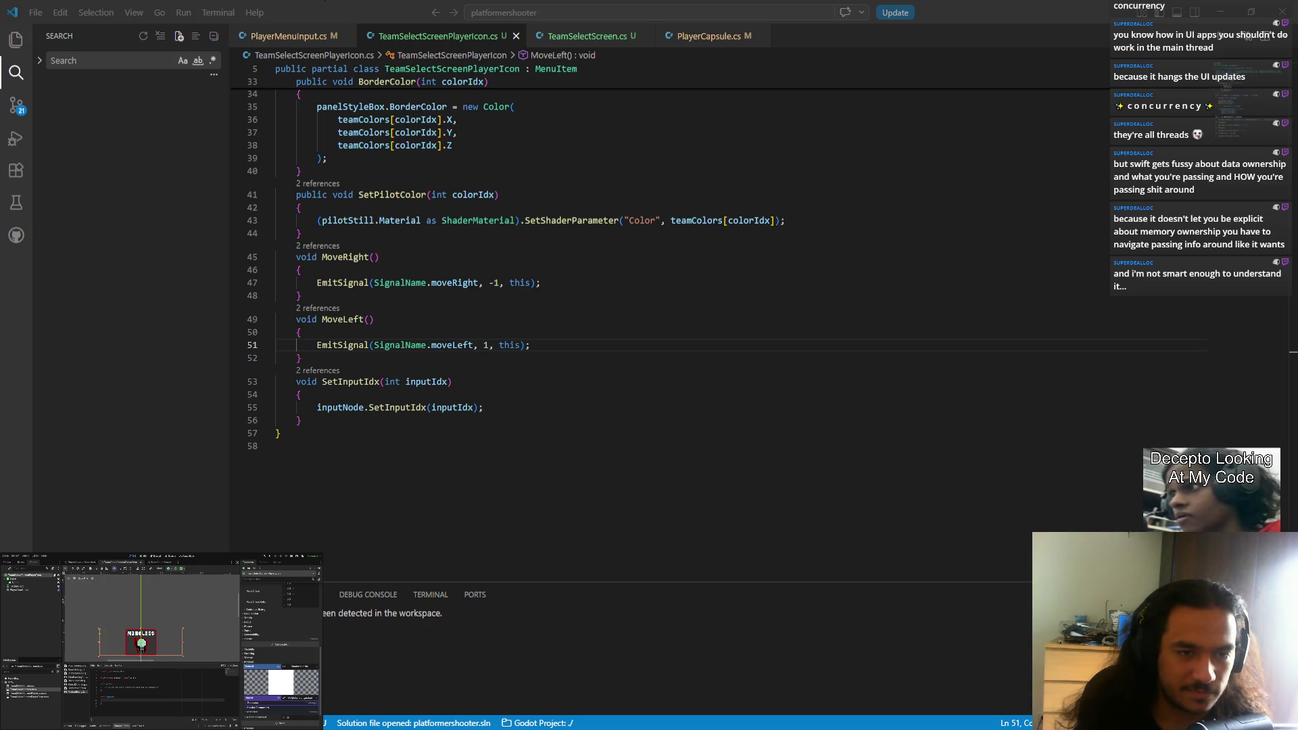
key("alt+Tab")
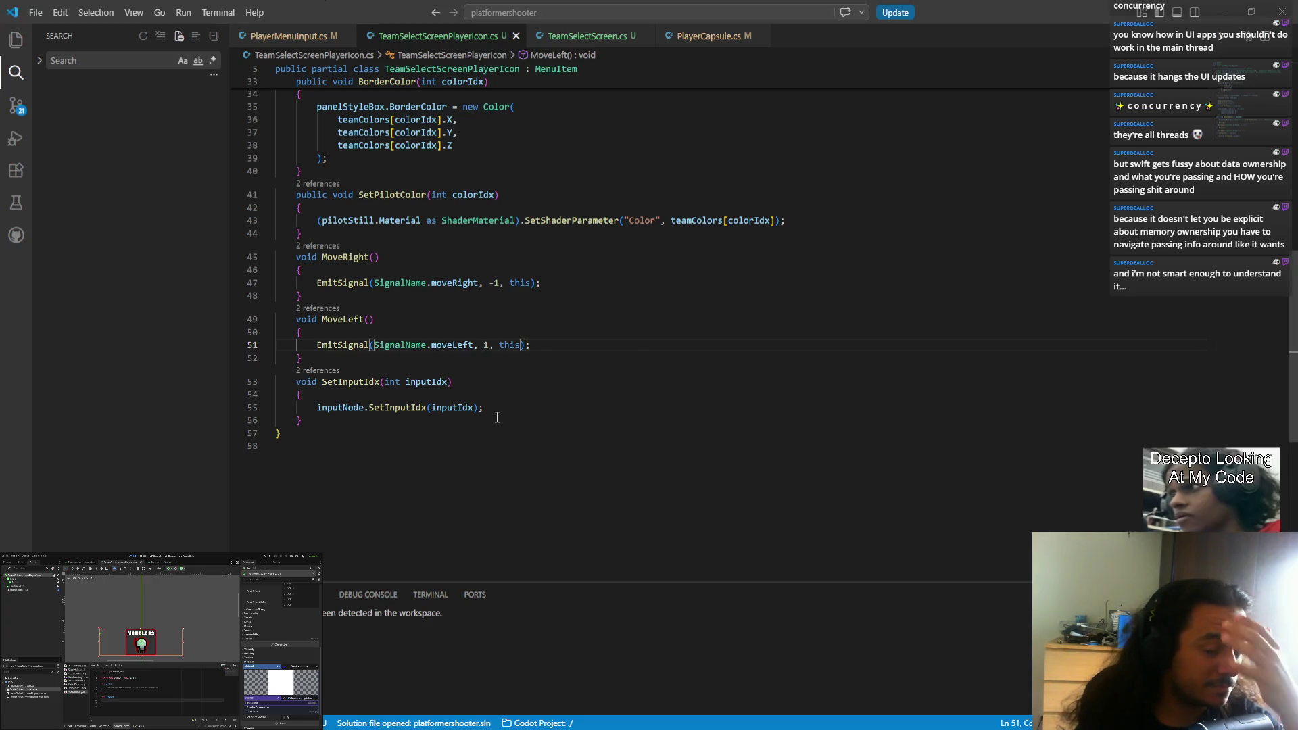
- Check PlayerCapsule.cs and PlayerMenuInput.cs, then return to TeamSelectScreen.cs after dir in MoveIcon
left_click(614, 37)
left_click(709, 36)
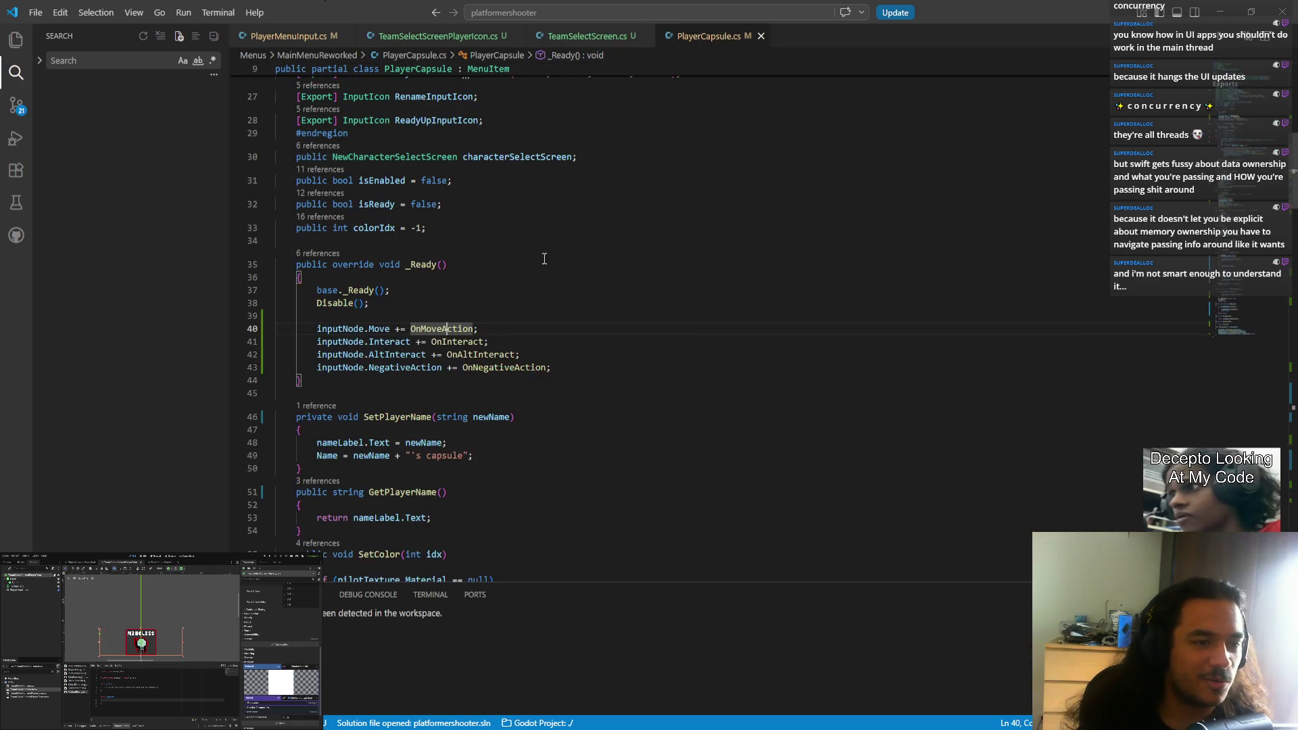
left_click(587, 36)
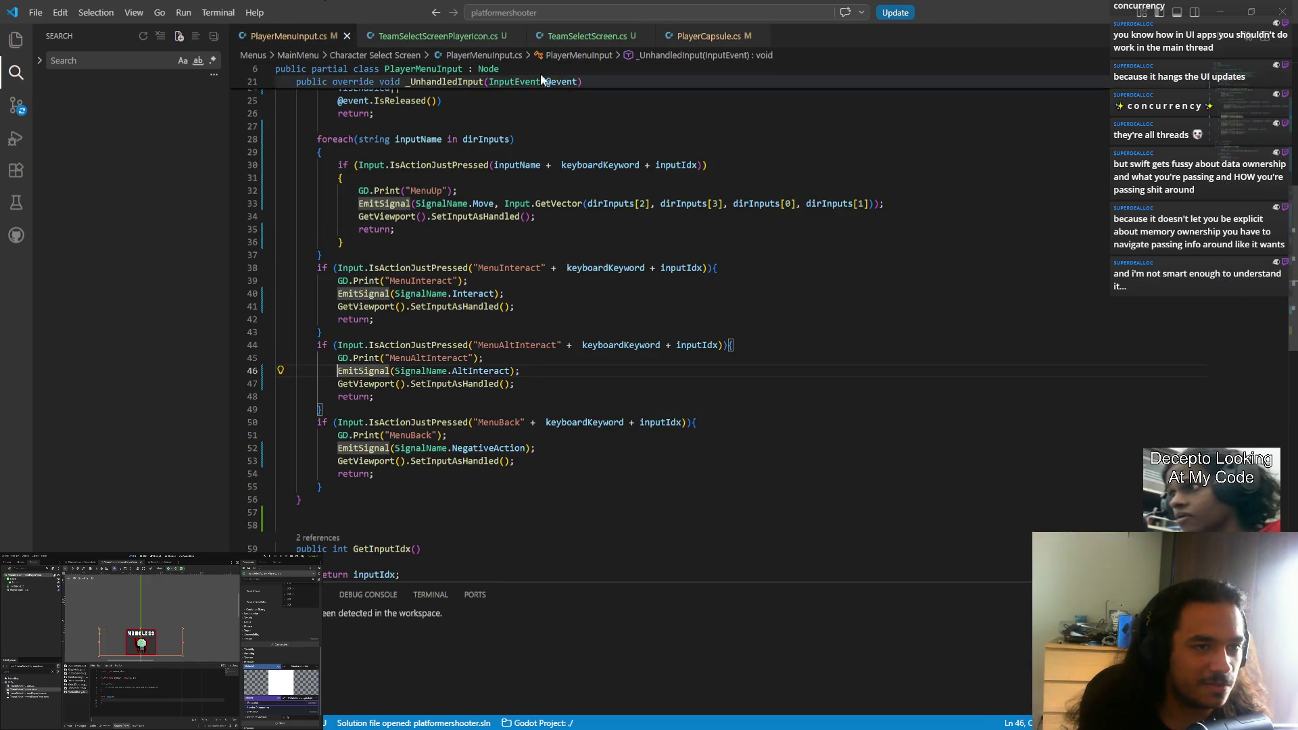
left_click(492, 37)
left_click(558, 37)
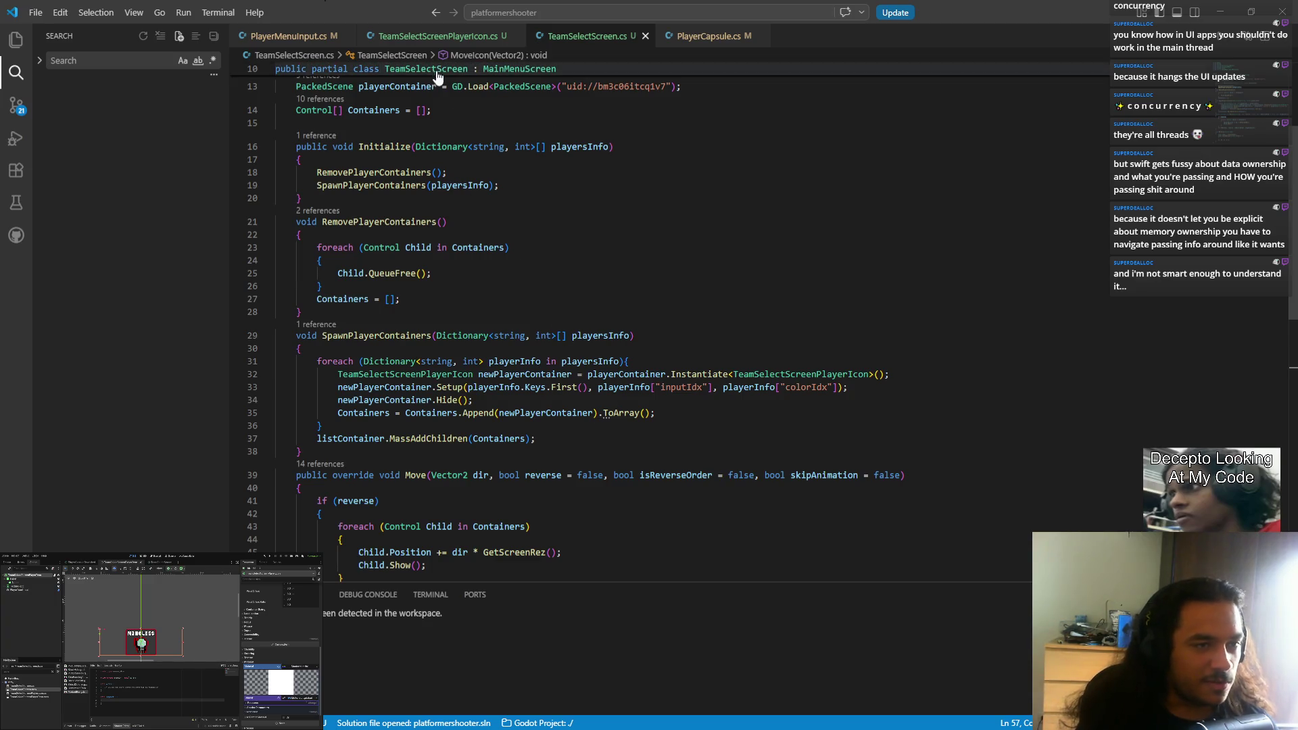
left_click(427, 37)
scroll(565, 274, "up", 7)
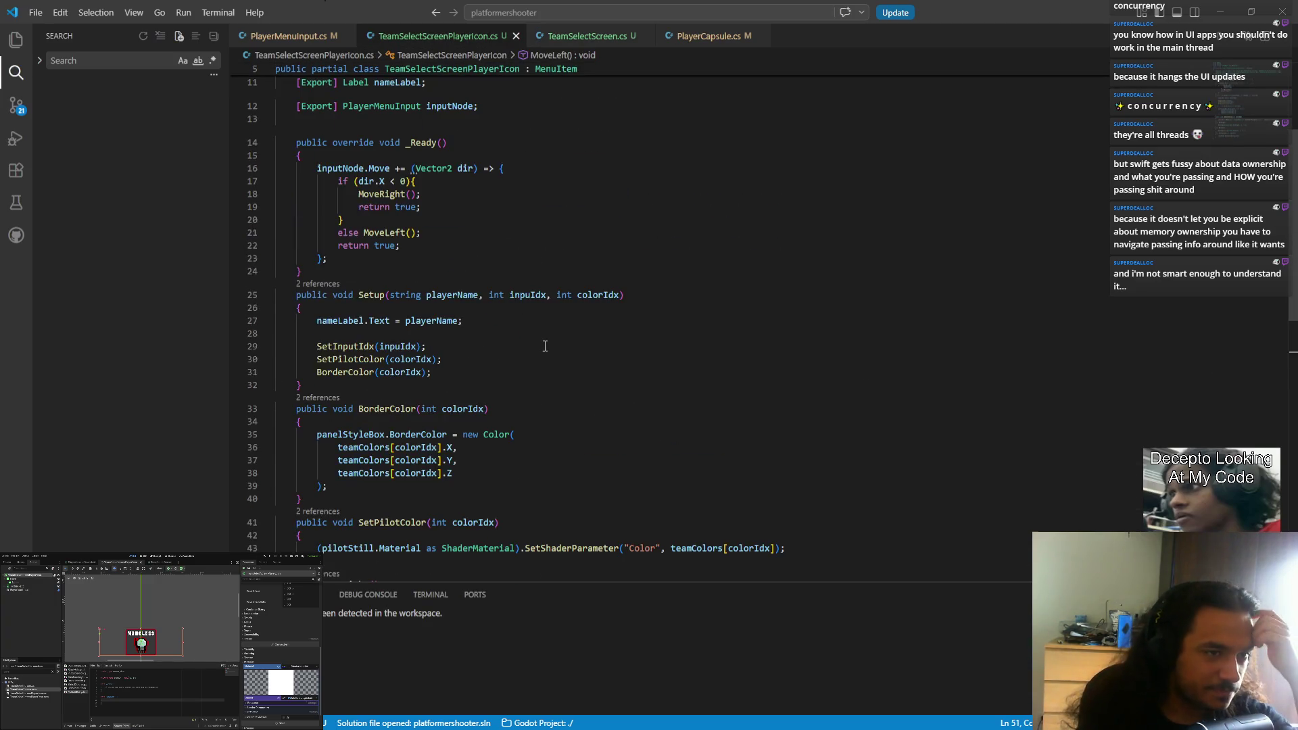
left_click(587, 36)
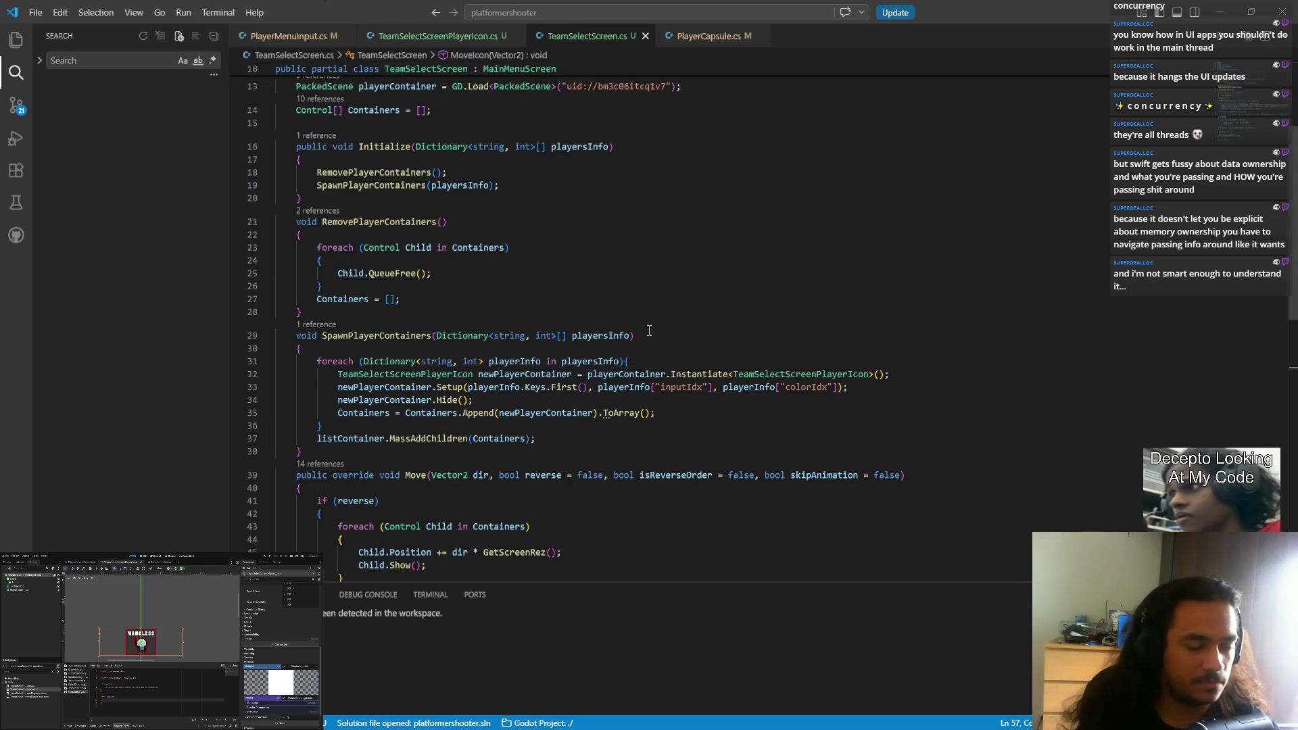
scroll(657, 277, "down", 3)
scroll(653, 314, "down", 4)
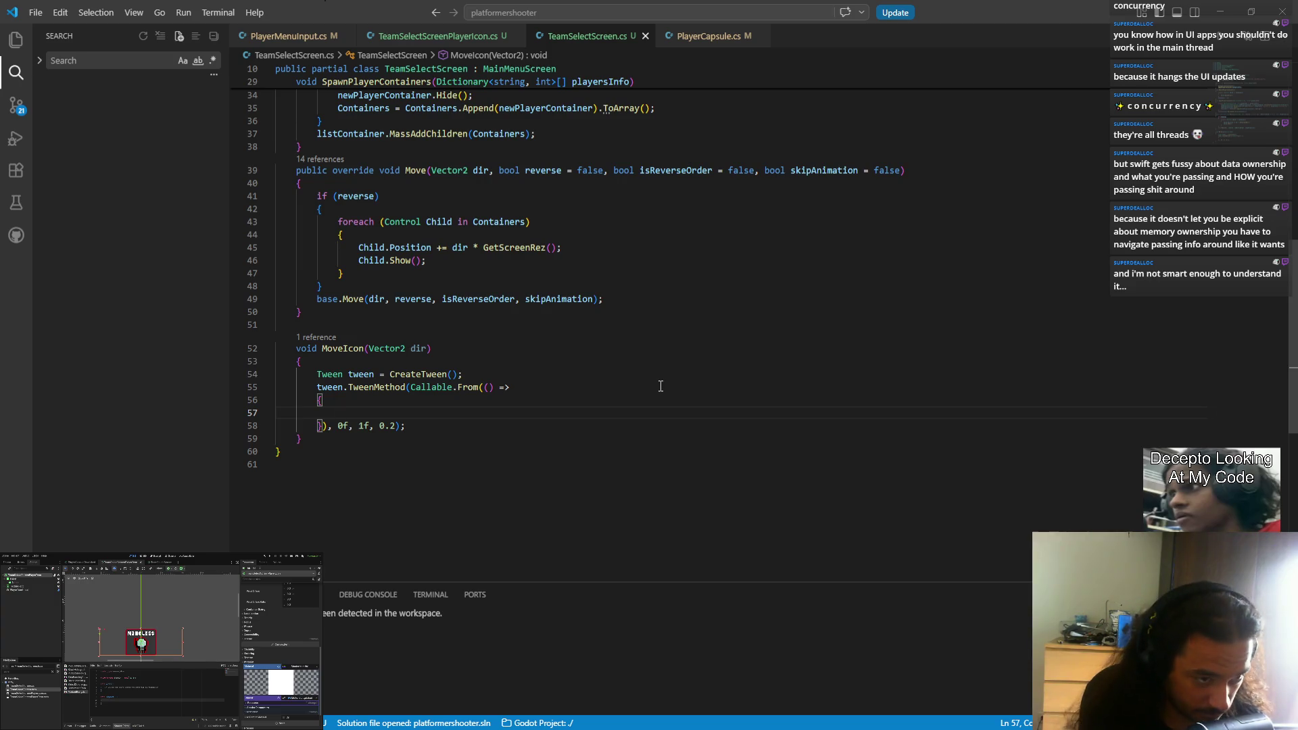
left_click(430, 348)
- Add ', TeamSelectScreenPlayerIcon icon' to MoveIcon's parameters and save TeamSelectScreen.cs
type(",")
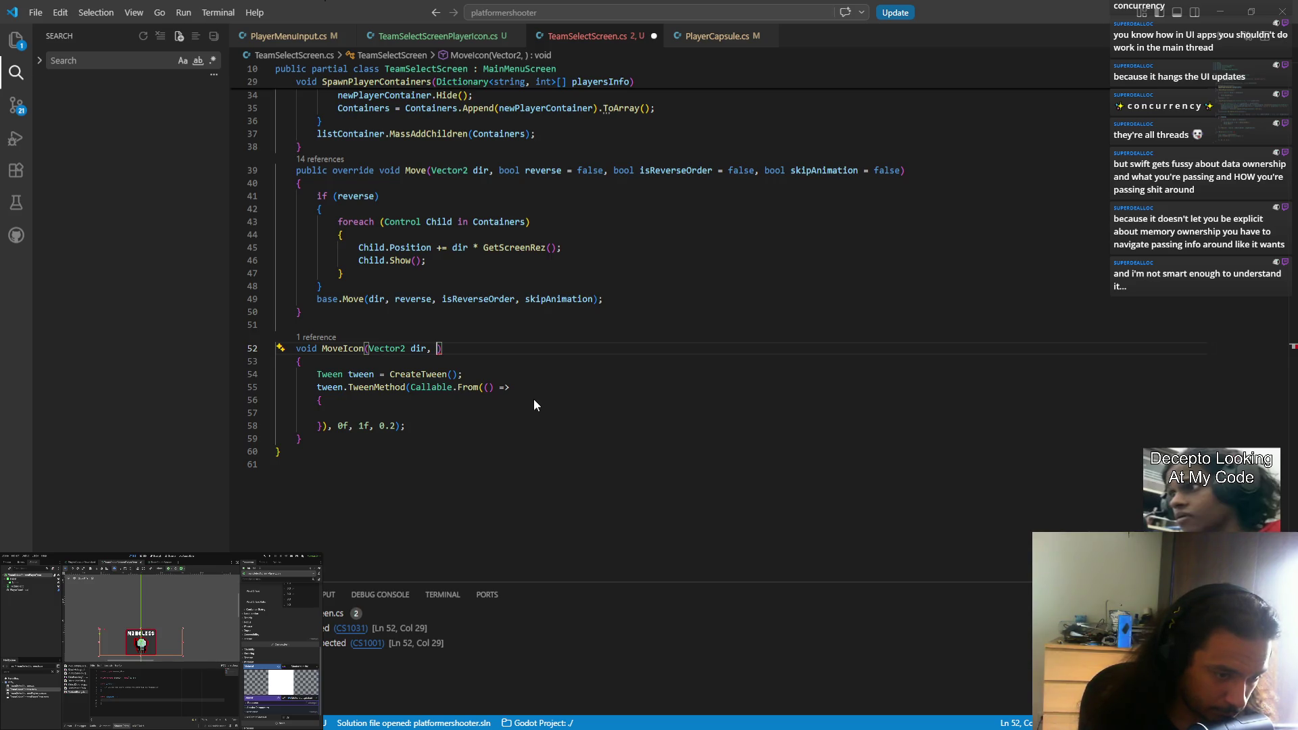
left_click(430, 37)
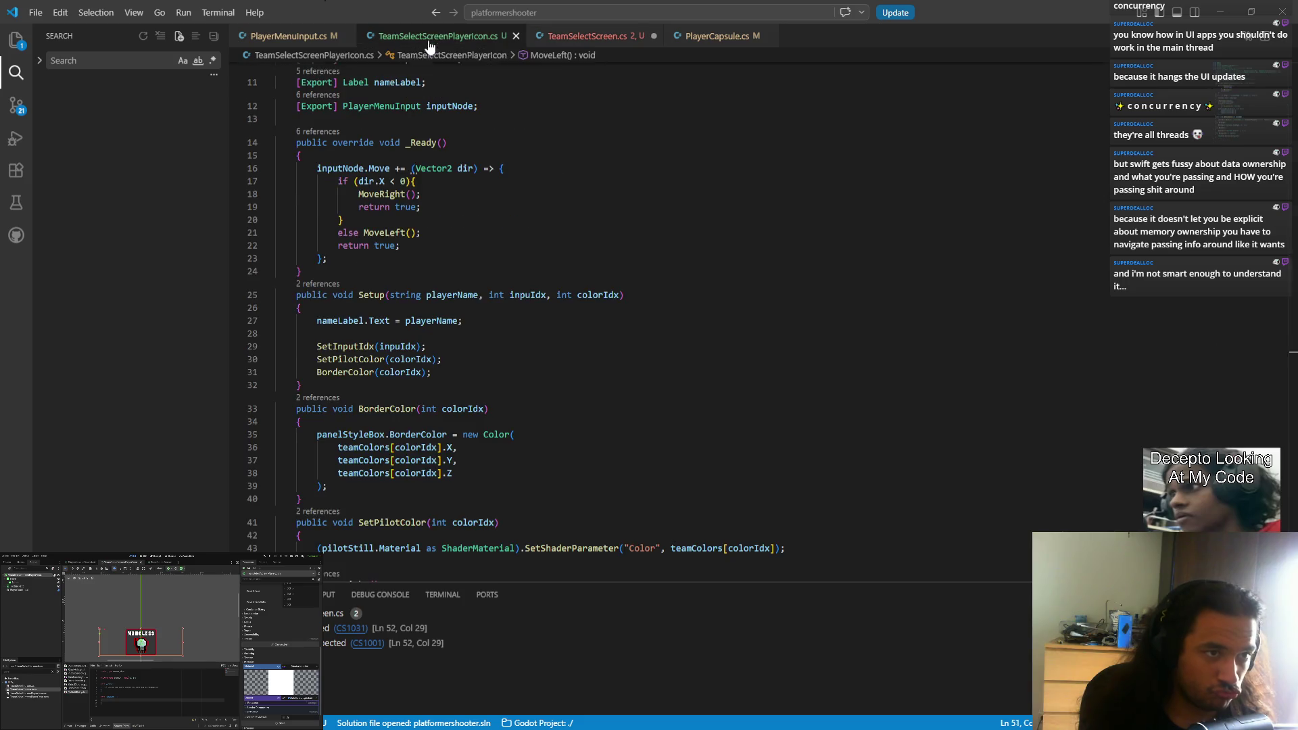
left_click(584, 37)
type("TeamSelectScreenPlayerIcon")
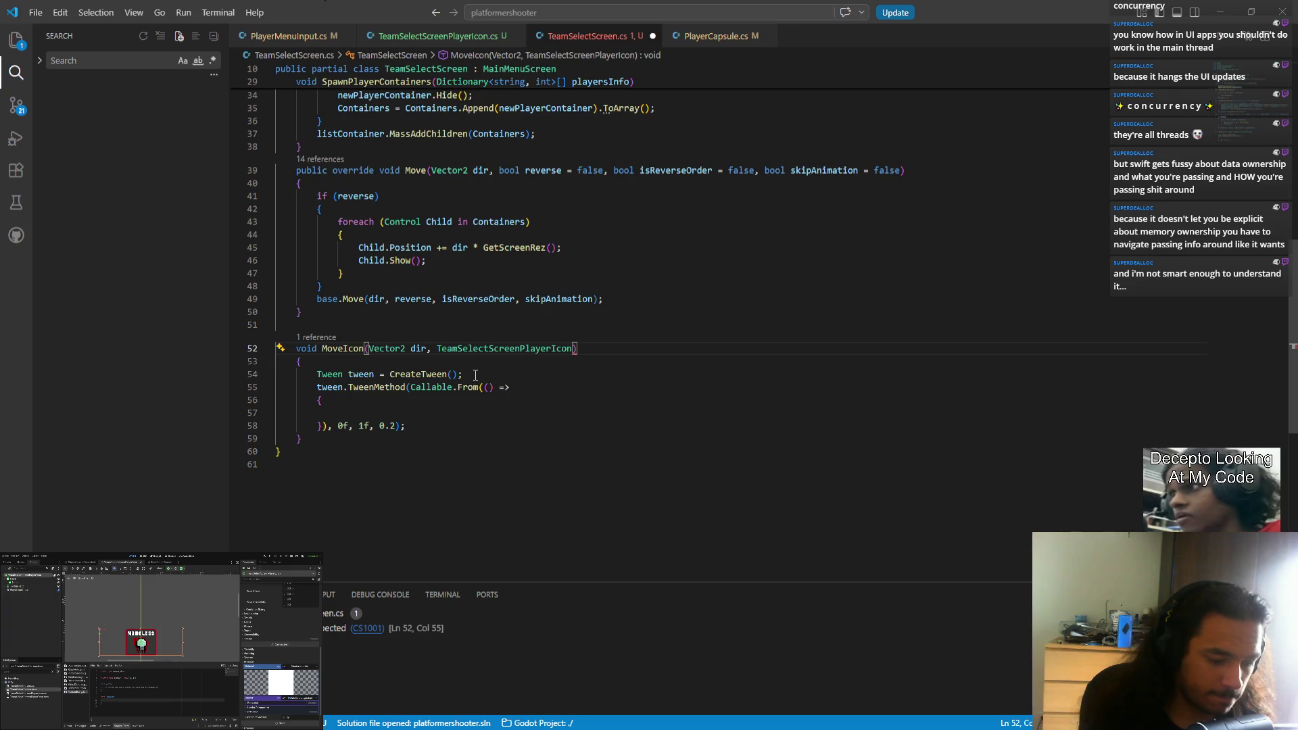
type("icon")
key("ctrl+s")
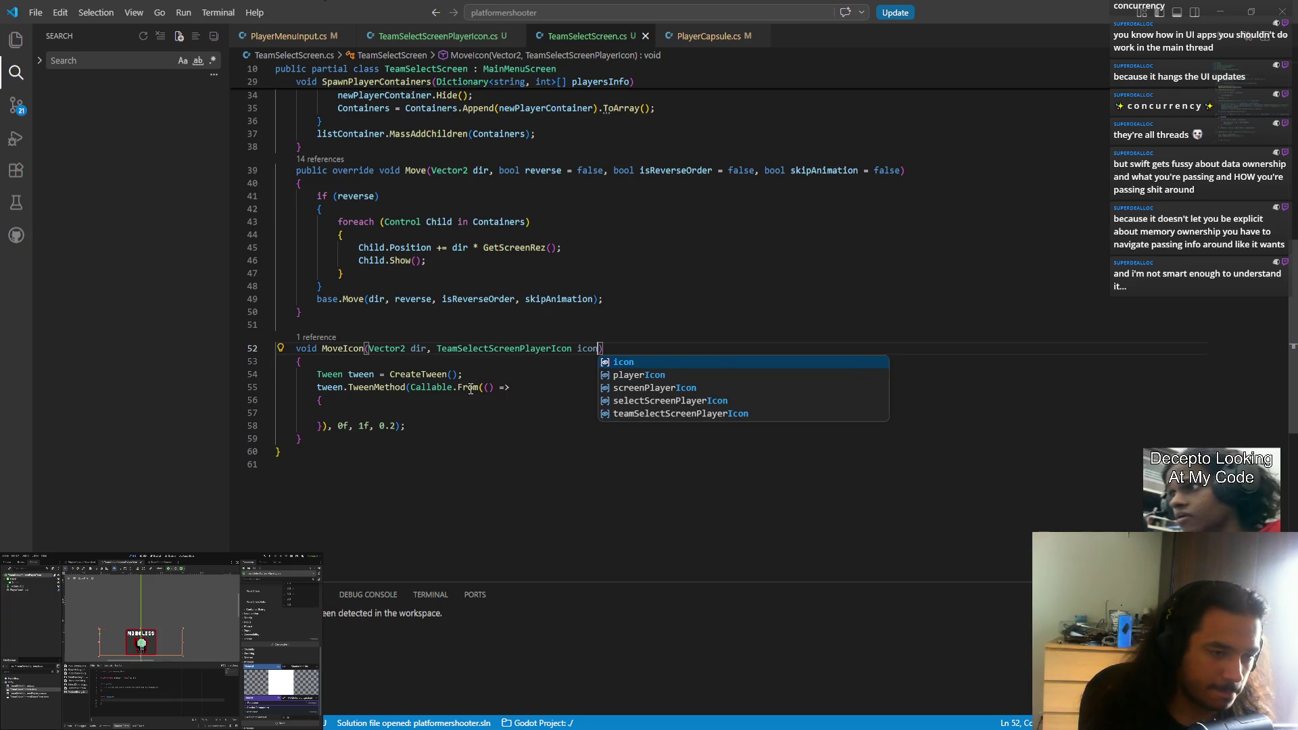
- Begin an 'icon.Position = ' assignment inside the TweenMethod lambda
key("Escape")
key("Down")
key("Down")
key("Down")
left_click(421, 414)
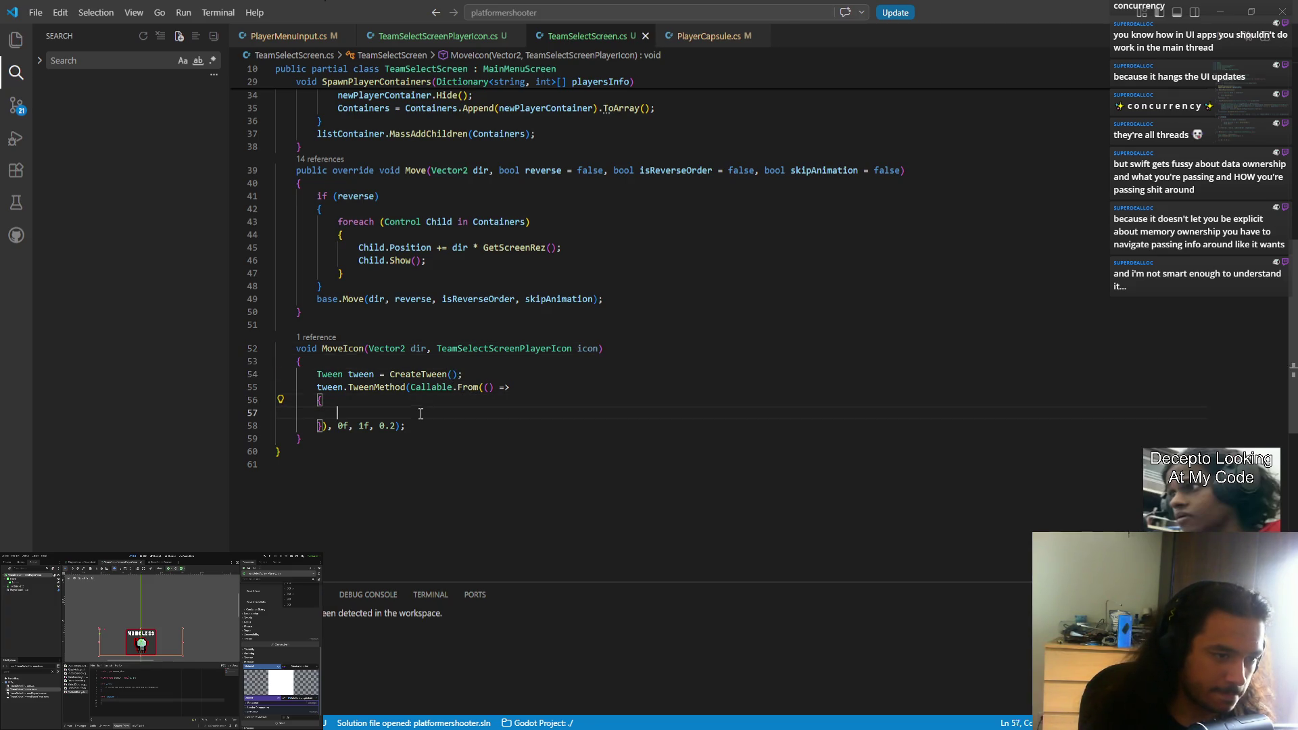
type("icon.pos")
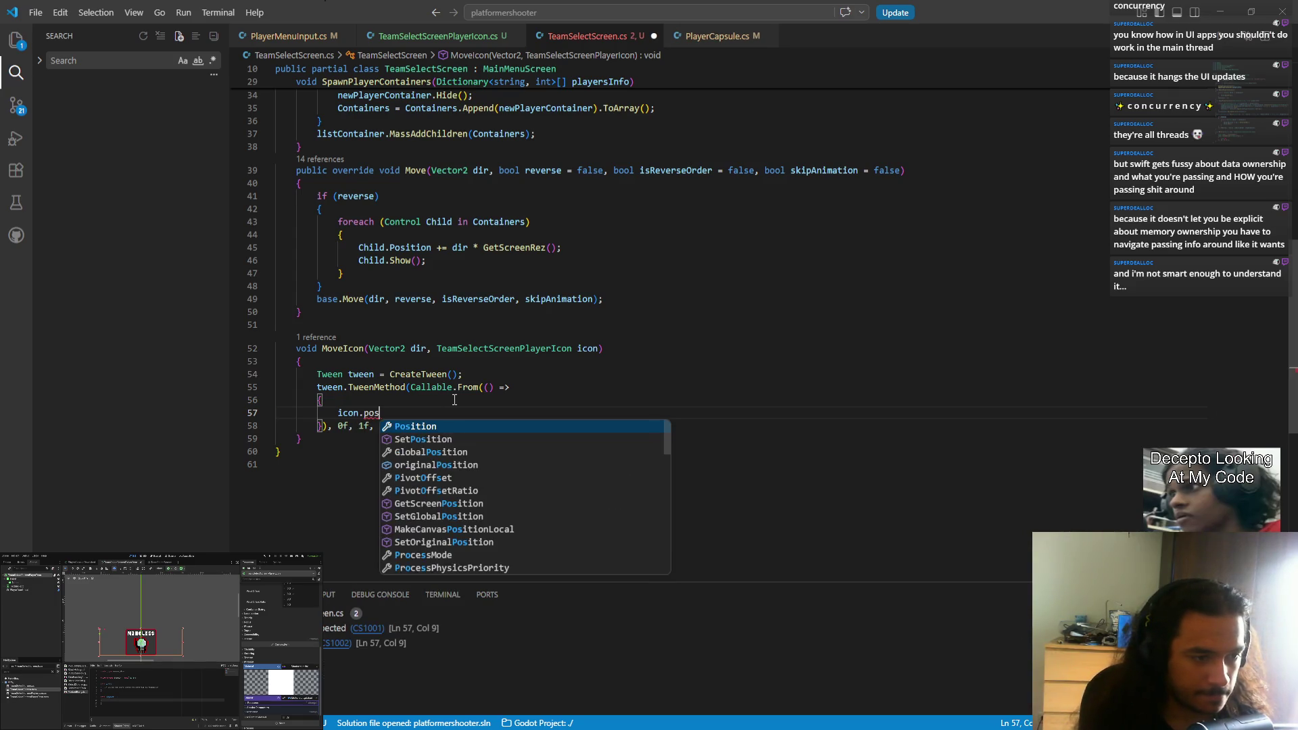
key("Tab")
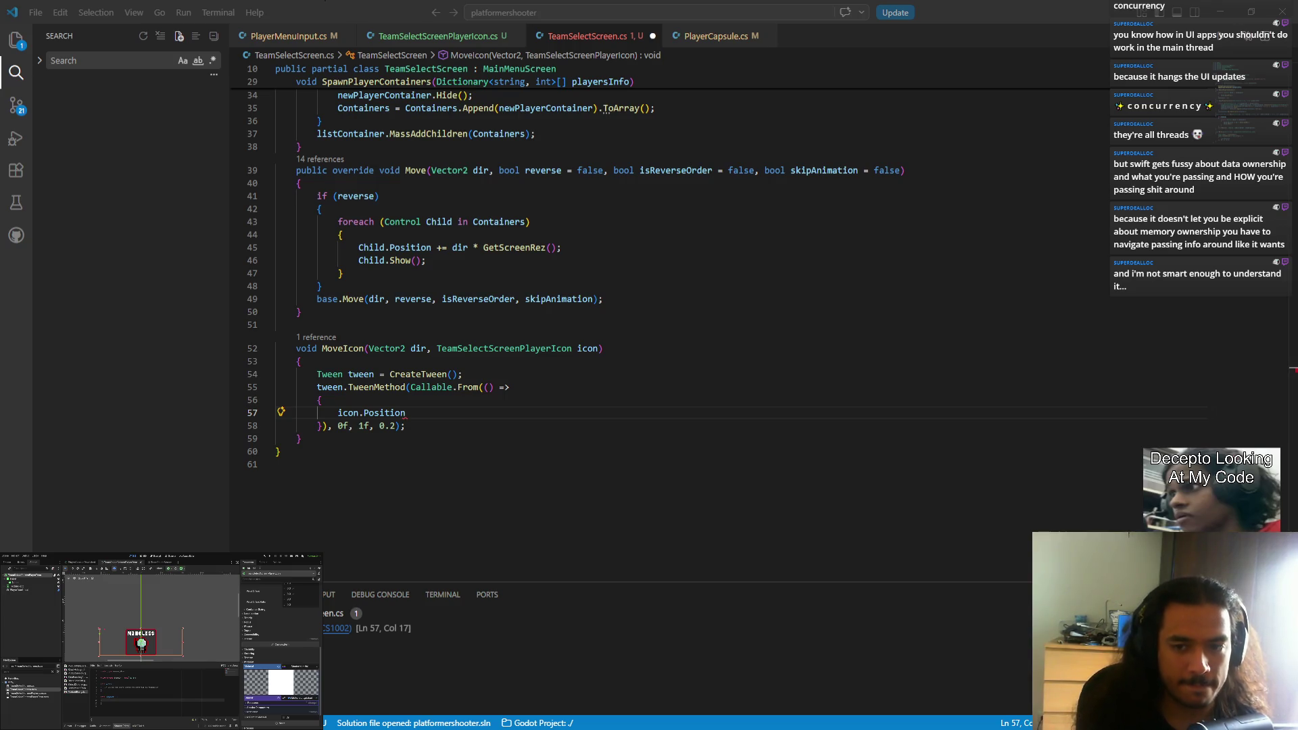
key("alt+Tab")
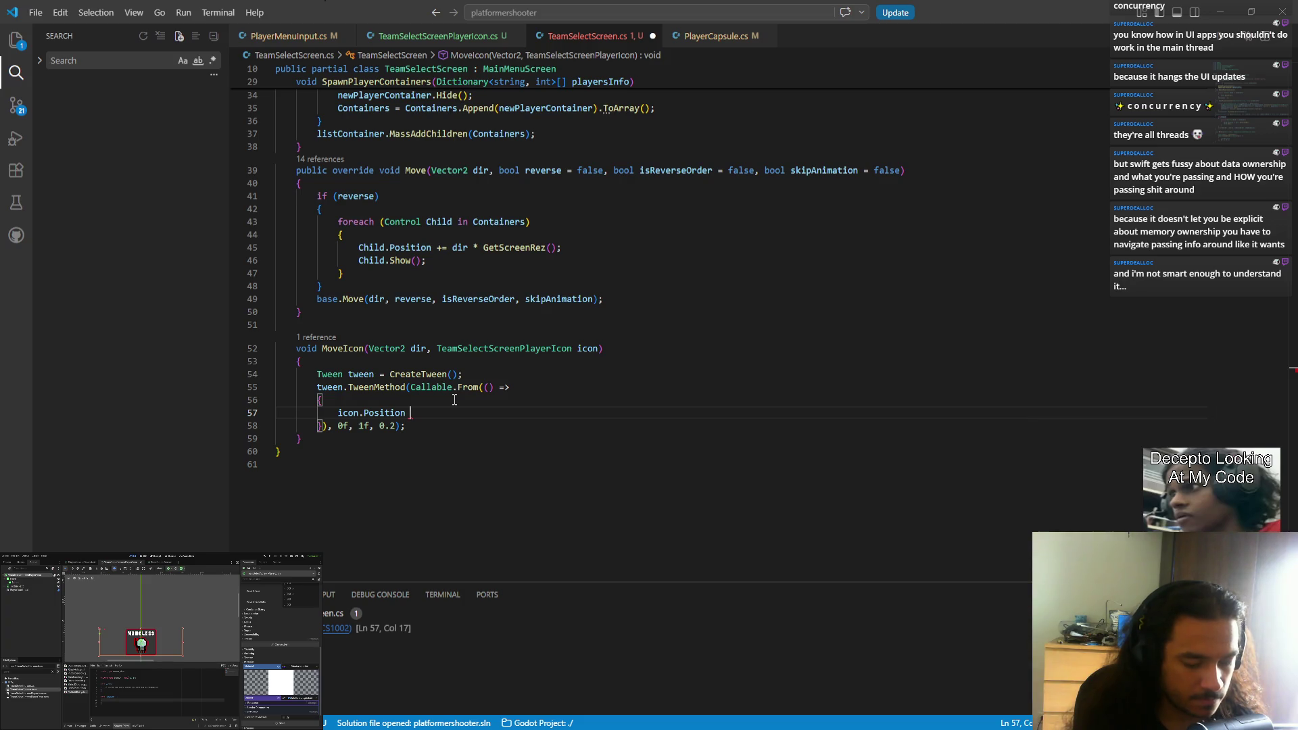
type("= or")
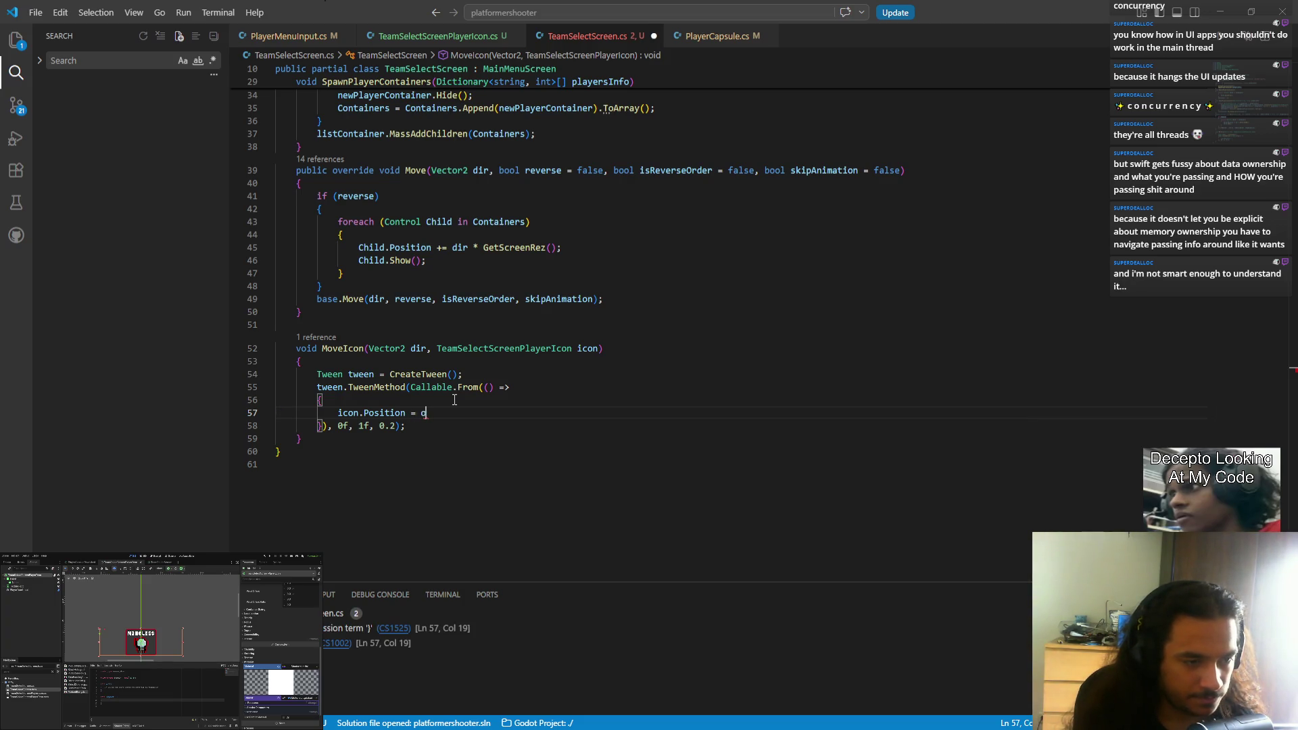
key("BackSpace")
key("BackSpace")
left_click(509, 371)
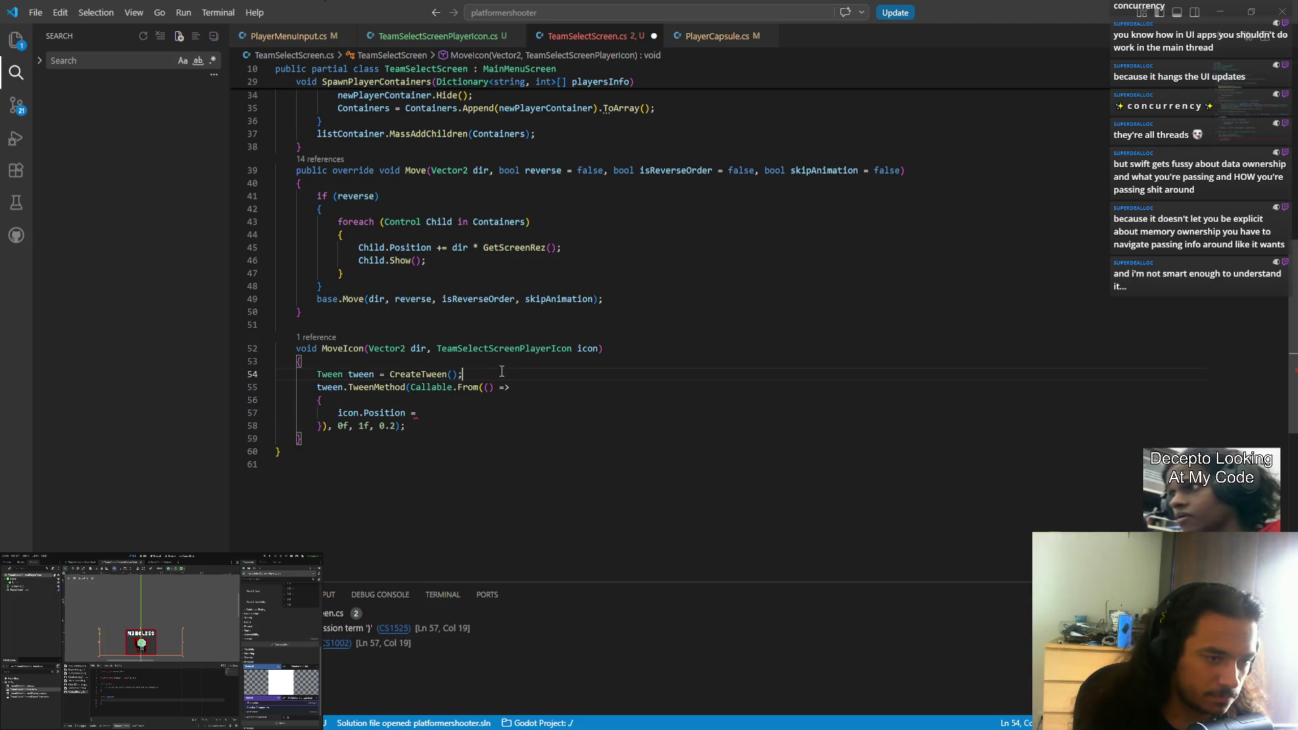
- Declare Vector2 originalPosition and finalPosition variables below the tween creation
key("Return")
type("Vector2 ")
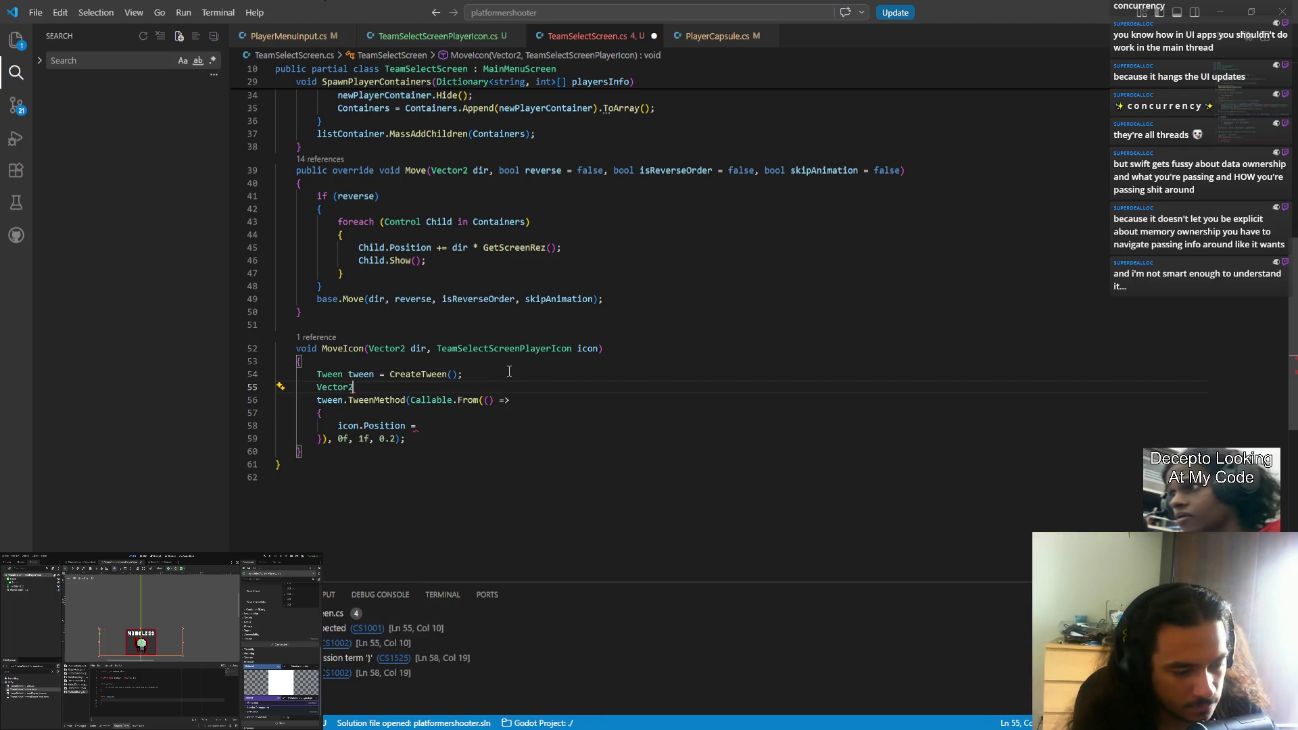
type("originalPo")
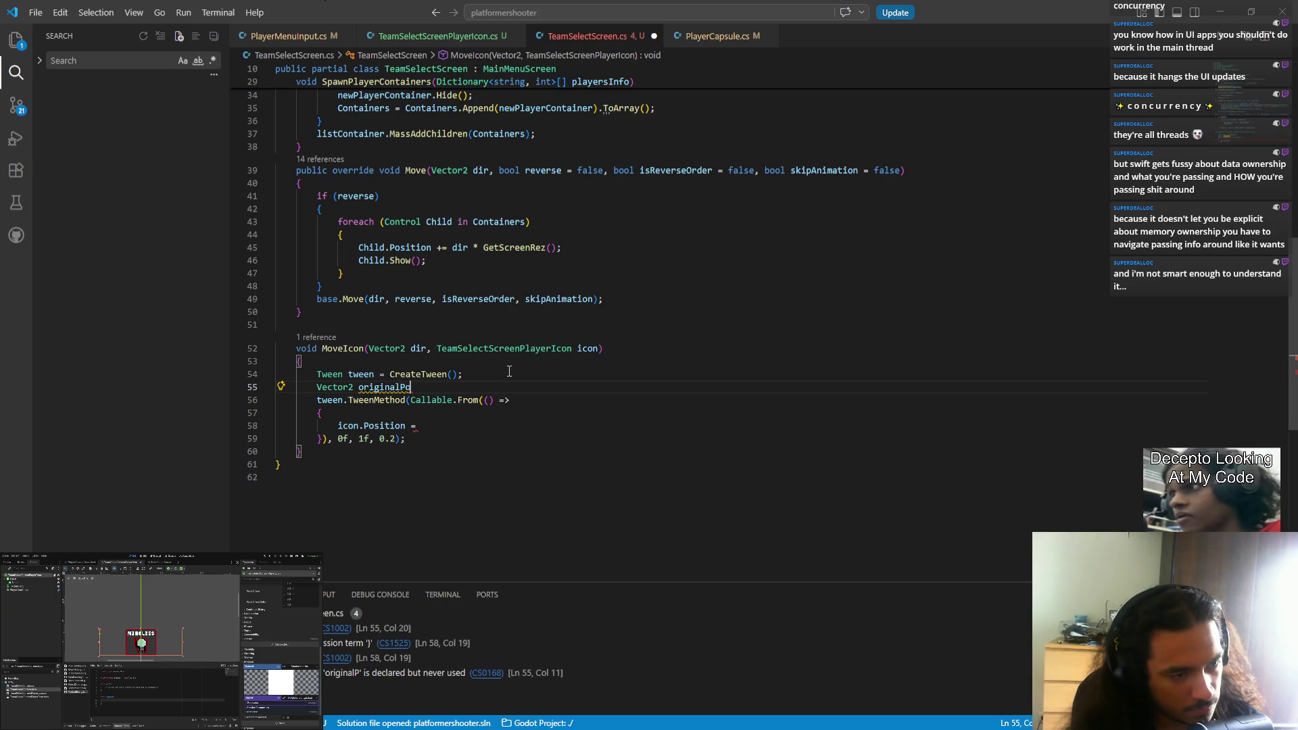
type("sition;")
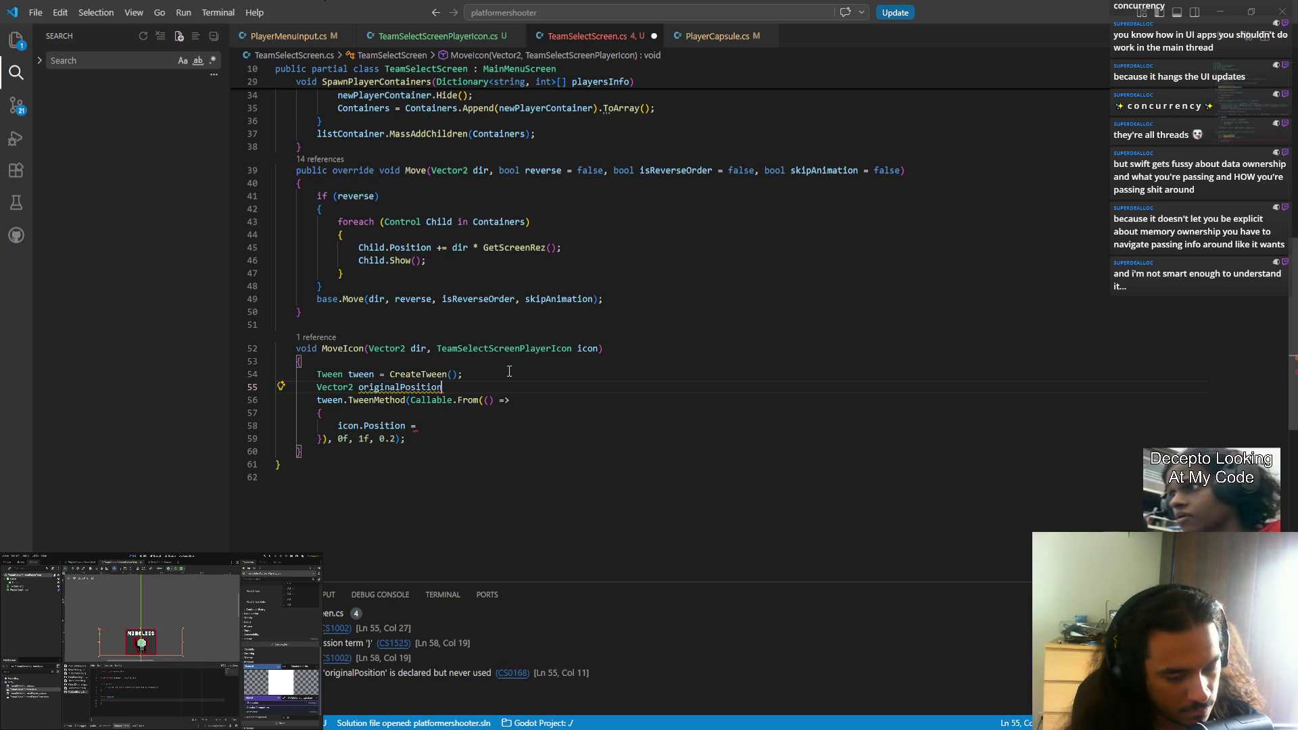
key("Return")
type("Vector2 ")
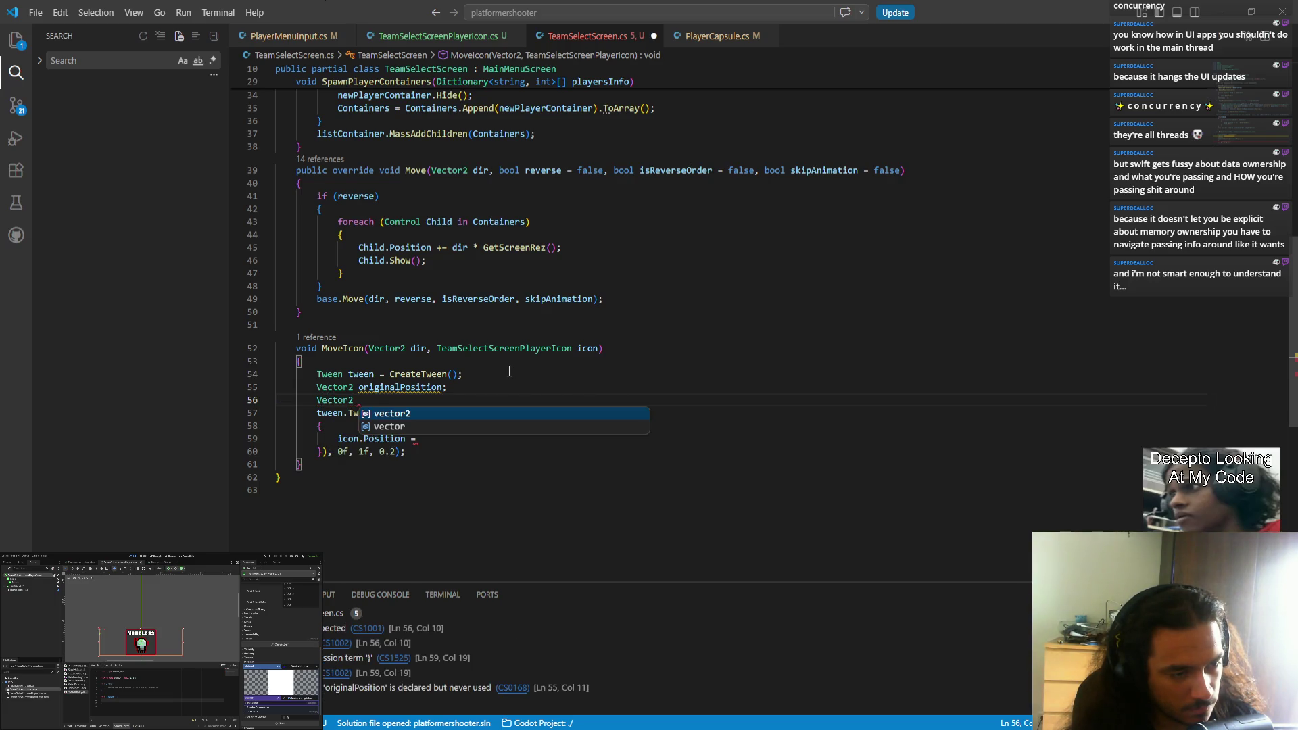
type("Final")
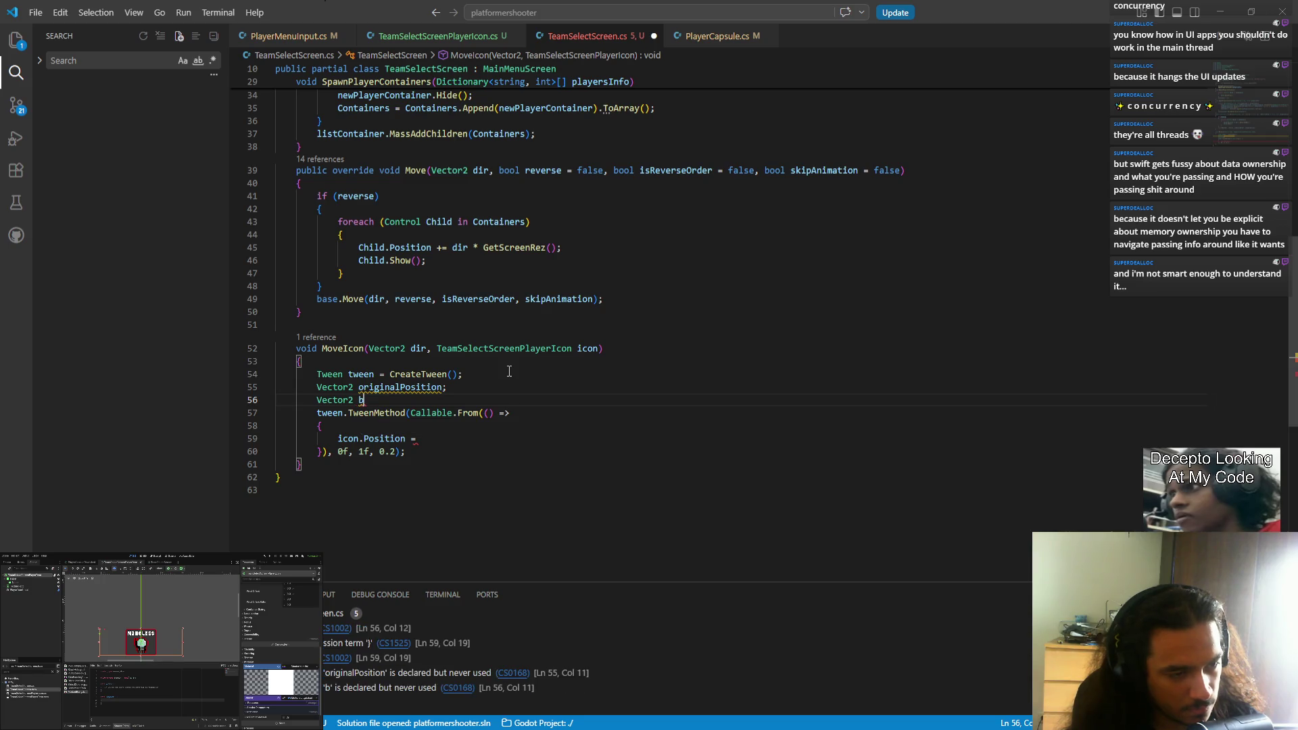
key("BackSpace")
key("BackSpace")
key("BackSpace")
type("final")
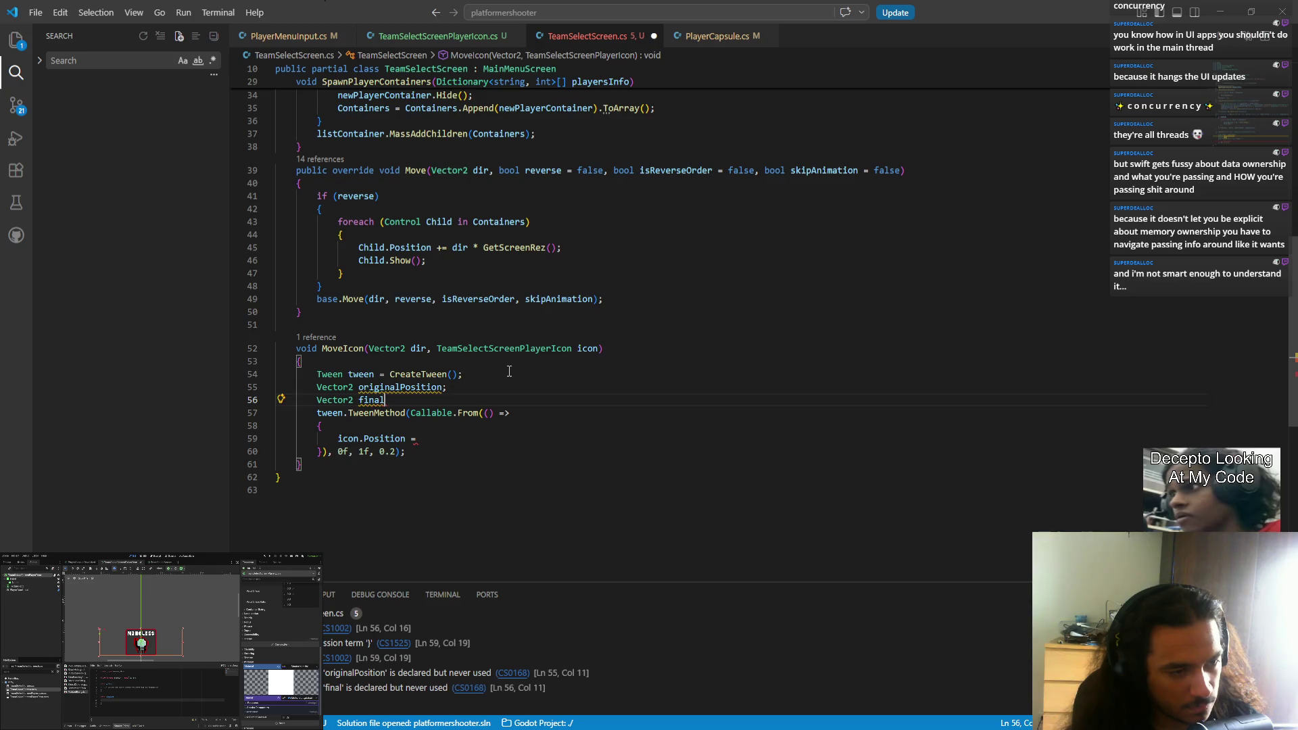
type("Position;")
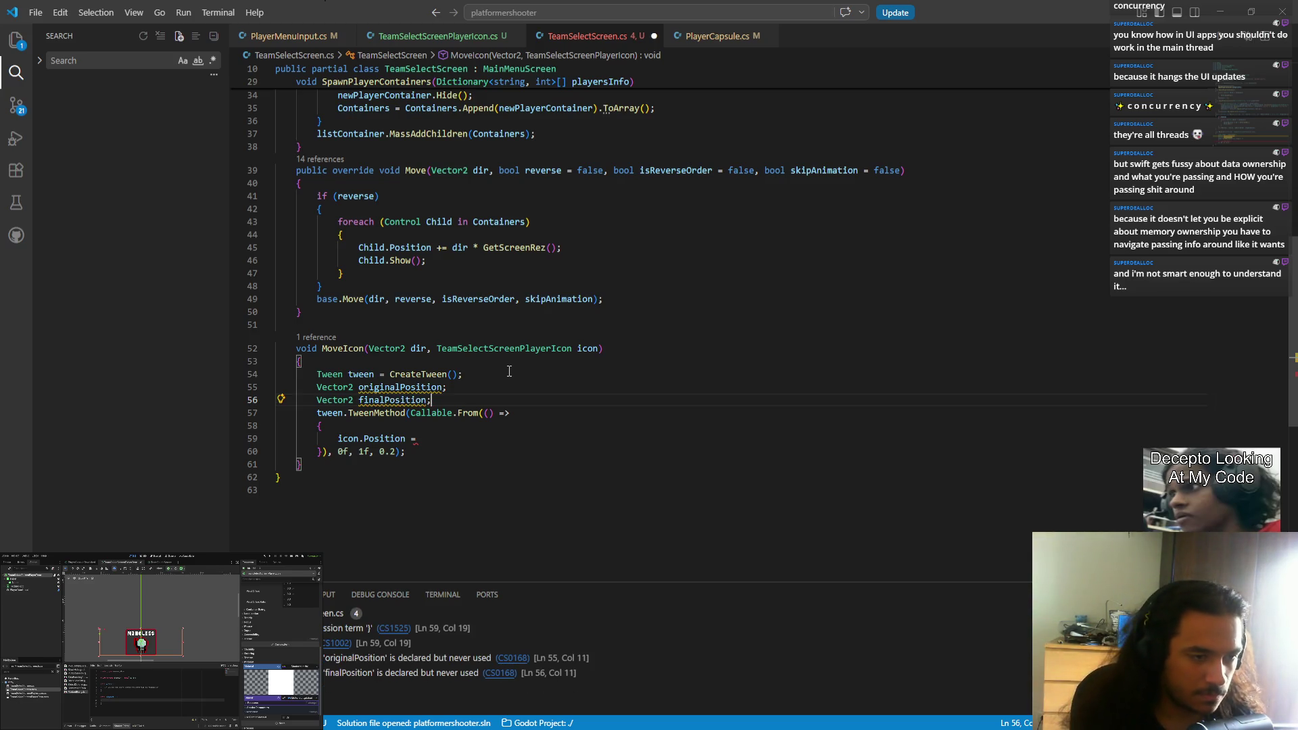
- Rename originalPosition to initialPosition and initialise it to icon.Position
key("Up")
key("ctrl+Left")
key("shift+Right")
key("shift+Right")
key("shift+Right")
type("initial")
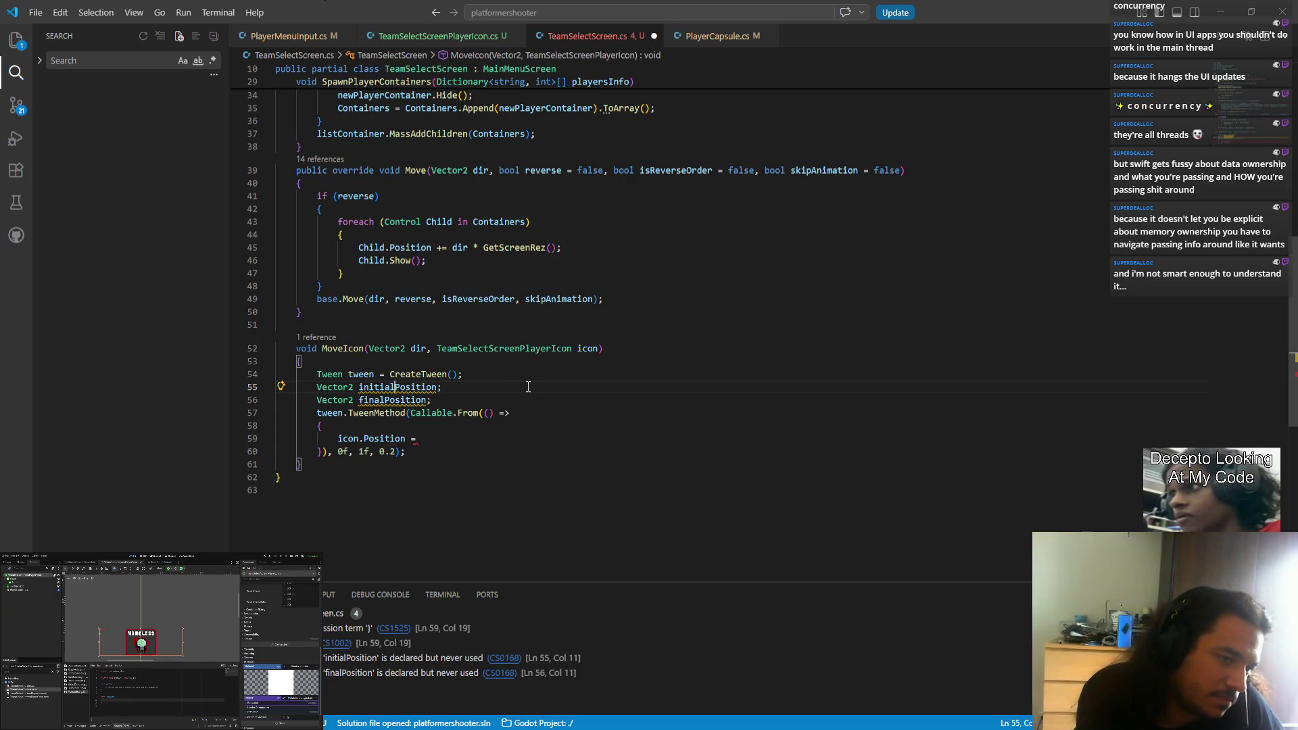
key("ctrl+Right")
type("= P")
key("BackSpace")
type("icon.Po")
key("Tab")
key("ctrl+shift+Left")
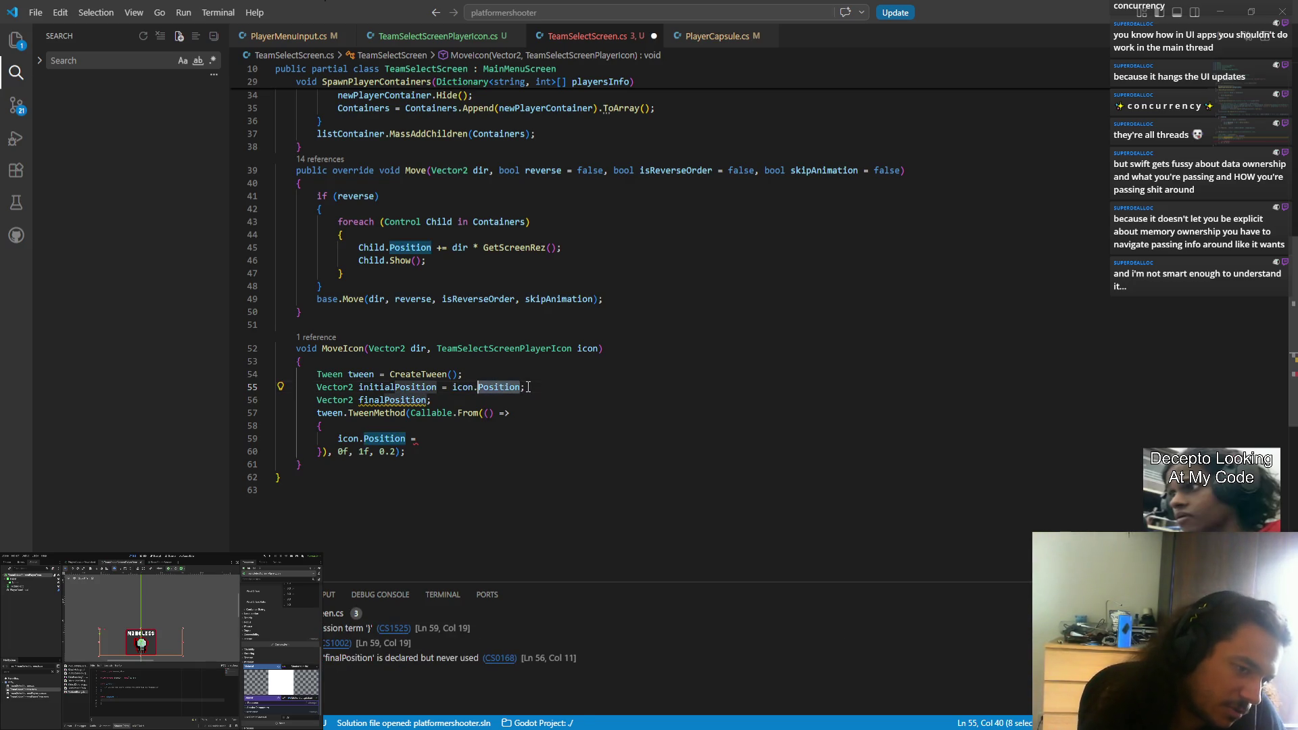
- Begin the finalPosition assignment, trying and then removing a TeamSelectScreenPlayerIcon value
key("Down")
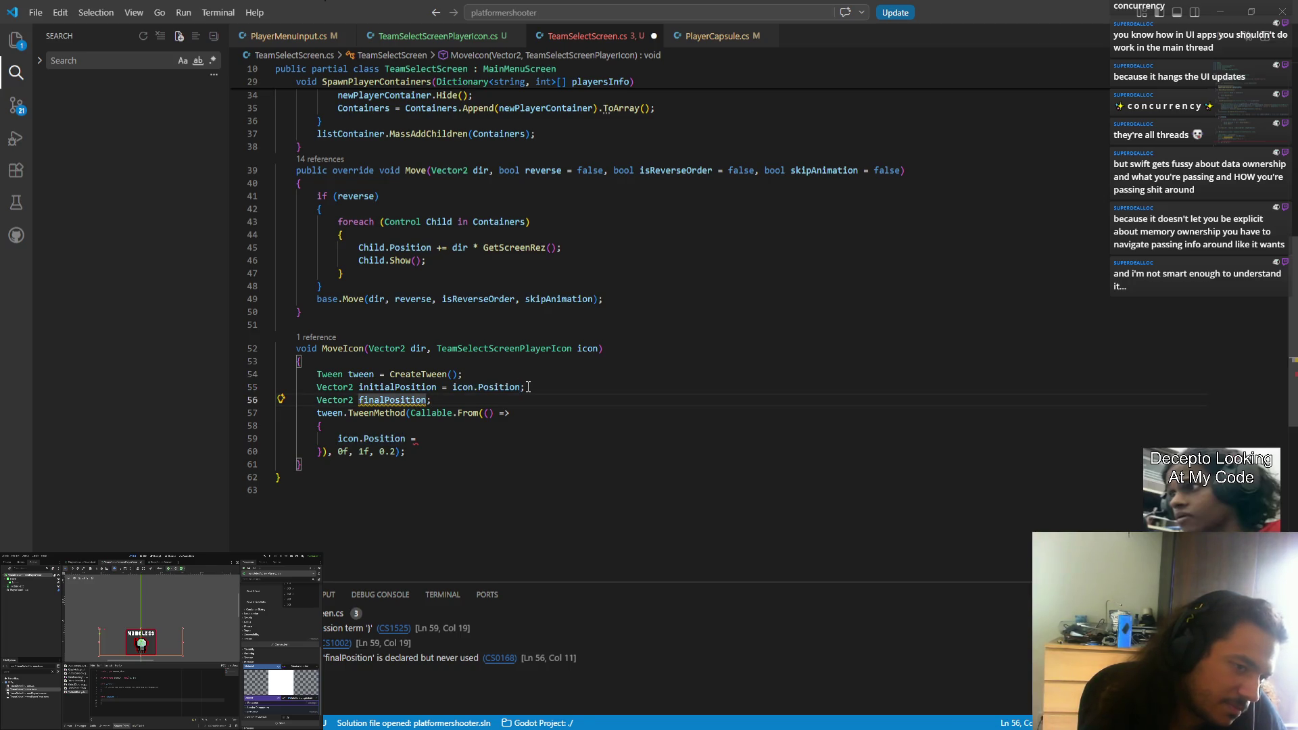
type("= TeamSelectScreenPlayerIcon")
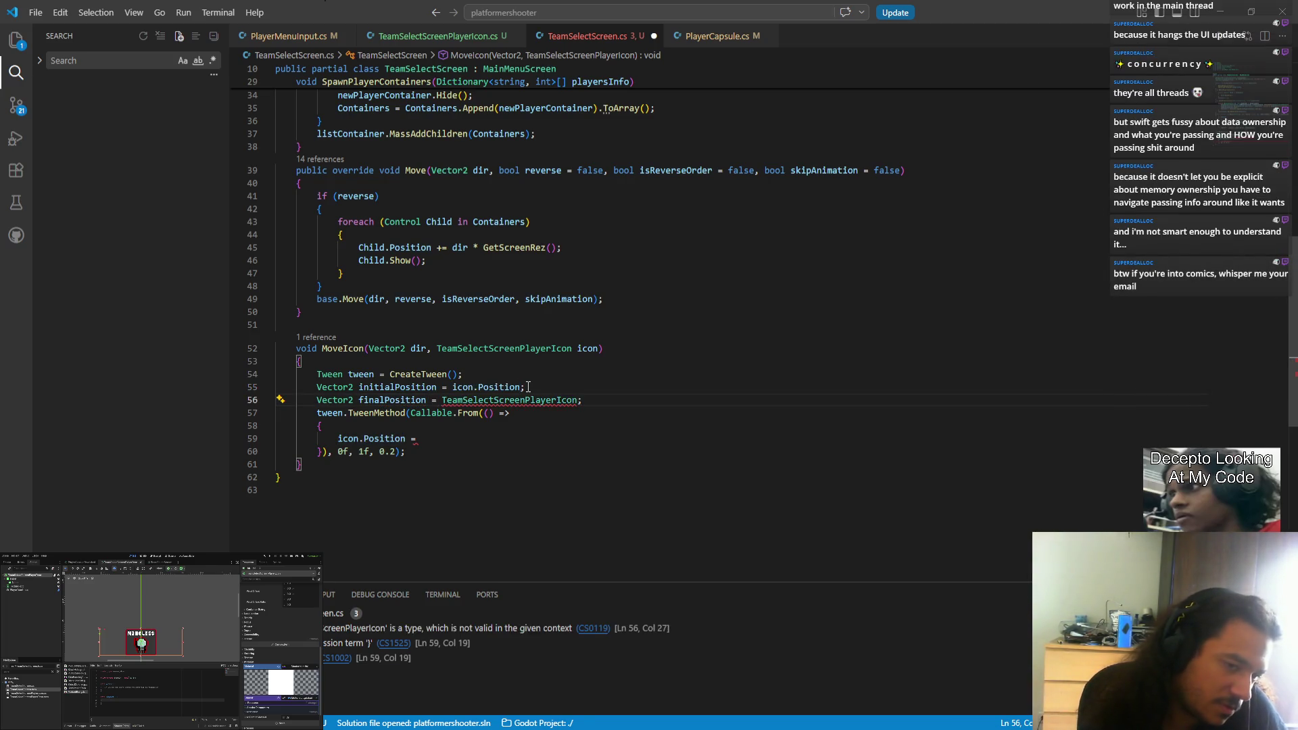
key("ctrl+shift+Left")
key("BackSpace")
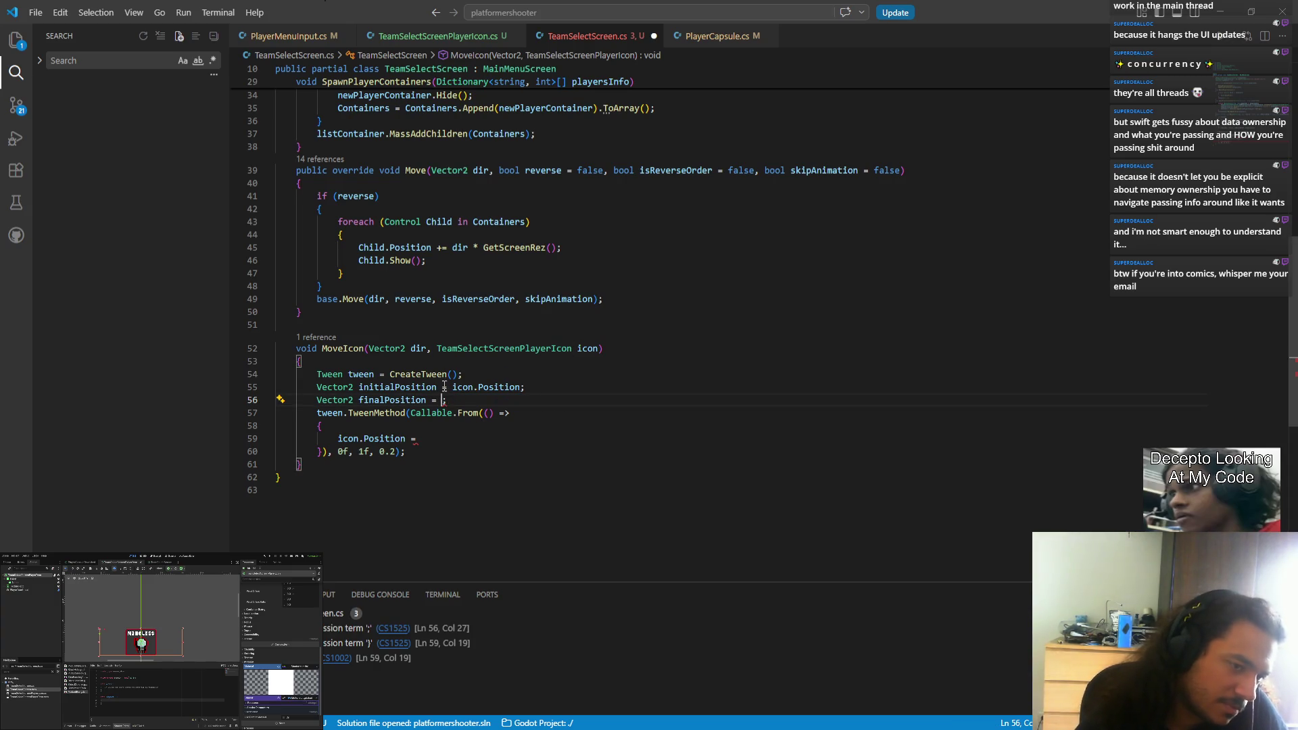
mouse_move(452, 387)
left_mouse_down()
mouse_move(500, 387)
mouse_move(277, 390)
mouse_move(520, 387)
left_mouse_up()
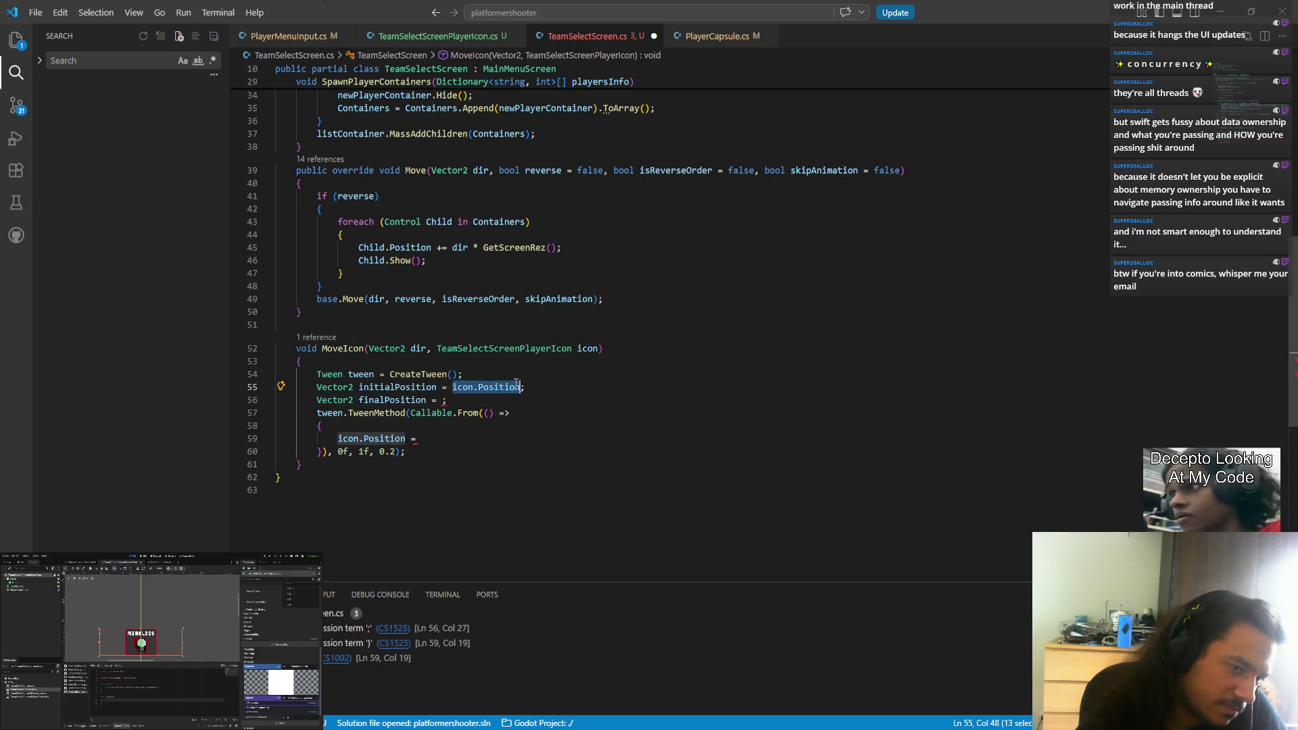
left_click(445, 400)
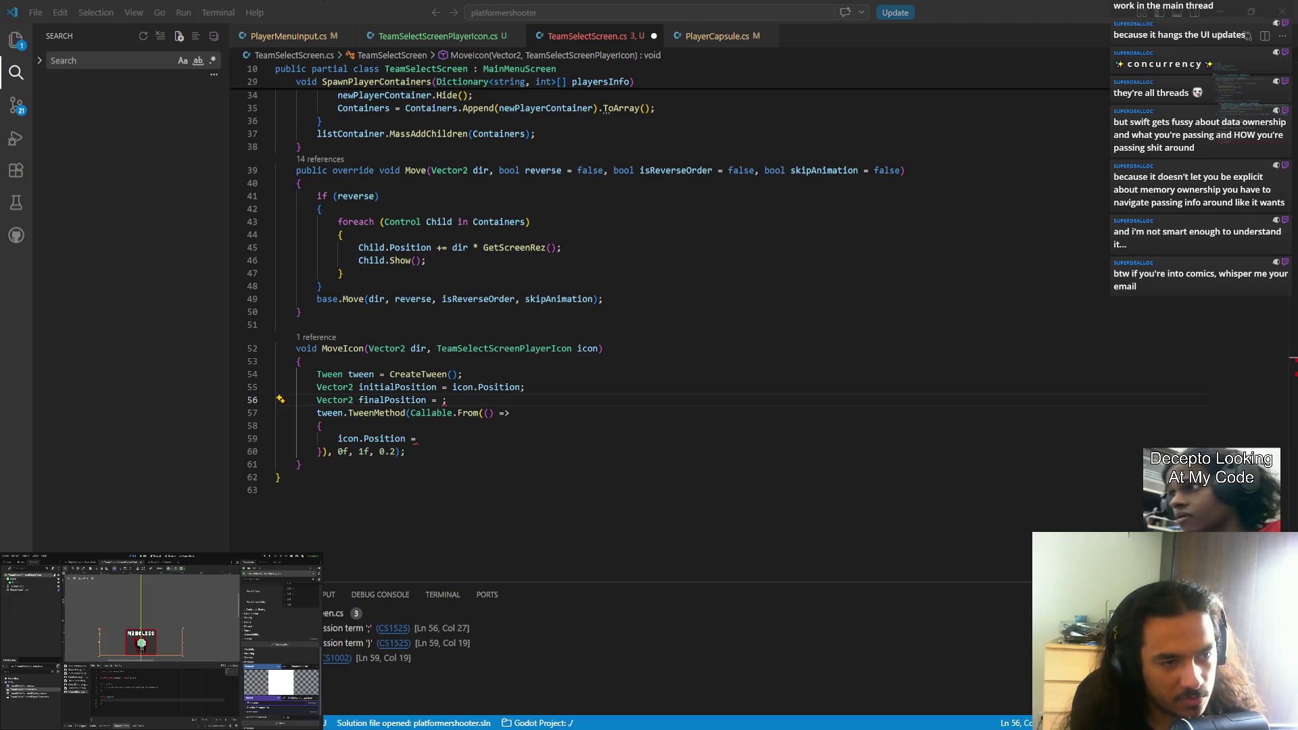
key("alt+Tab")
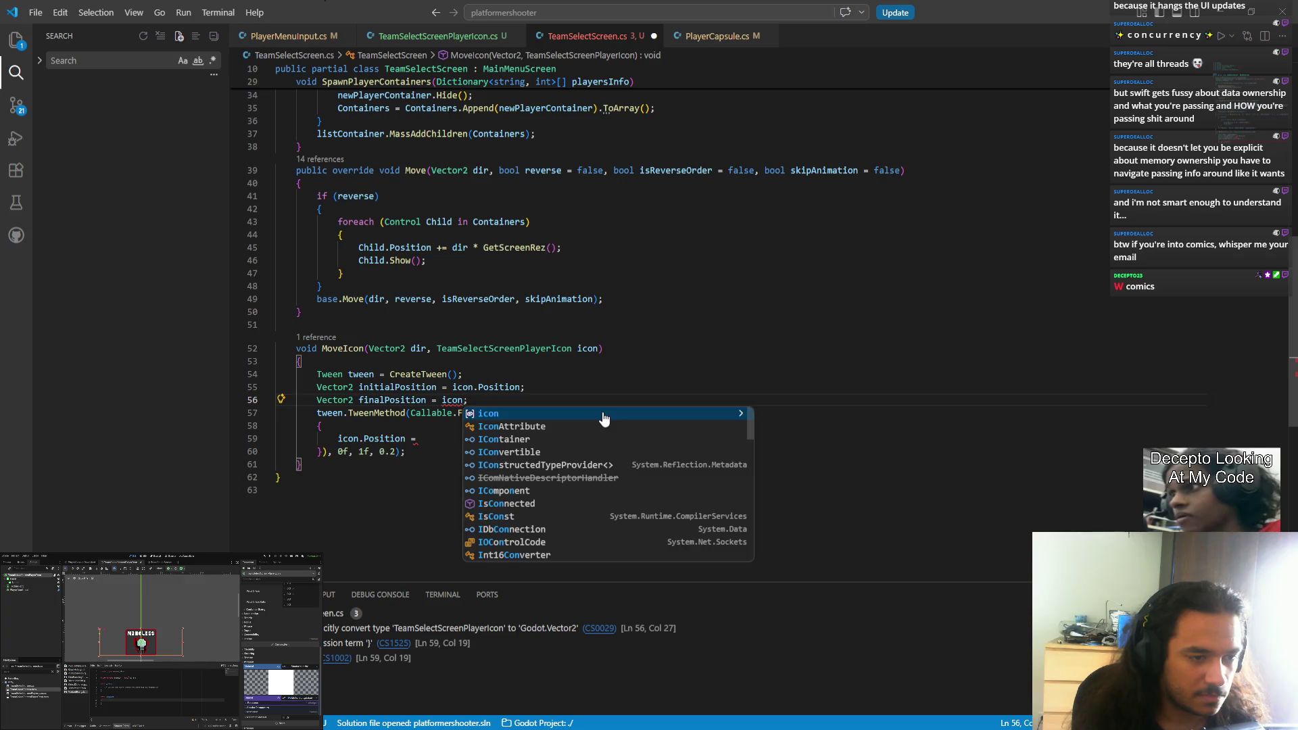
type("co")
key("BackSpace")
key("BackSpace")
key("BackSpace")
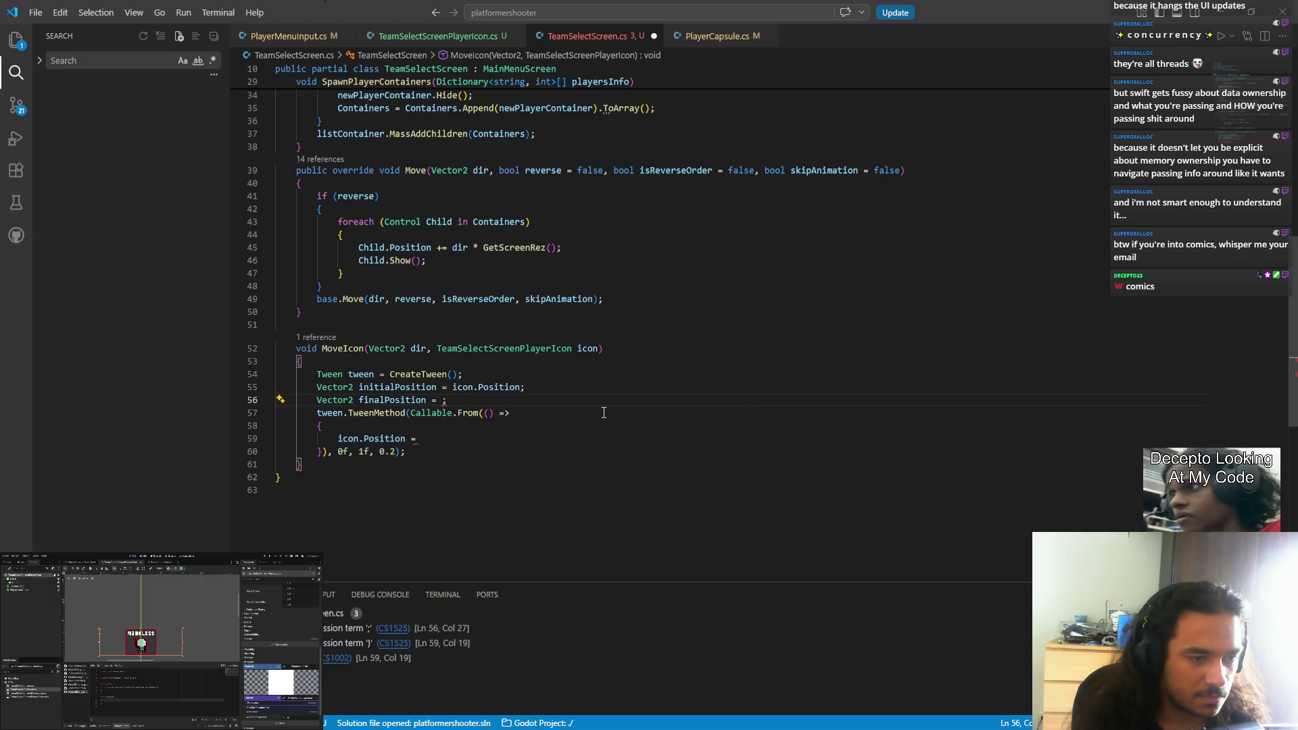
key("ctrl+space")
key("Escape")
key("Up")
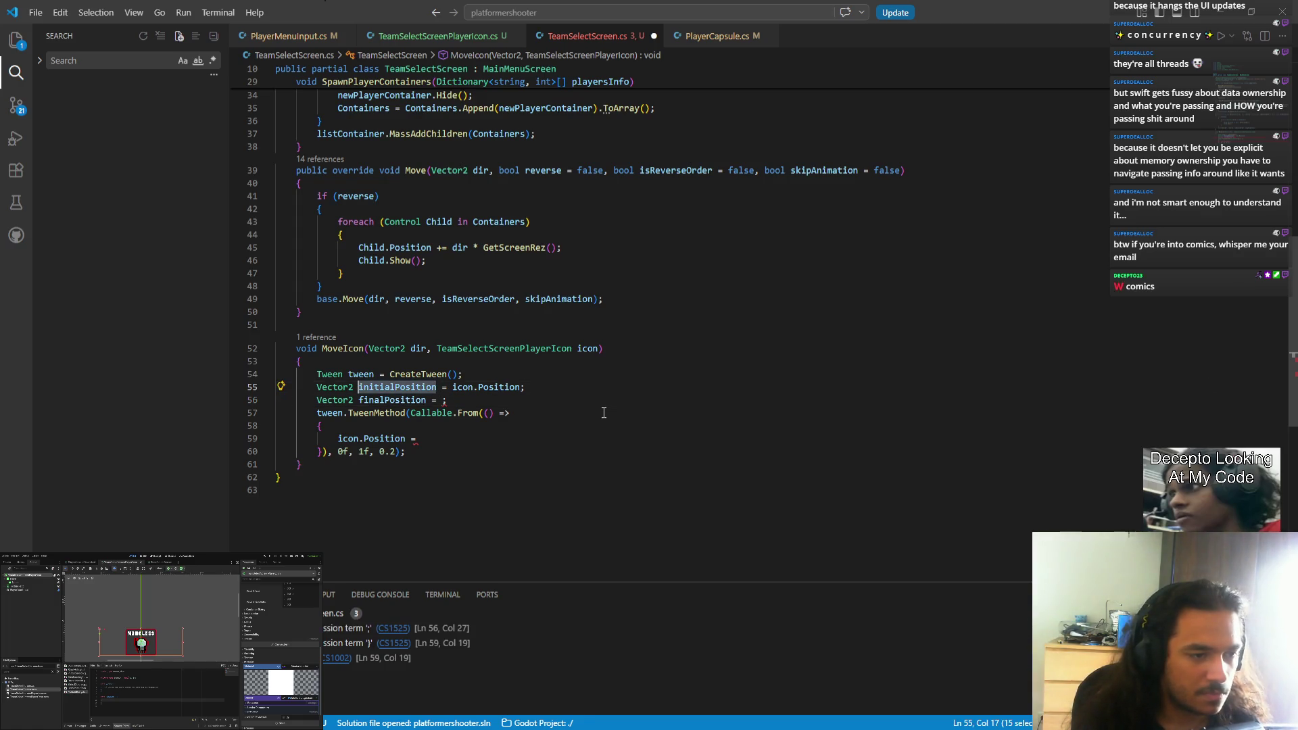
key("Down")
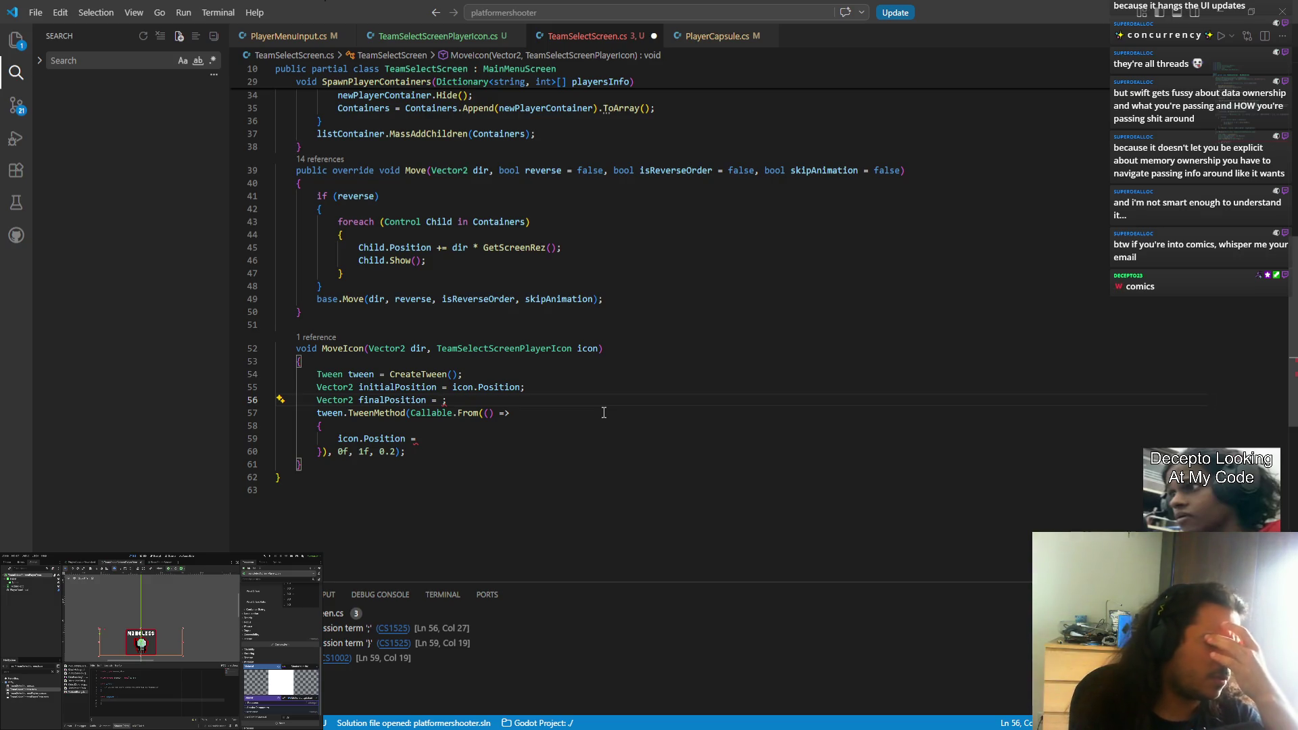
- Set finalPosition to (Vector2.Right * 960f) + (dir * 200f)
type("960")
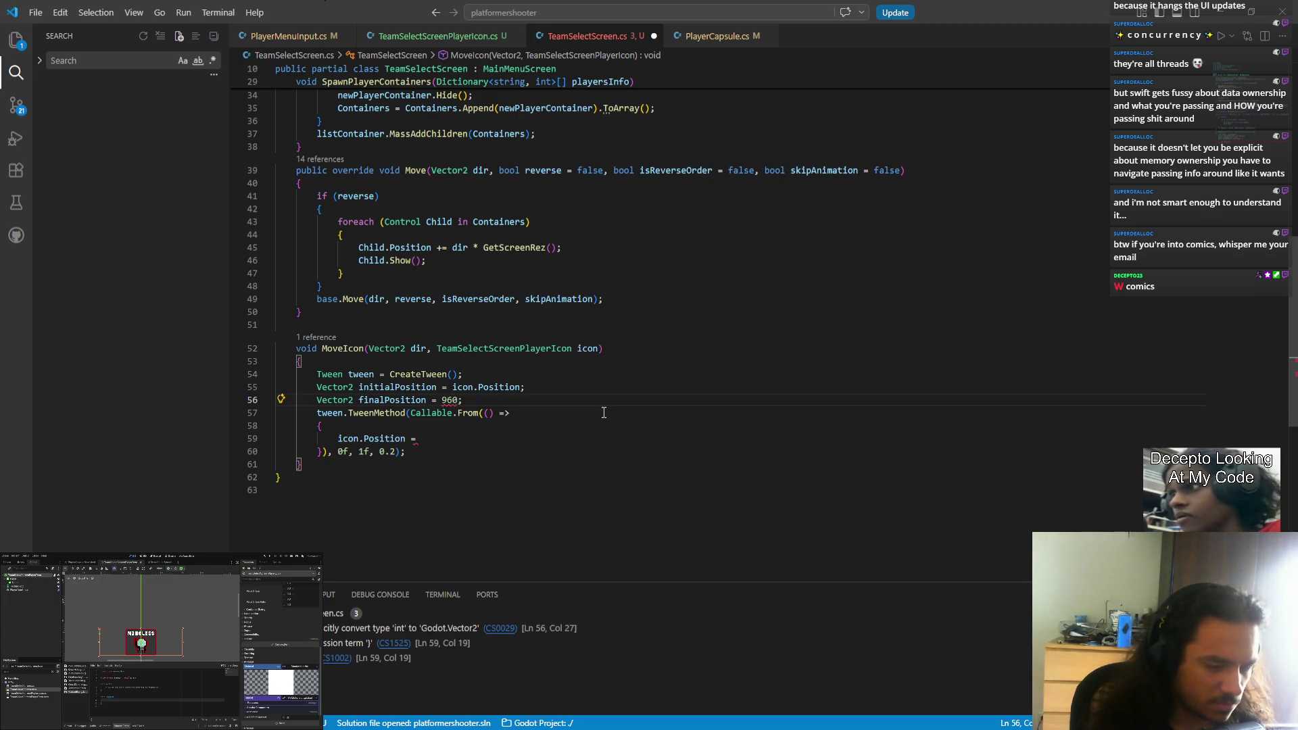
type(" + ")
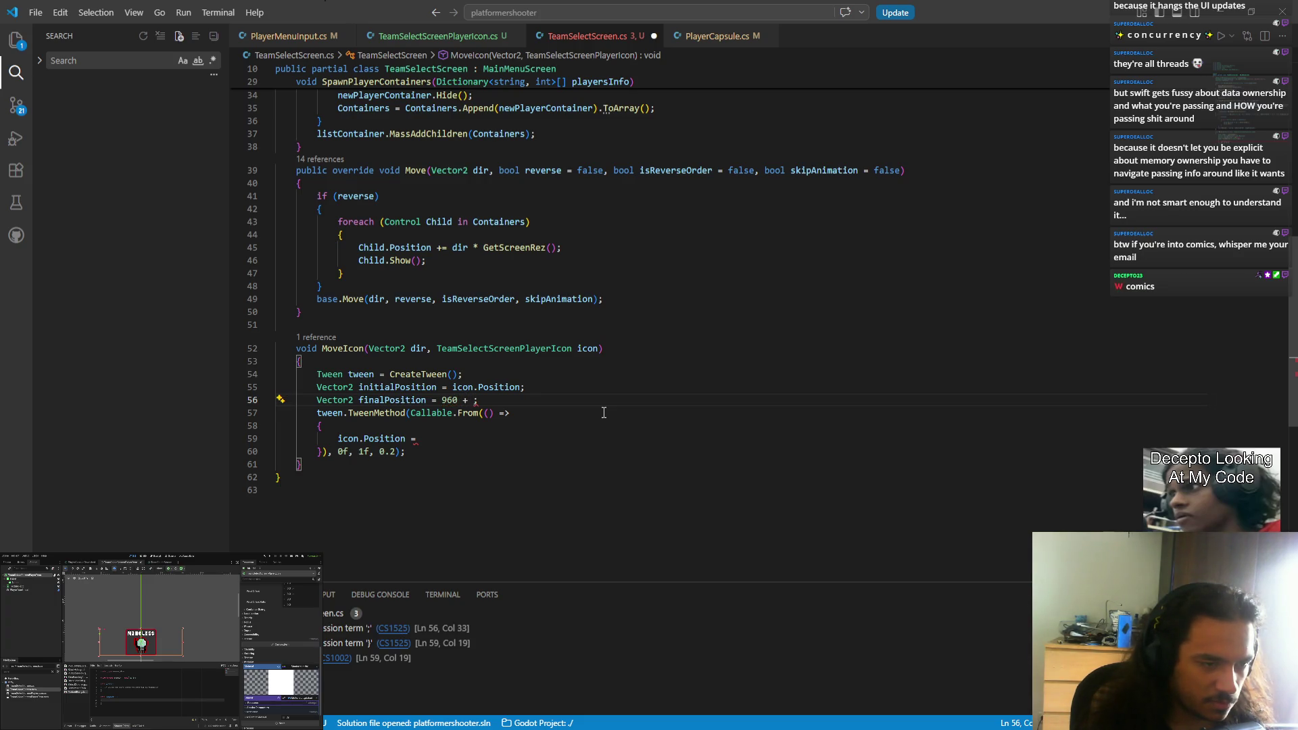
type("dir")
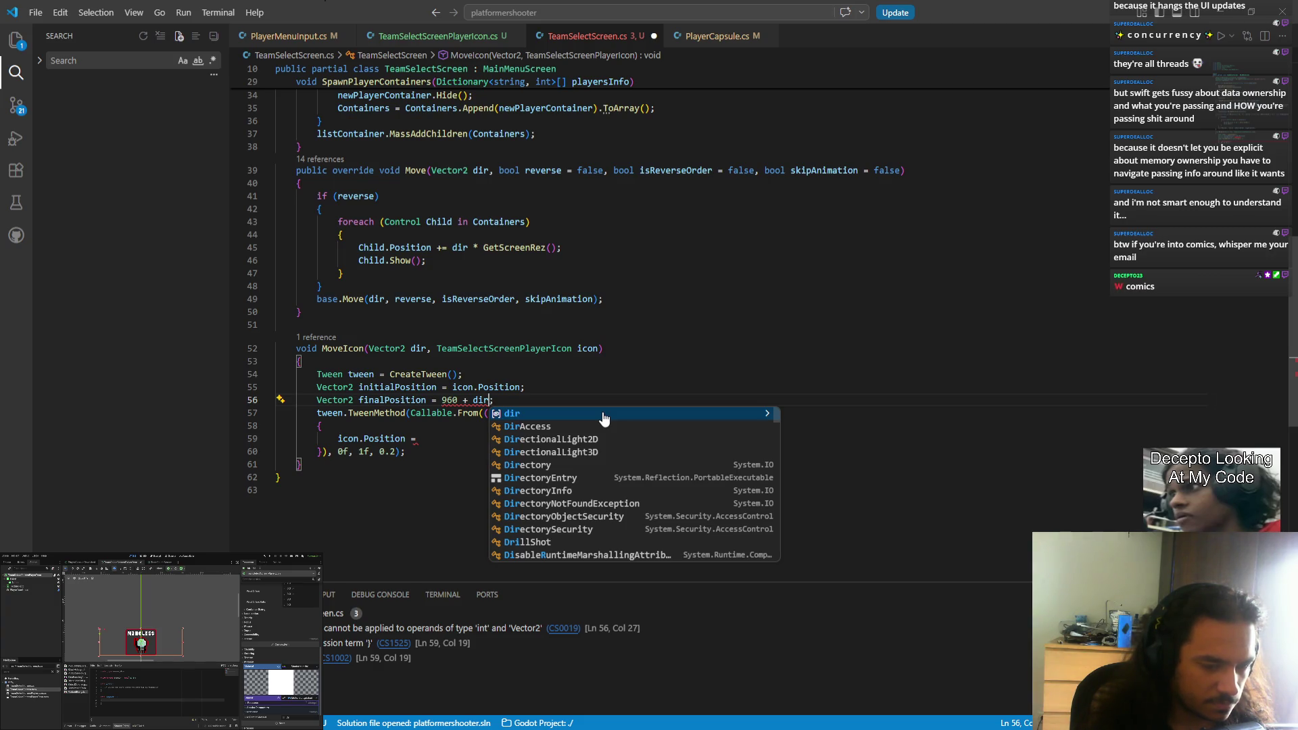
type(" * 200")
key("ctrl+shift+Left")
key("ctrl+shift+Left")
key("ctrl+shift+Left")
type("(")
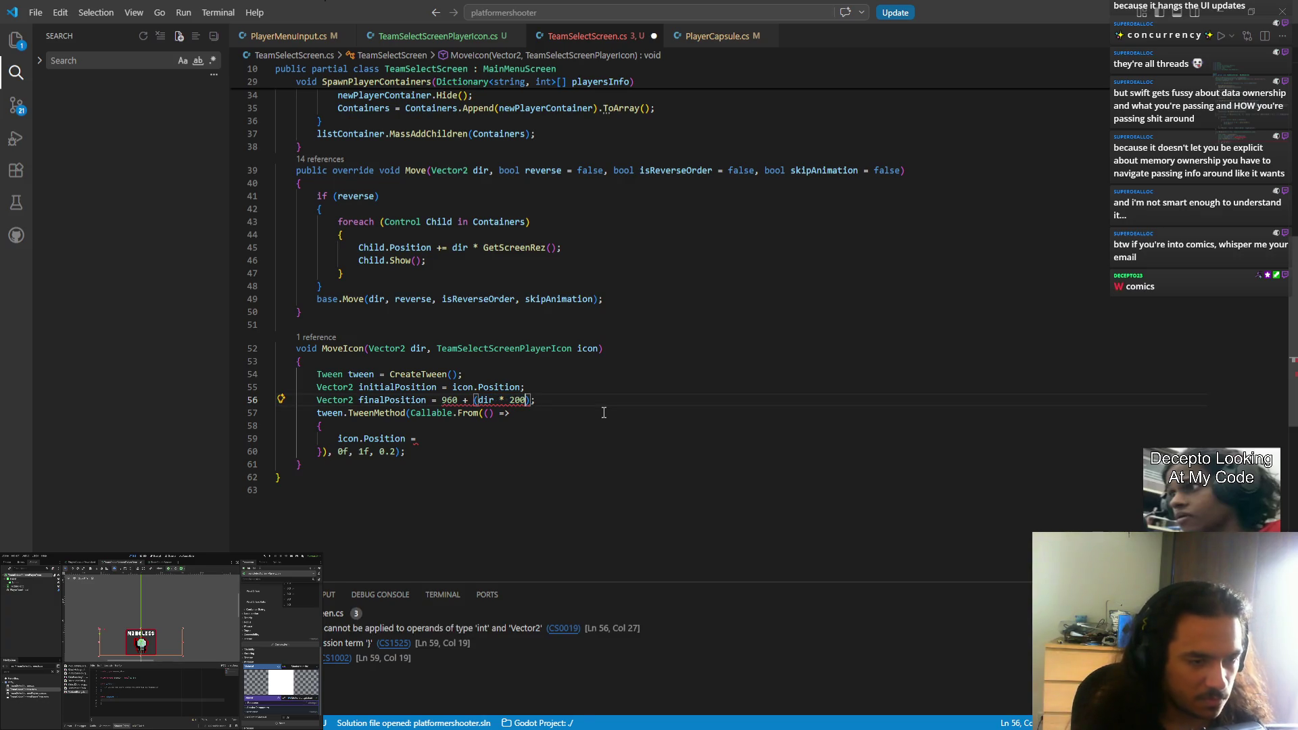
type("f")
left_click(460, 400)
type("f")
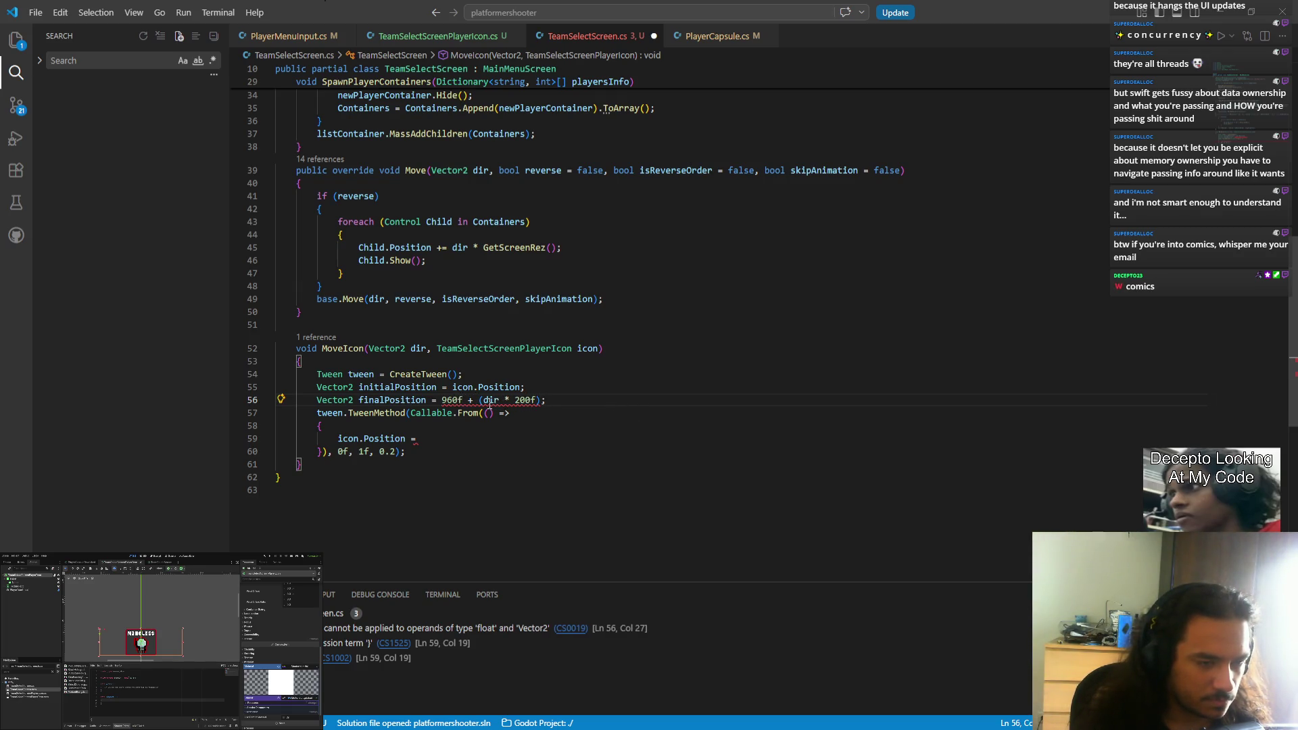
mouse_move(487, 401)
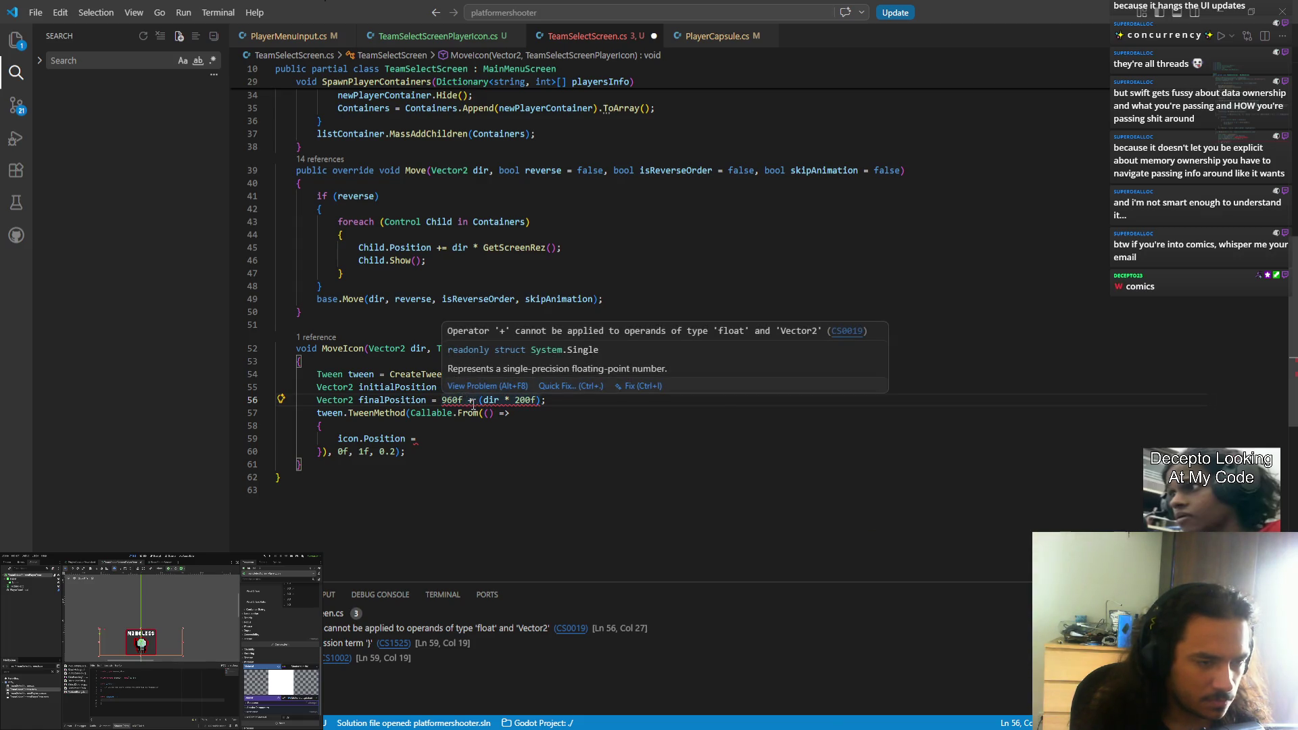
key("ctrl+Left")
type("Vector2.ri")
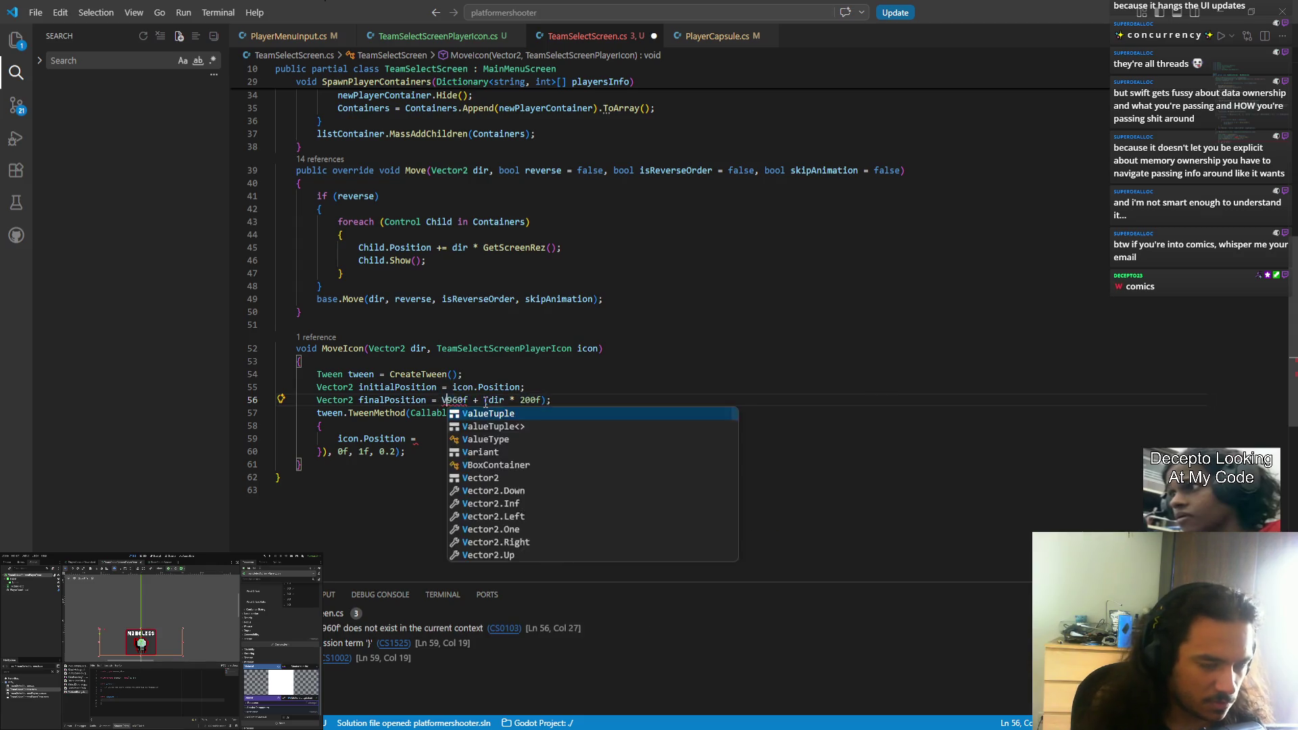
key("Tab")
type("*")
key("ctrl+shift+Right")
key("ctrl+shift+Left")
key("ctrl+shift+Left")
key("ctrl+shift+Left")
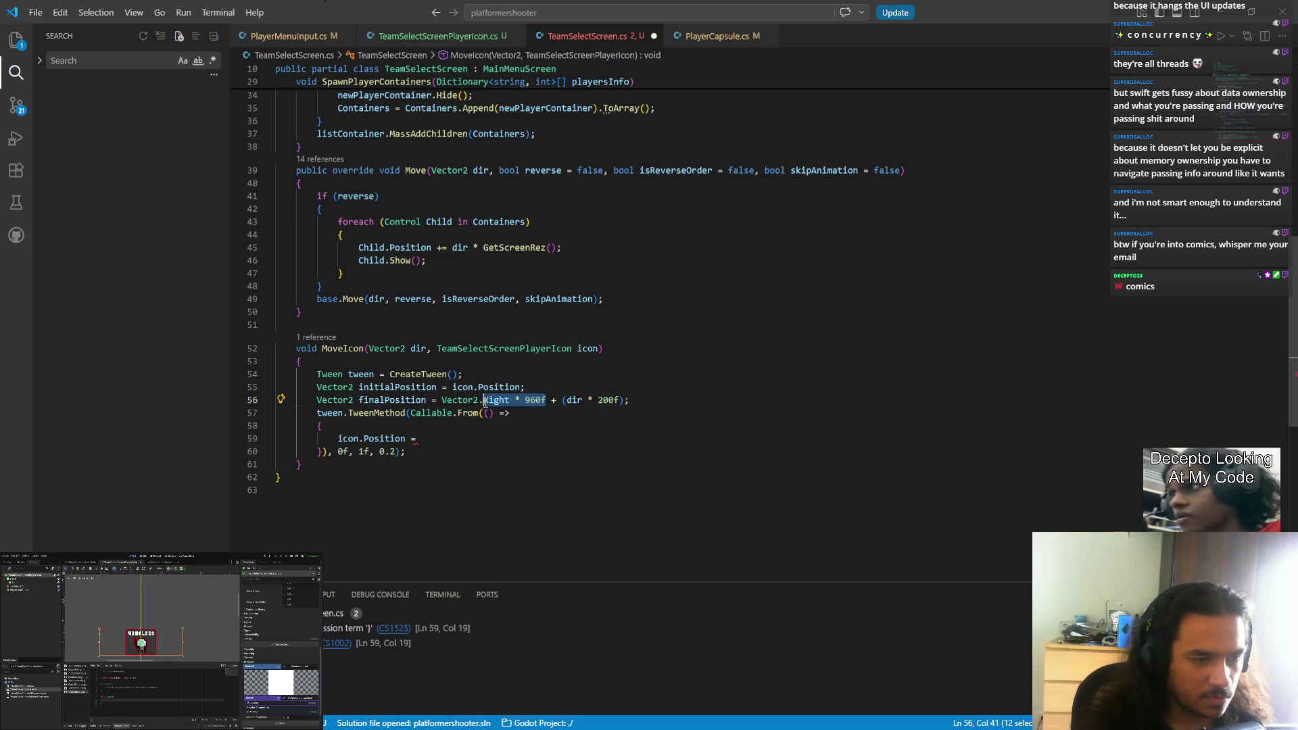
type("(")
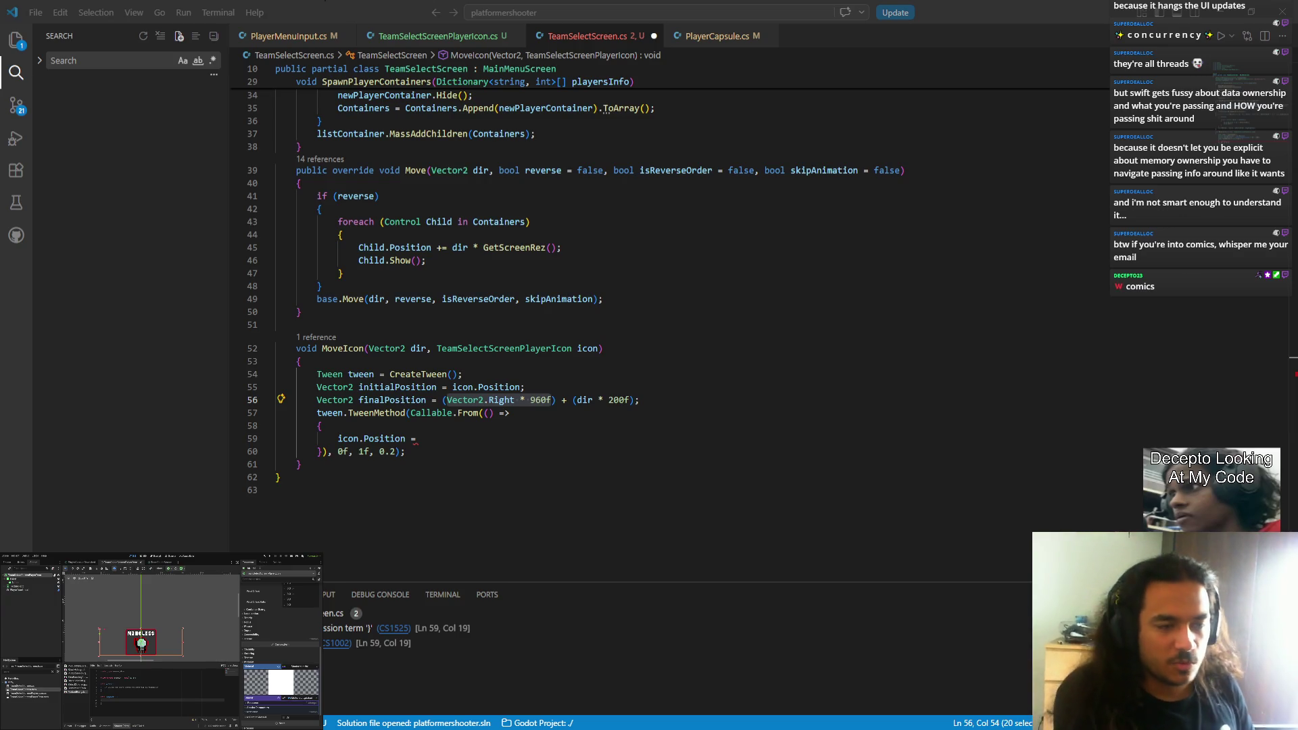
- Subtract the parenthesised icon.Size * Vector2.Right from the finalPosition expression
key("alt+Tab")
left_click(630, 401)
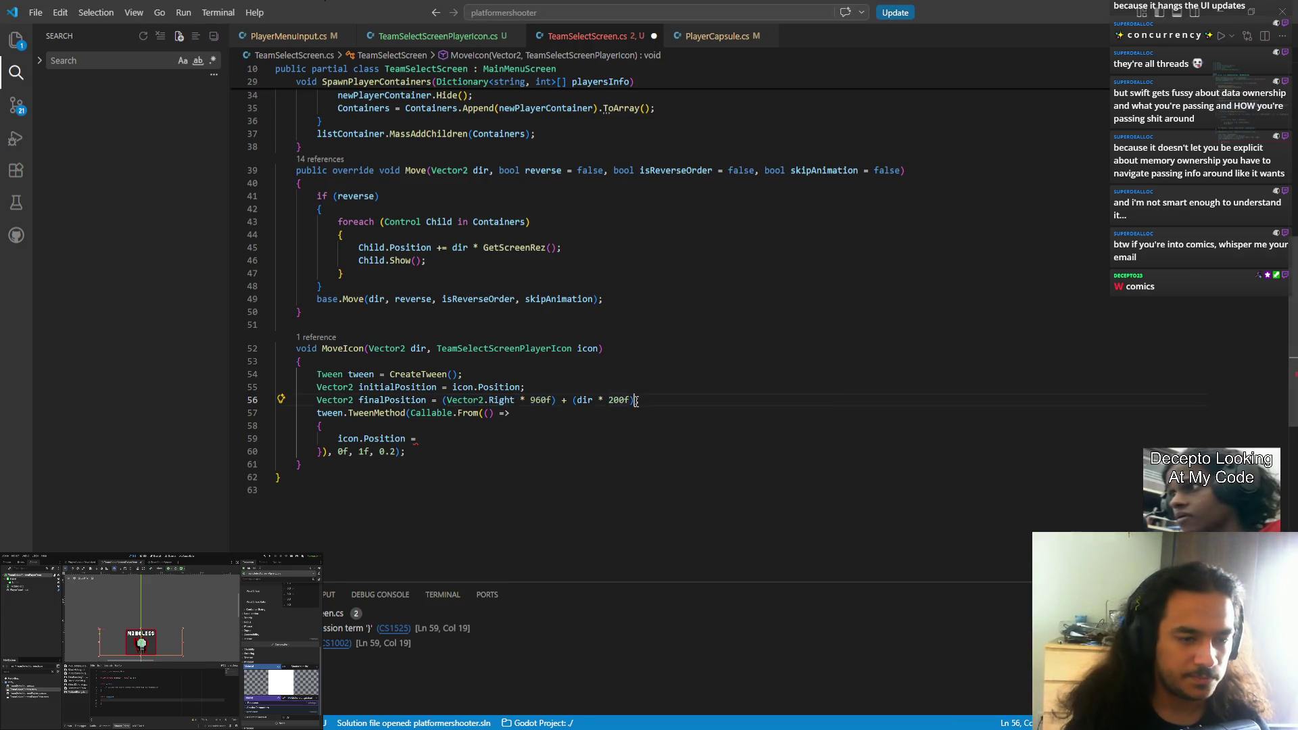
type(") - ")
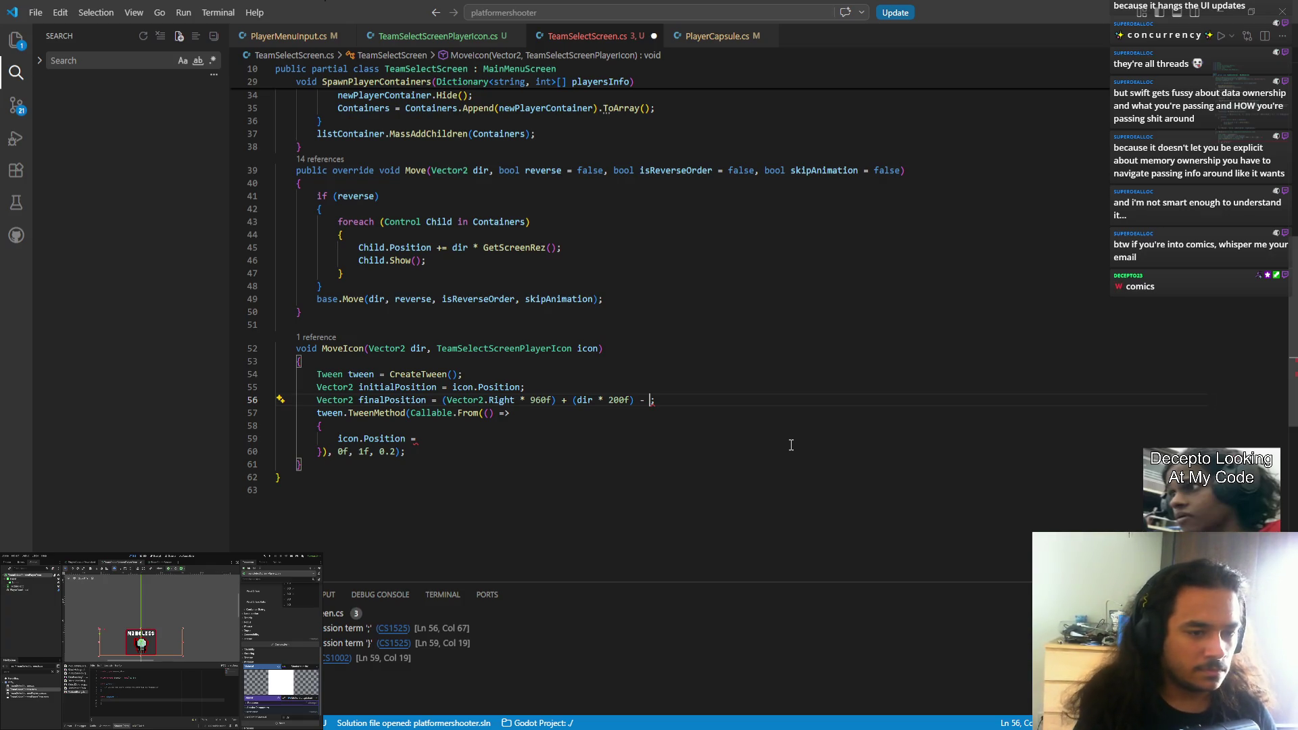
type("icon.su")
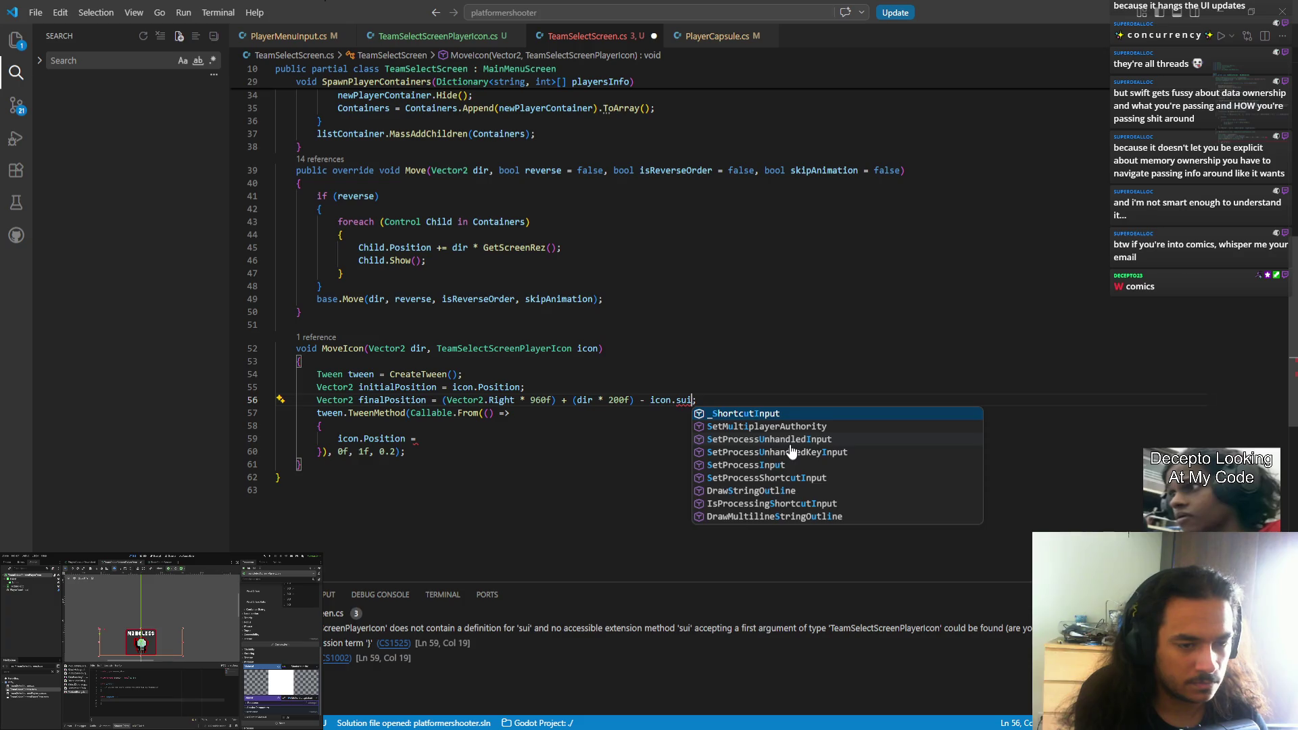
key("BackSpace")
type("iz")
key("Tab")
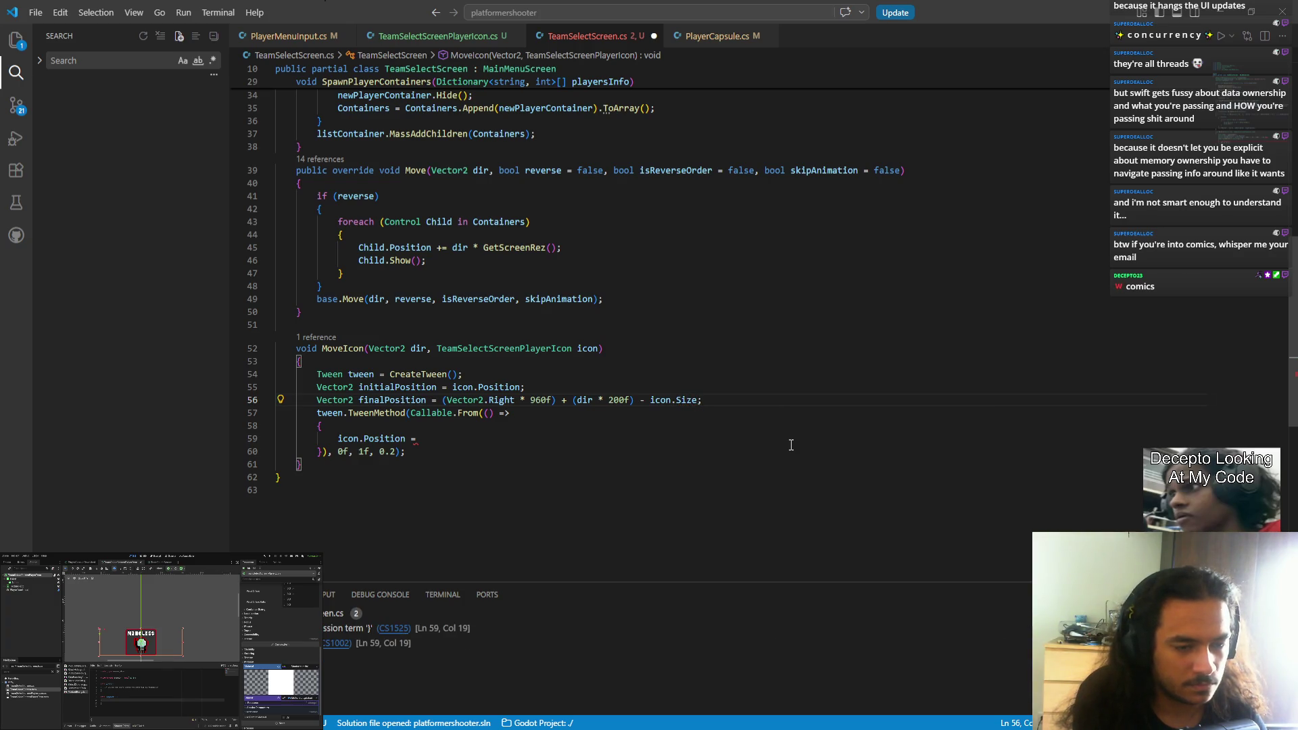
type("* Vec")
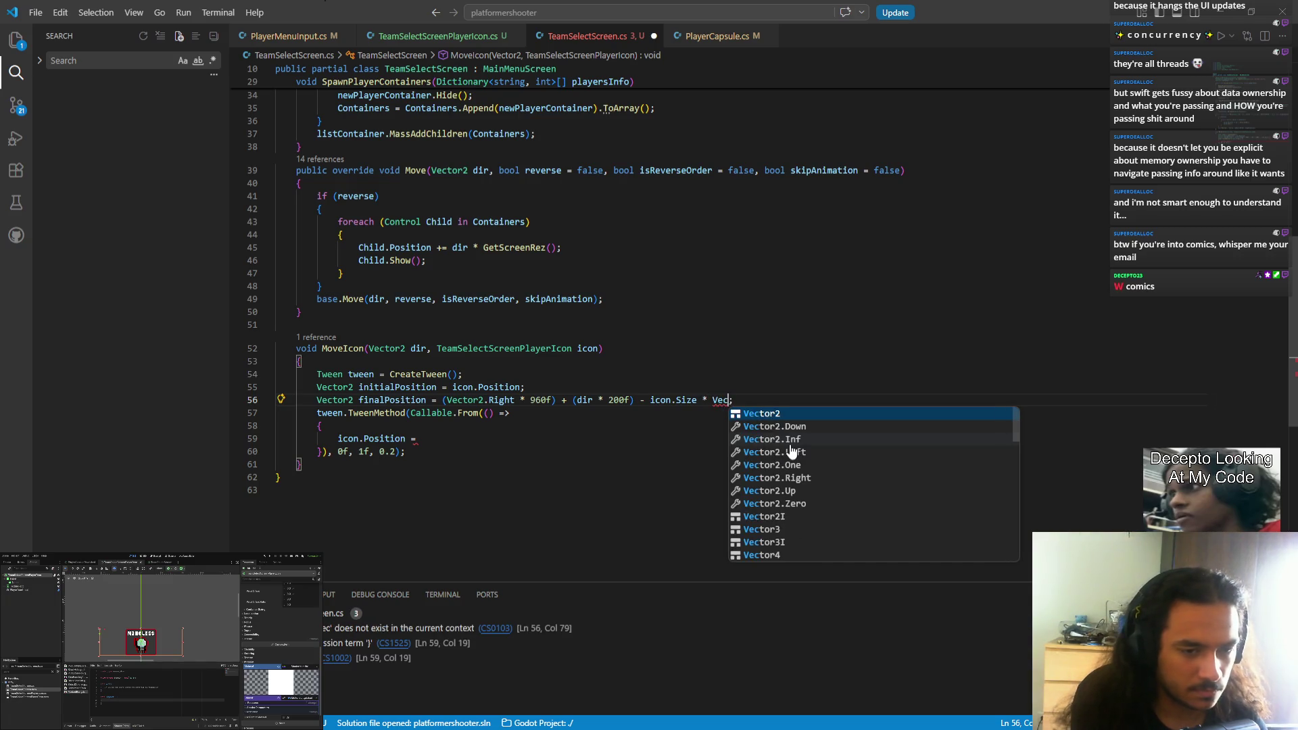
key("Tab")
type(".Ri")
key("Tab")
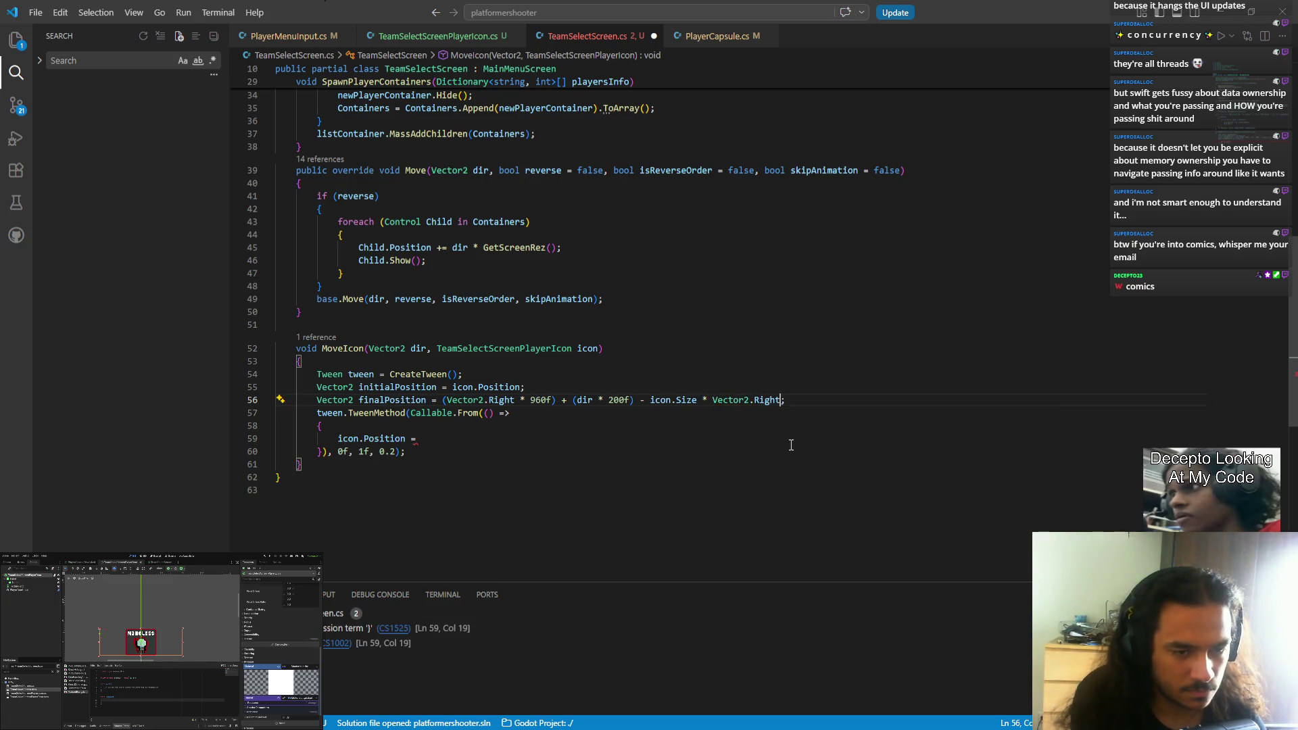
key("ctrl+shift+Left")
key("ctrl+shift+Left")
key("ctrl+shift+Left")
type("(")
left_click(673, 436)
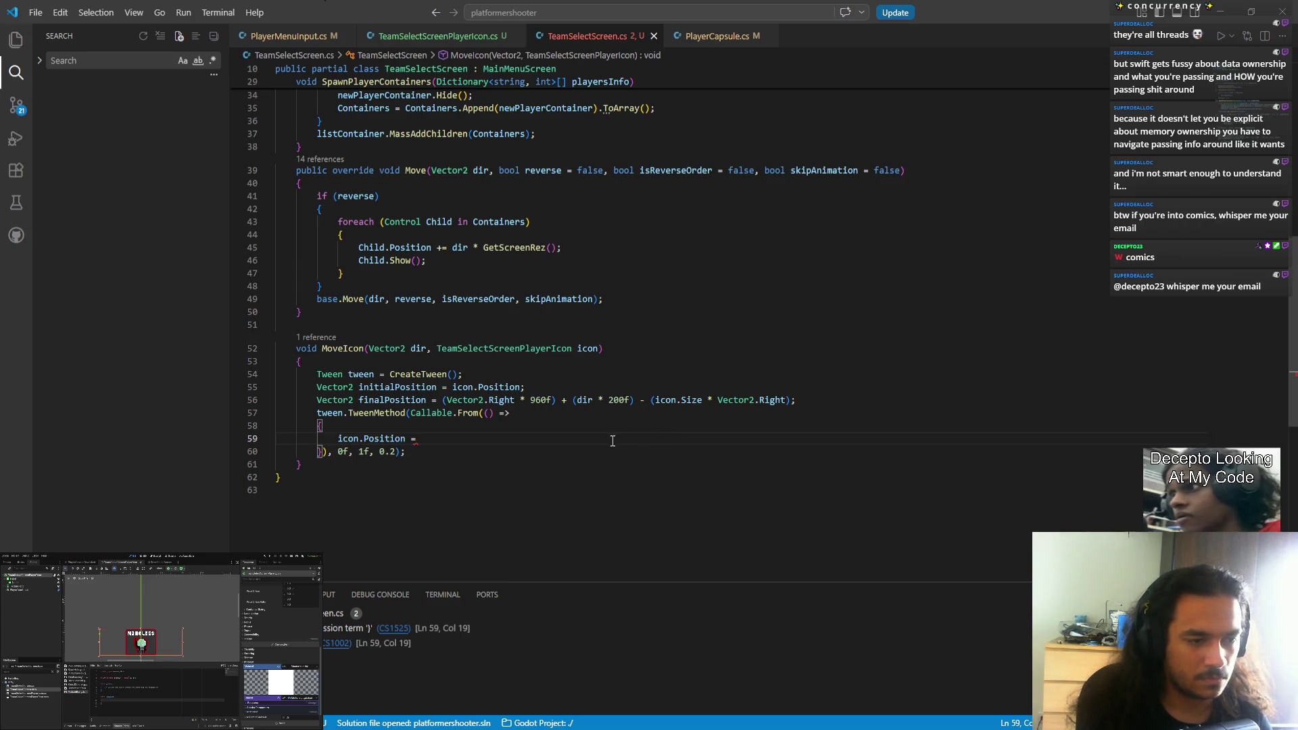
double_click(396, 387)
- Insert the line 'Vector2 posDiff = finalPosition - initialPosition;' after finalPosition
key("ctrl+c")
left_click(441, 439)
key("ctrl+v")
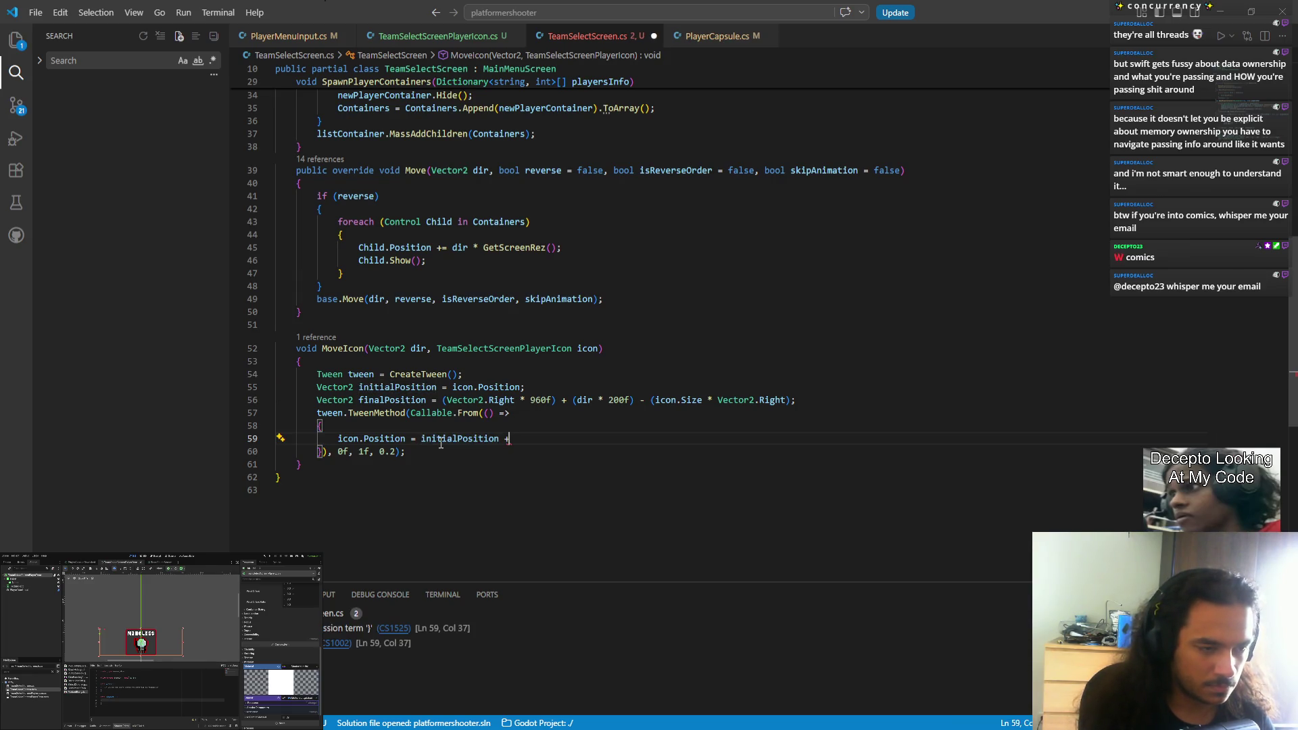
key("BackSpace")
key("ctrl+shift+Left")
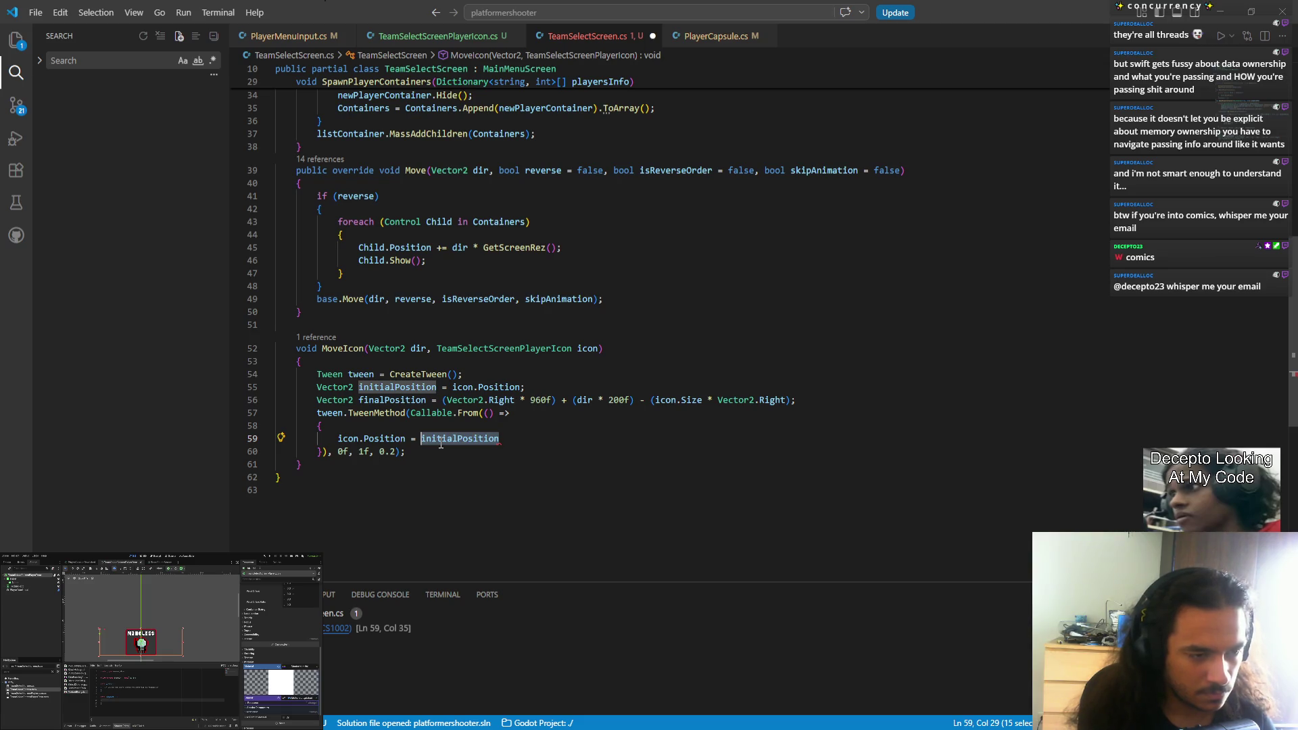
key("BackSpace")
left_click(820, 399)
key("Return")
type("Vector2 d")
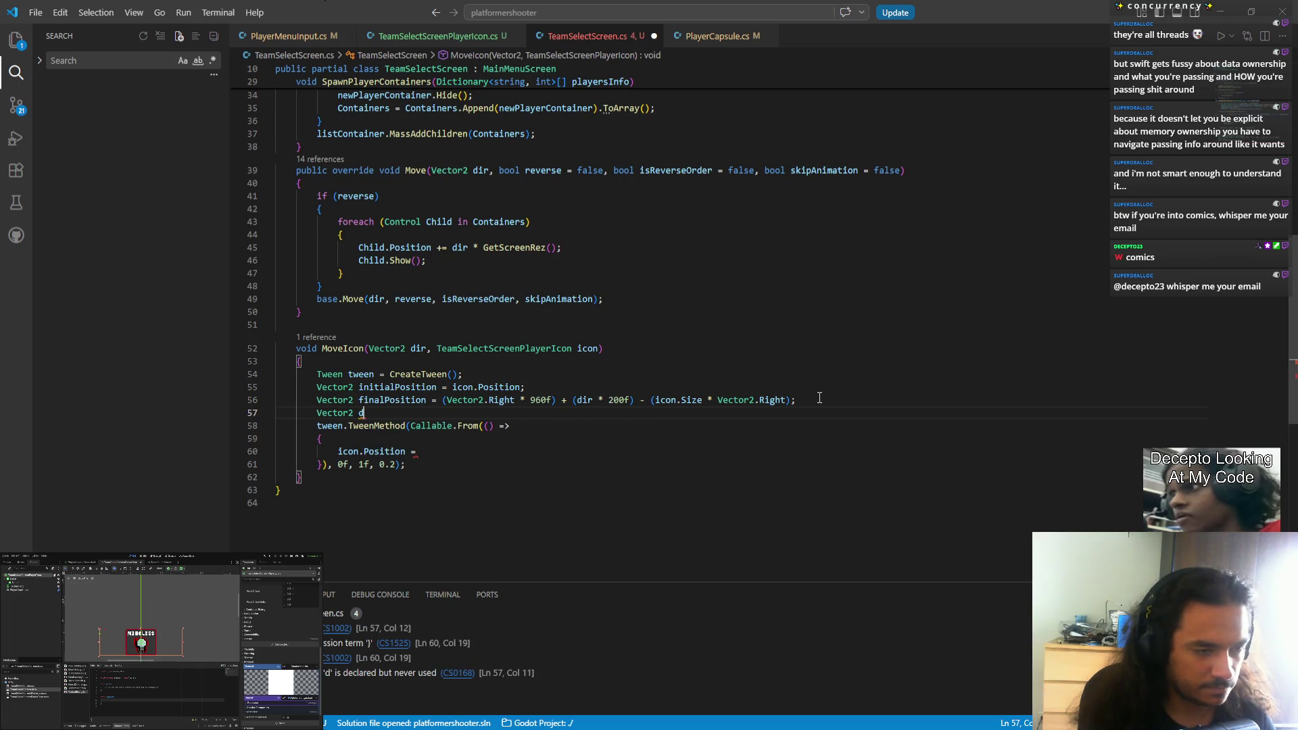
key("BackSpace")
type("pos")
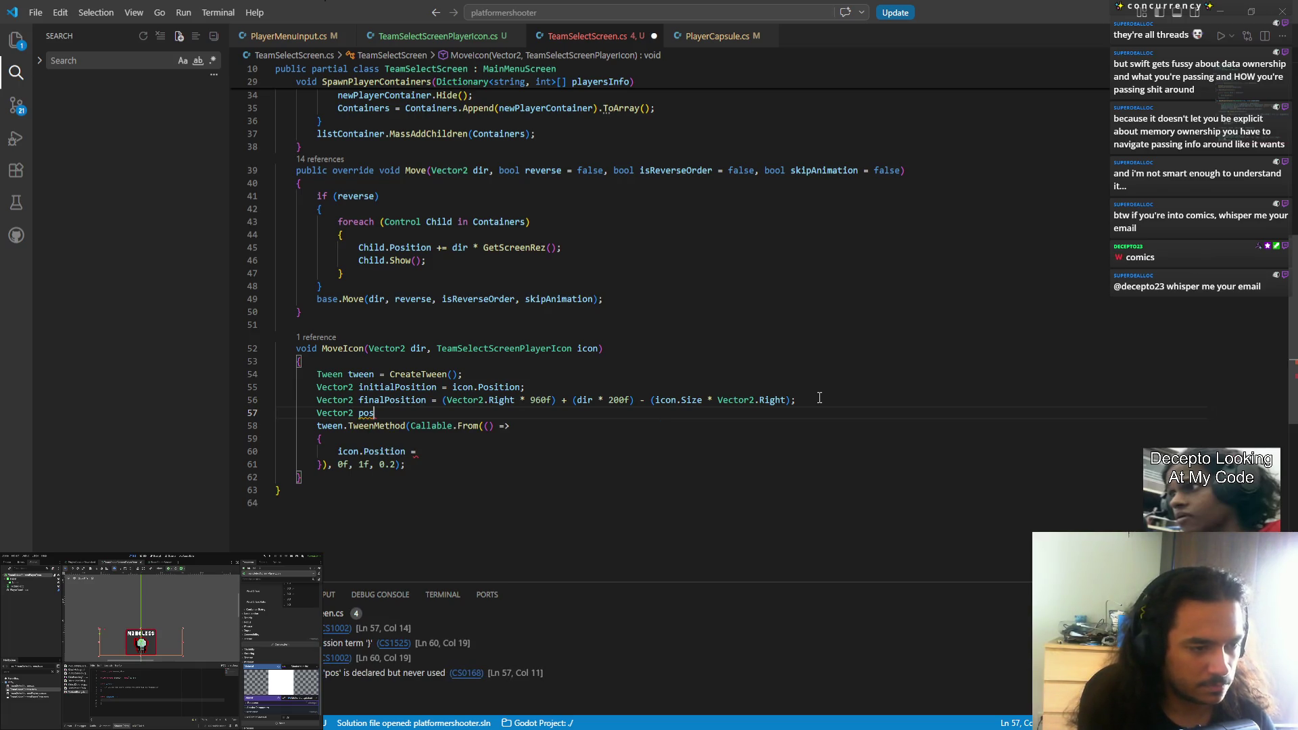
type("Diff")
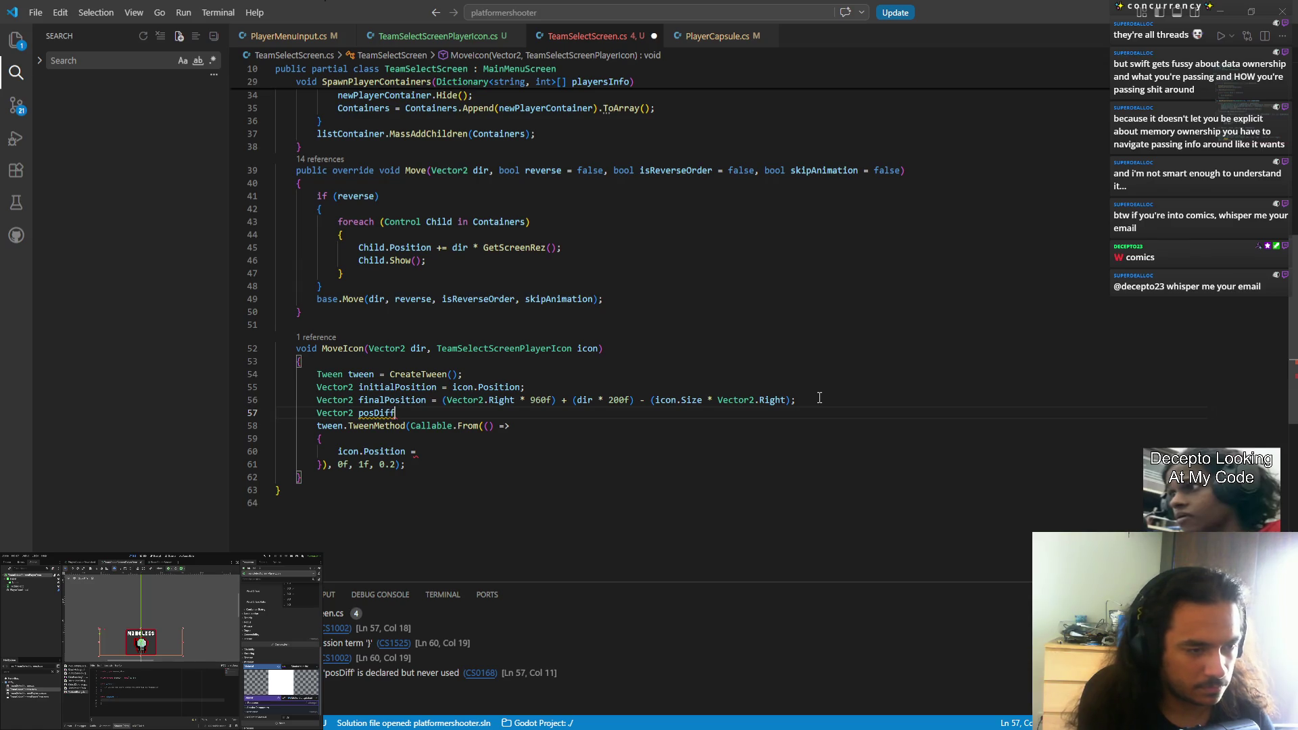
type(" = fina")
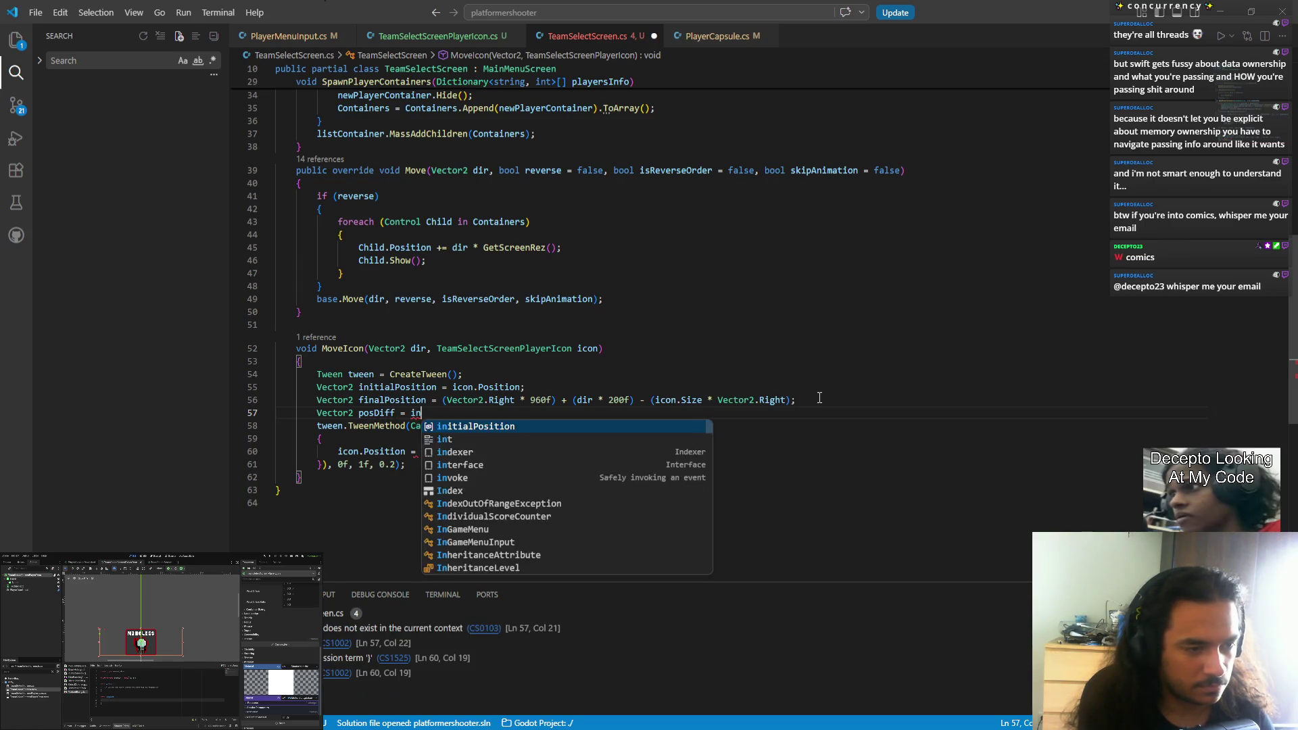
key("Tab")
type("- in")
key("Tab")
type(";")
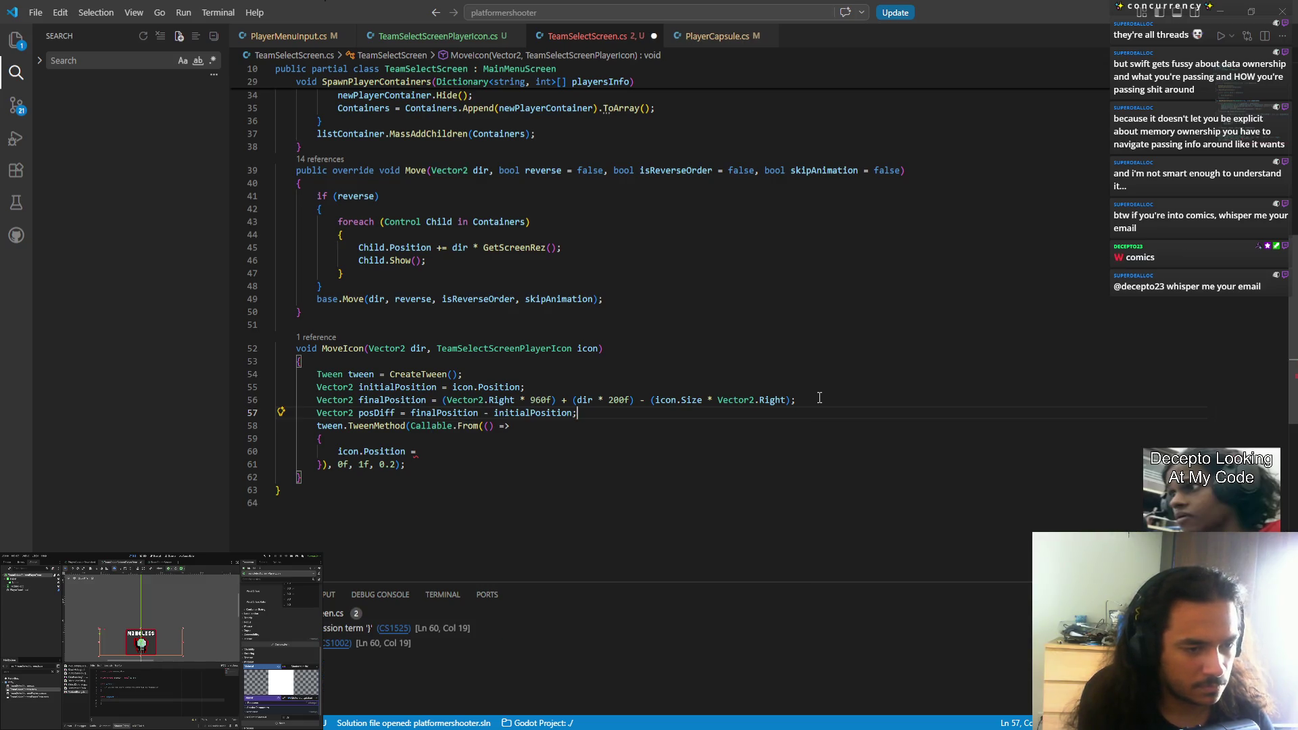
- Set icon.Position to initialPosition + posDiff * tween on line 60
left_click(446, 451)
type("posDiff;")
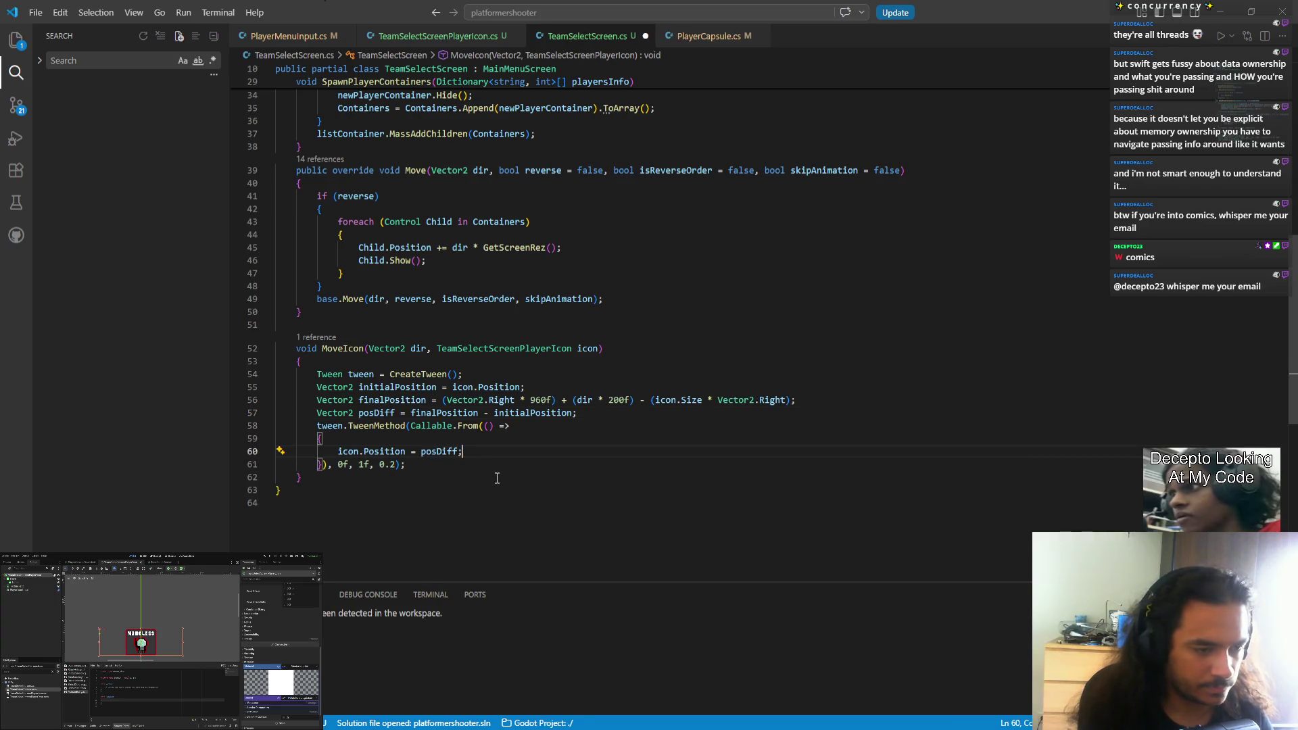
key("ctrl+Left")
key("ctrl+Left")
type("initialPosition + posDiff")
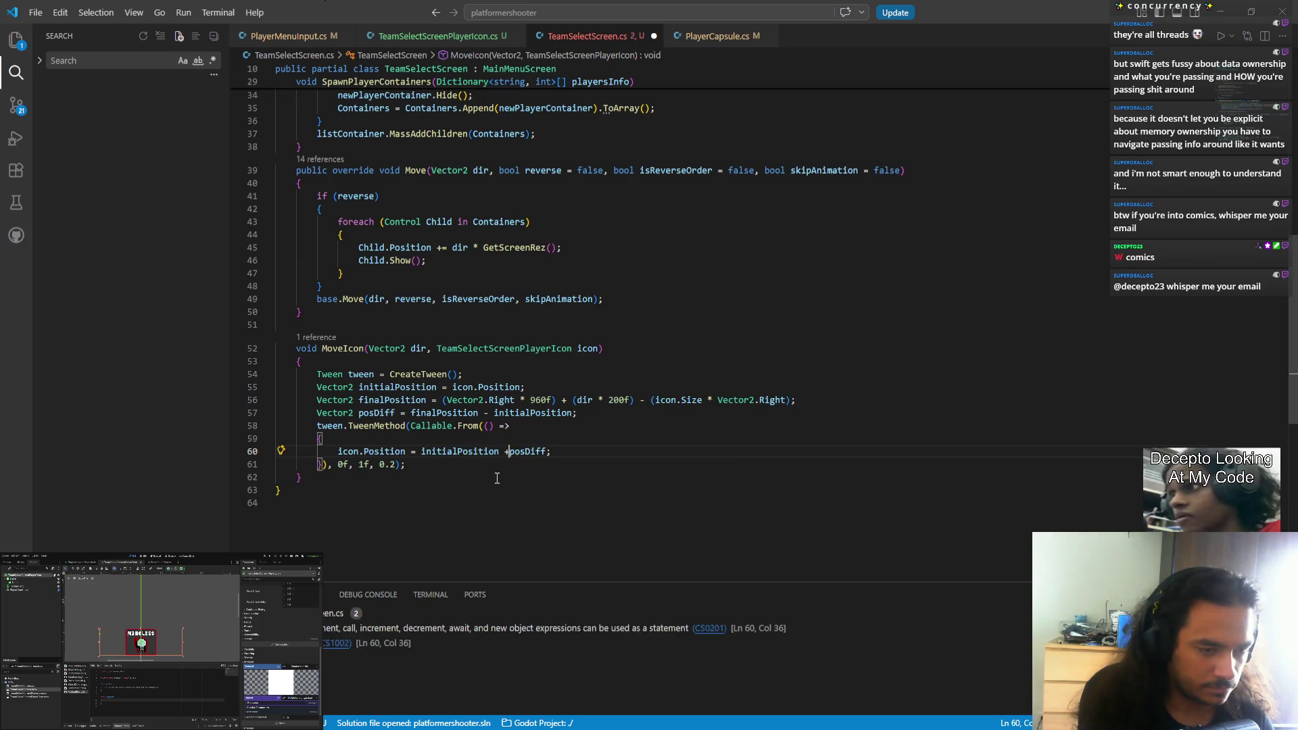
type(" * twee")
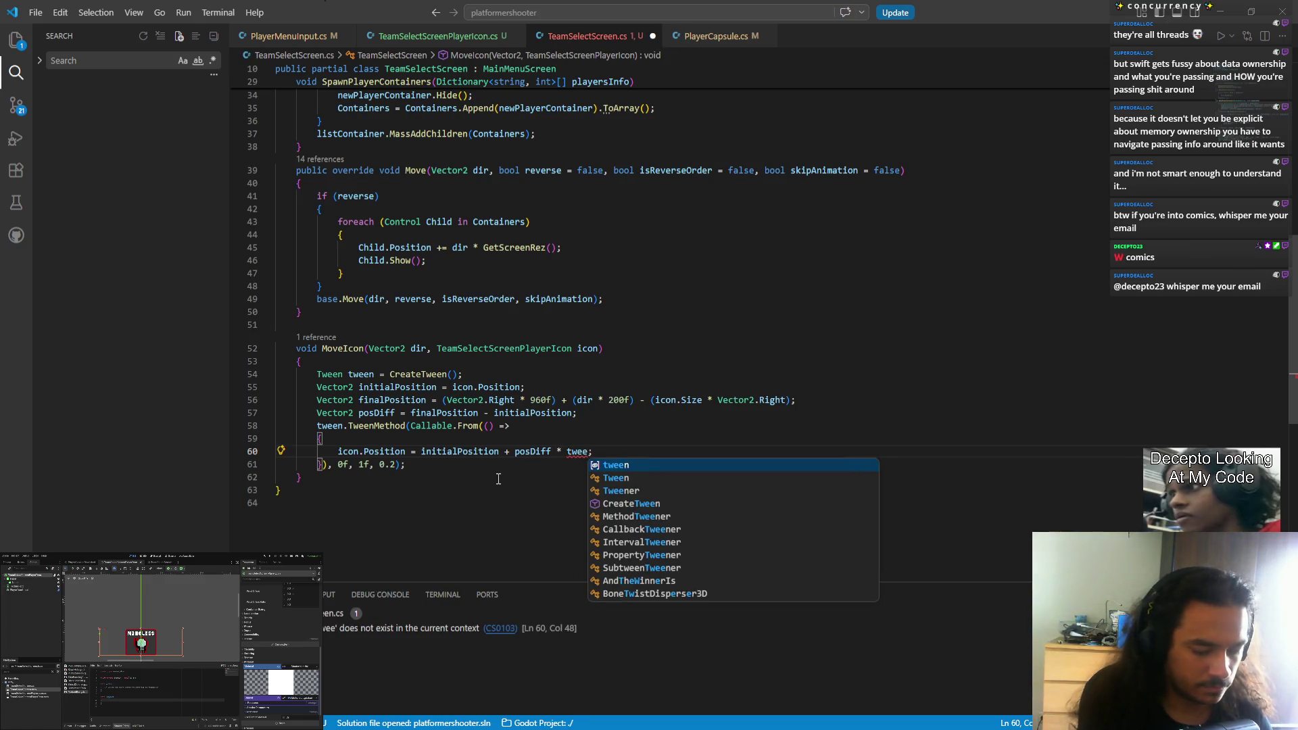
type("nFloar")
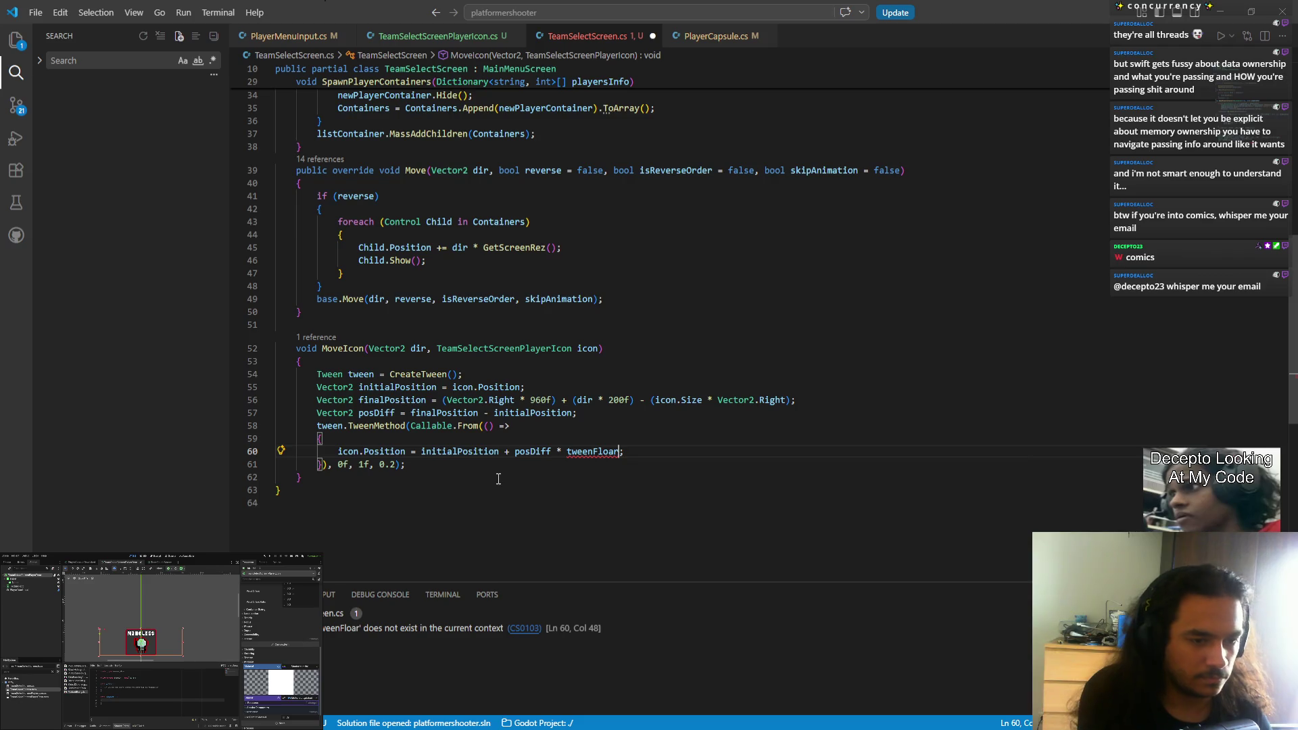
key("BackSpace")
type("yt")
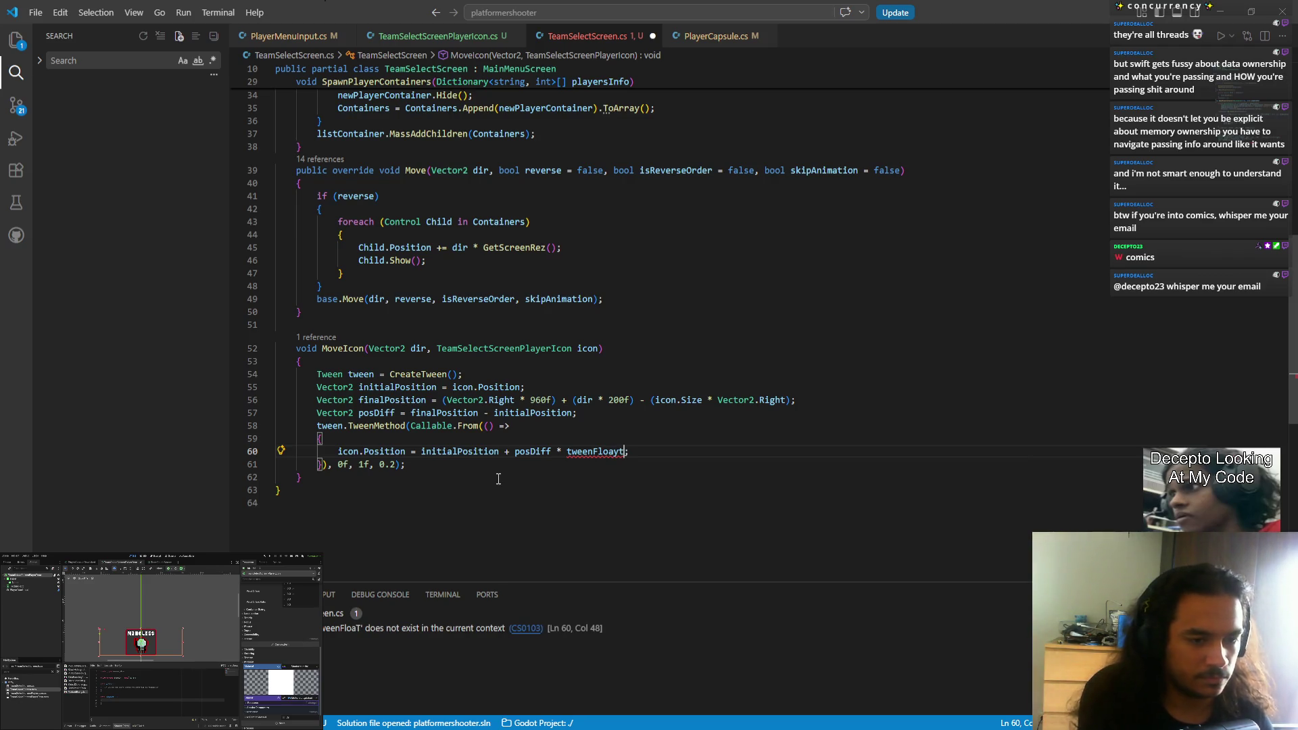
key("BackSpace")
key("BackSpace")
key("BackSpace")
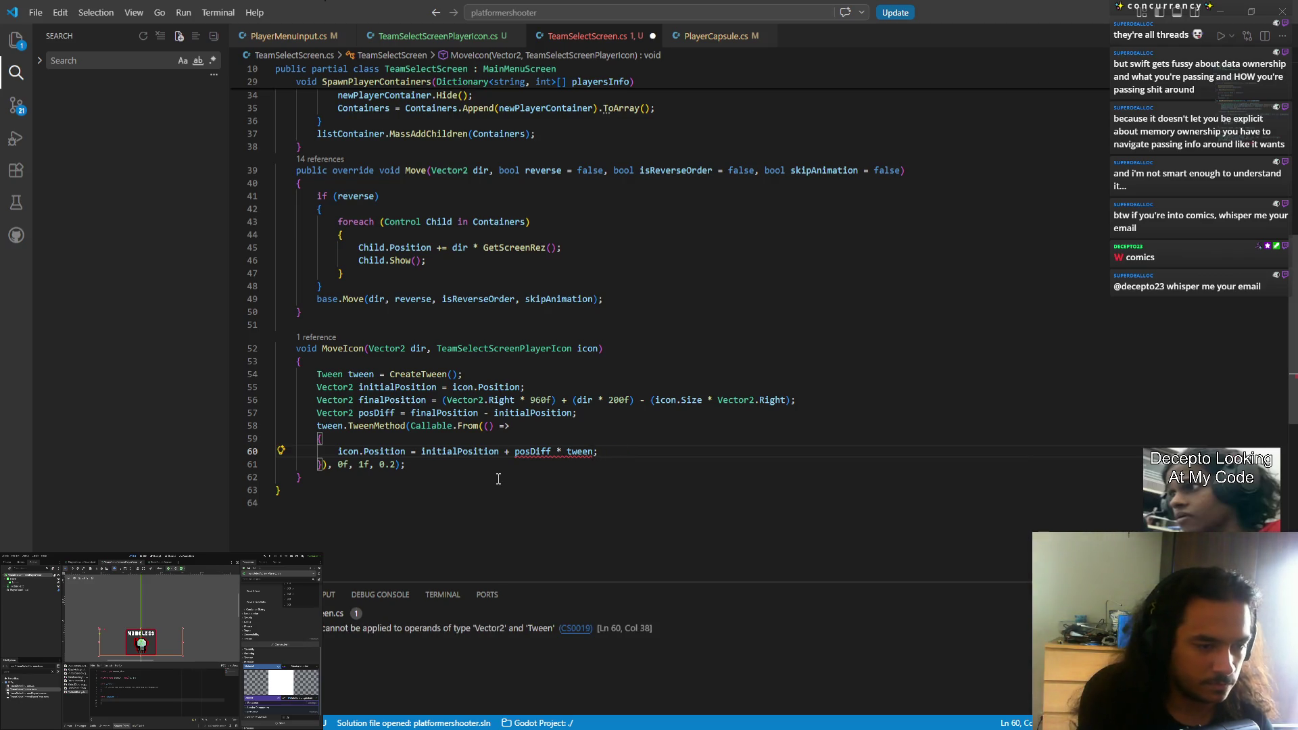
left_click(489, 428)
- Name the lambda parameter float tweenFloat, use it on line 60, and save TeamSelectScreen.cs
type("float Tw")
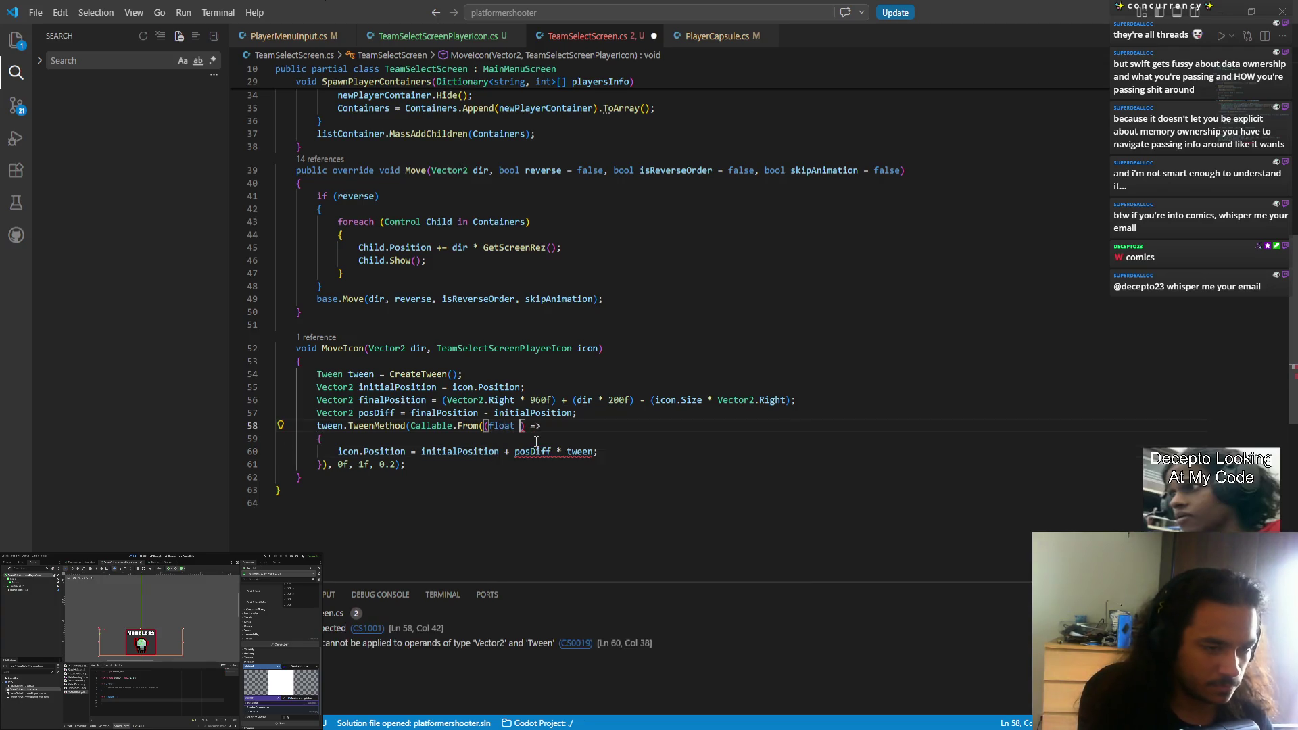
key("BackSpace")
key("BackSpace")
type("tween")
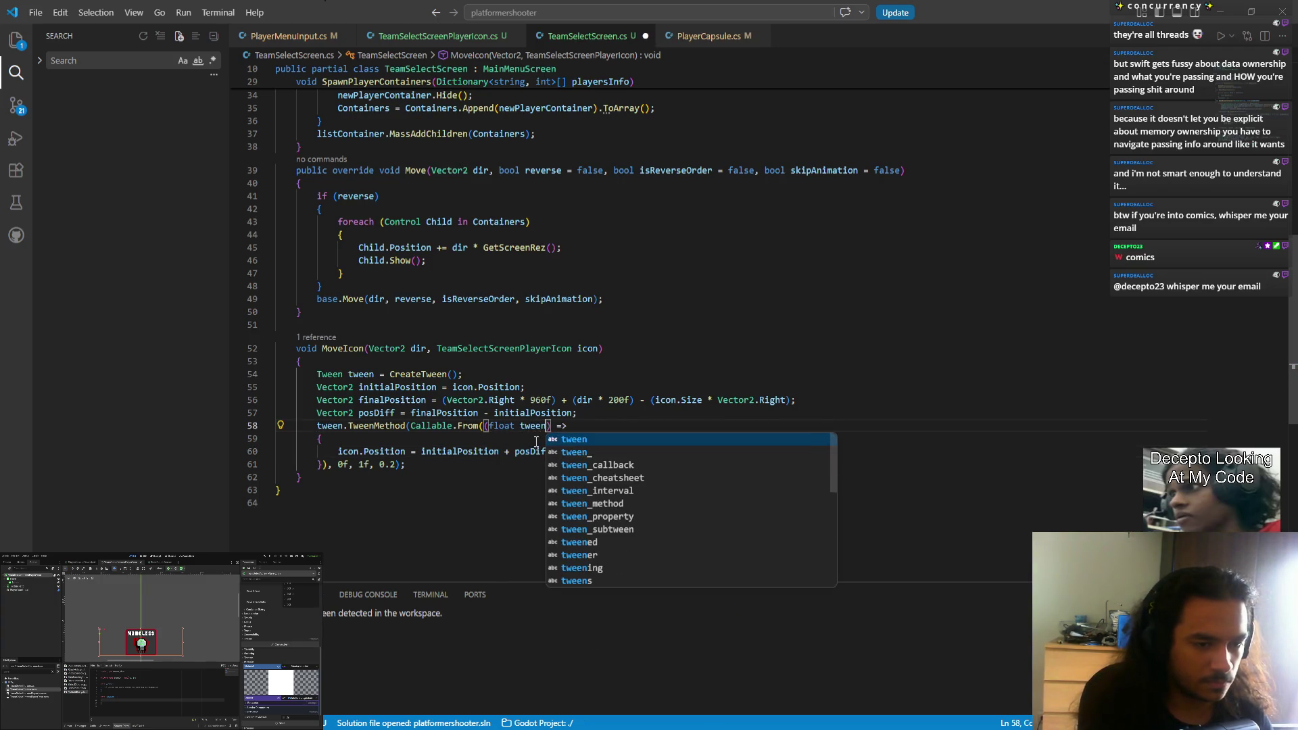
type("Float")
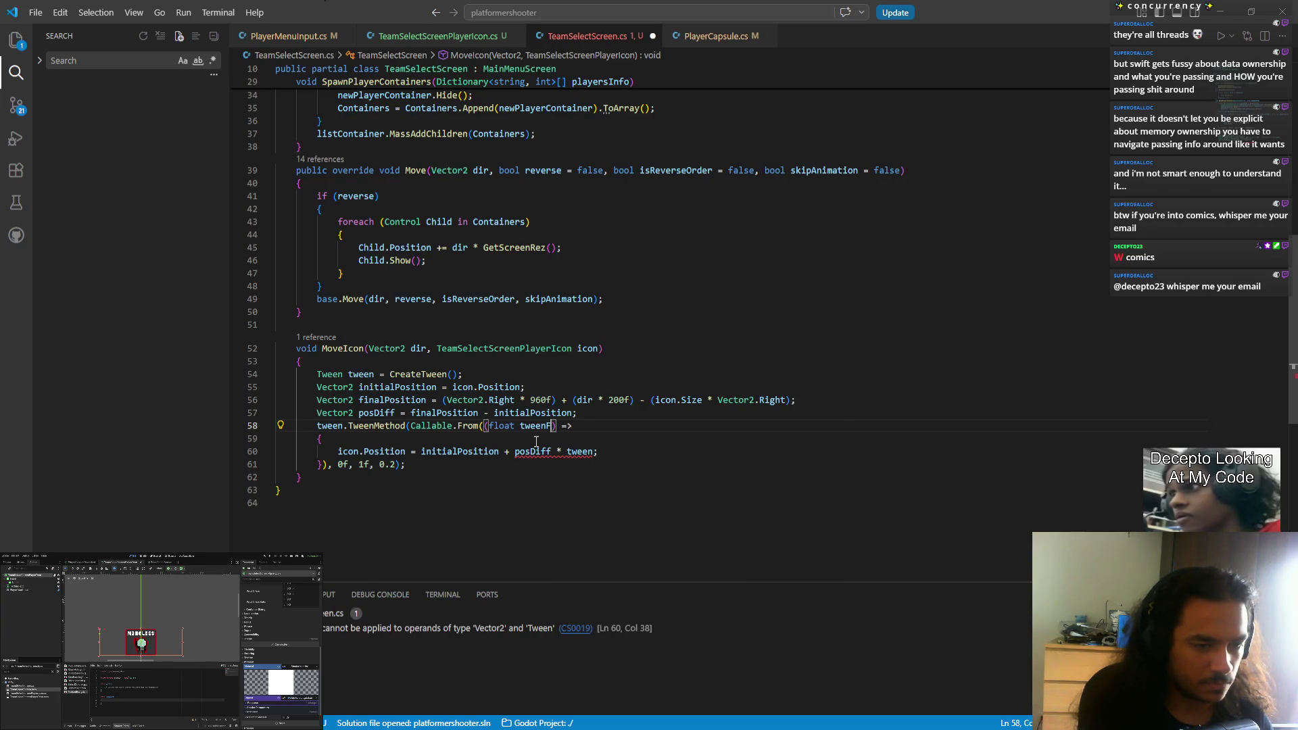
key("ctrl+d")
left_click(592, 452)
type("Float")
key("ctrl+s")
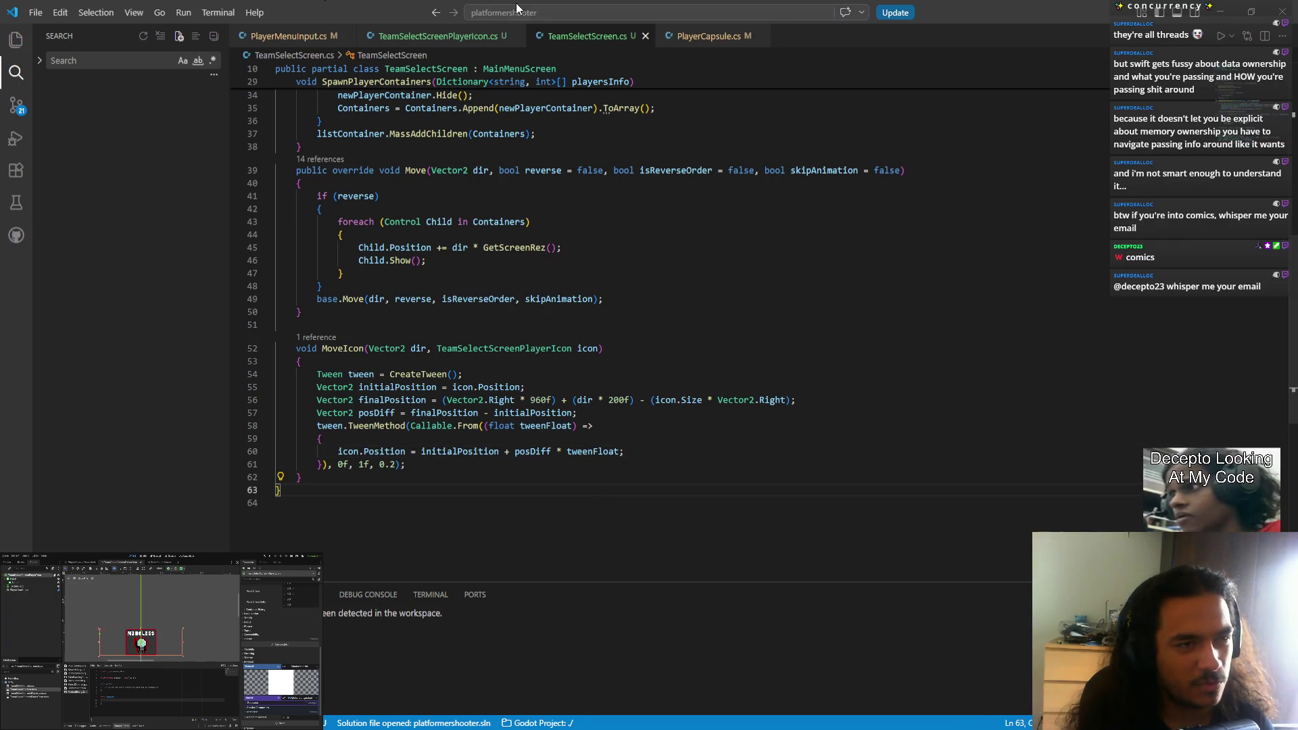
- Open MainMenuScreen.cs via quick search to check its tween code, then close it
left_click(540, 12)
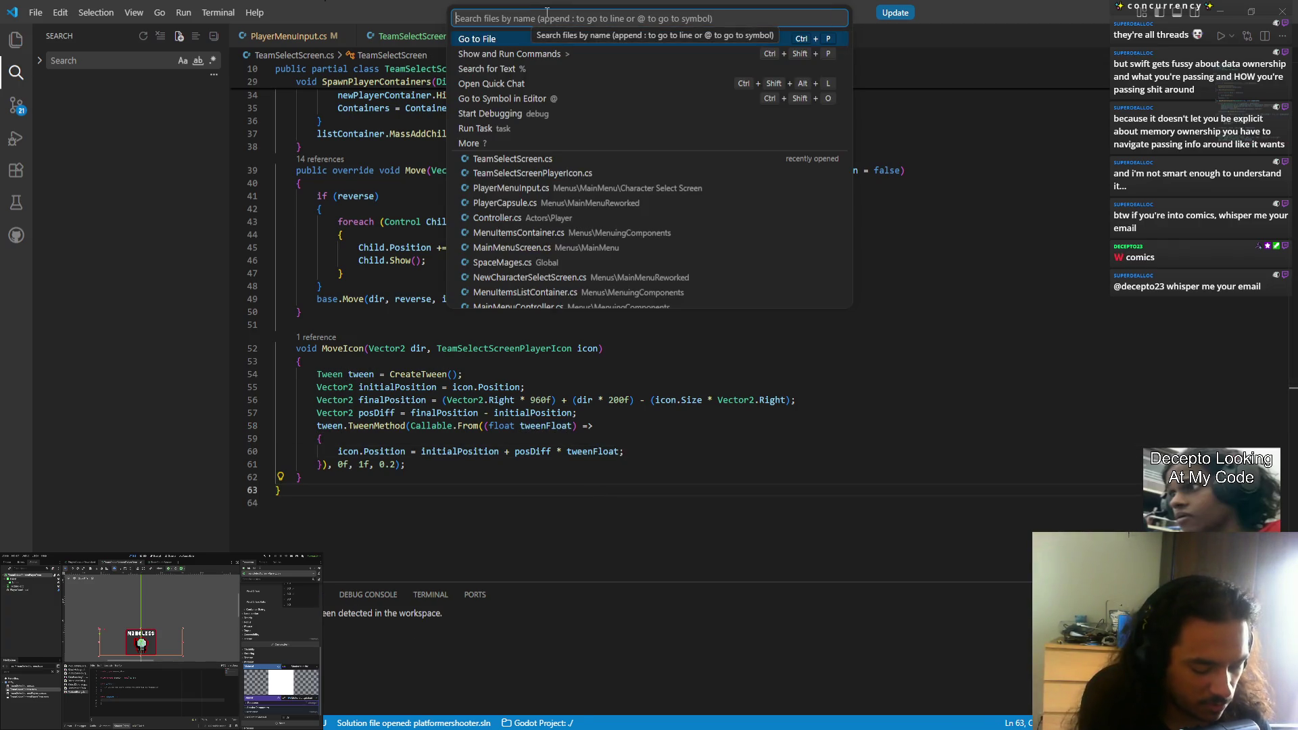
type("screen")
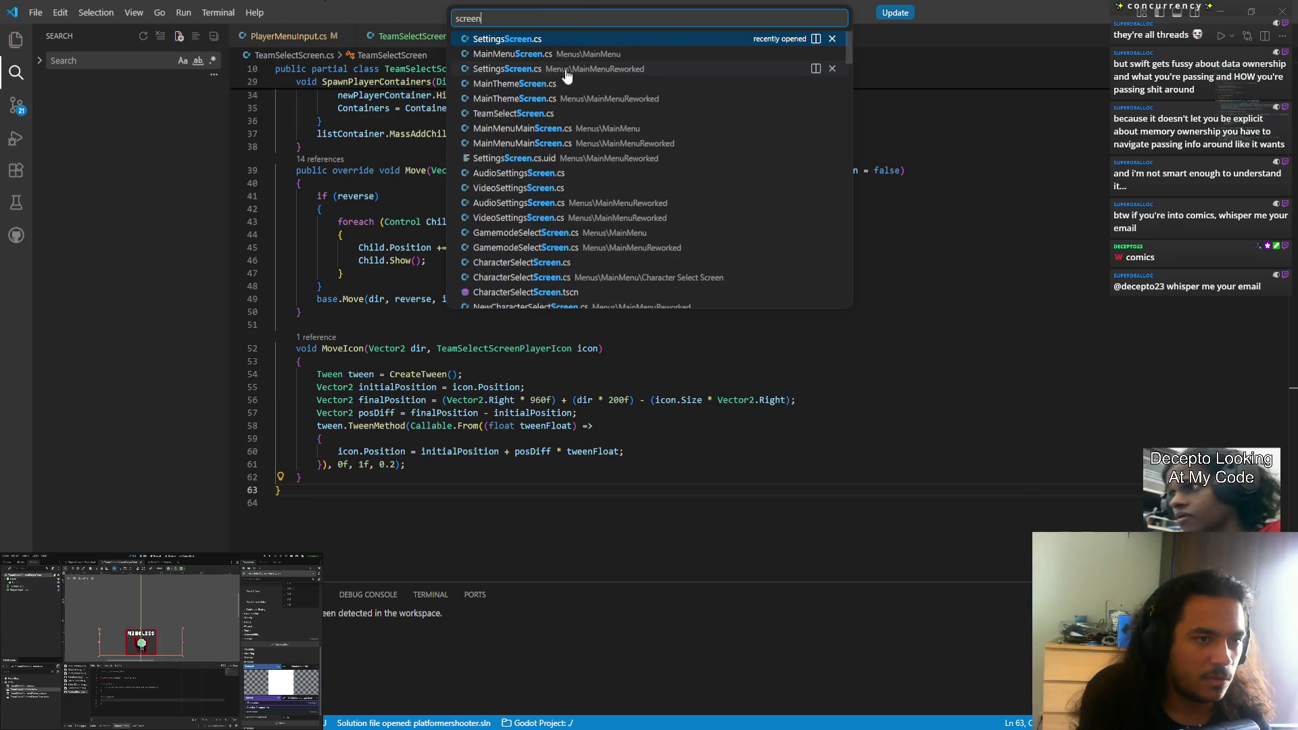
left_click(567, 55)
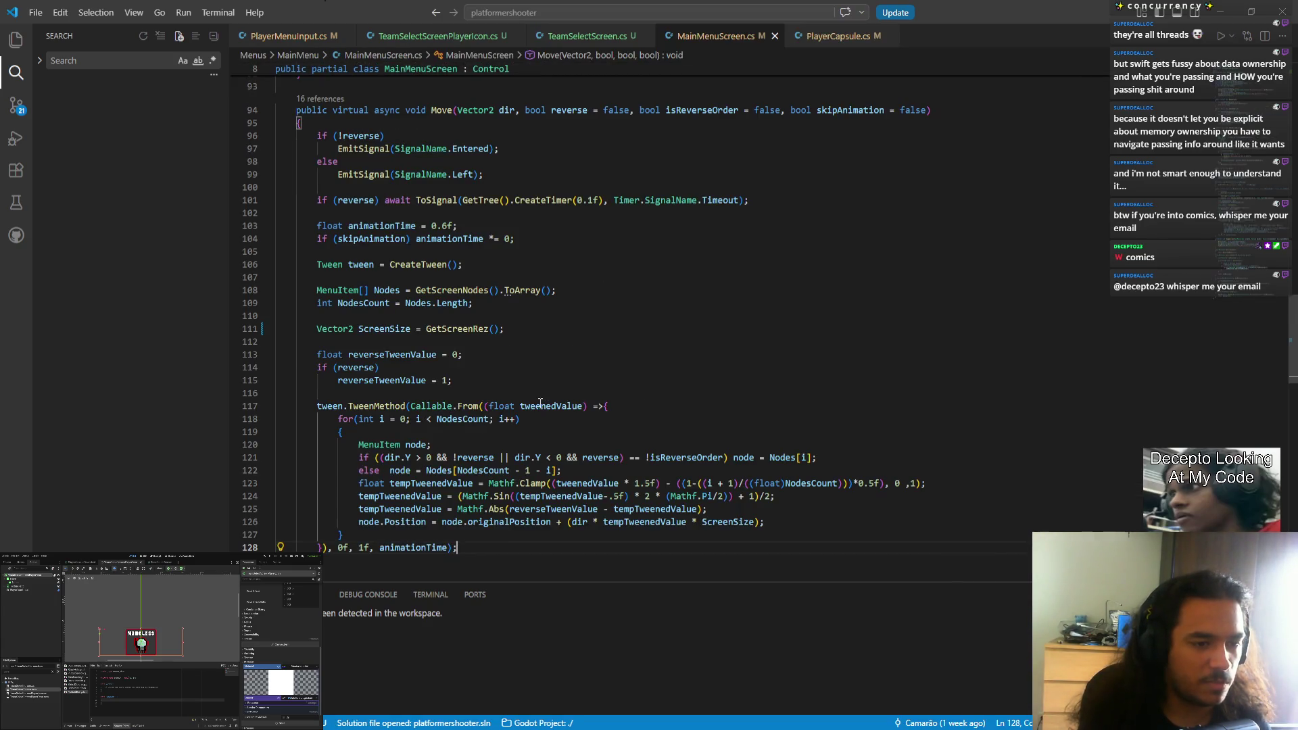
middle_click(705, 36)
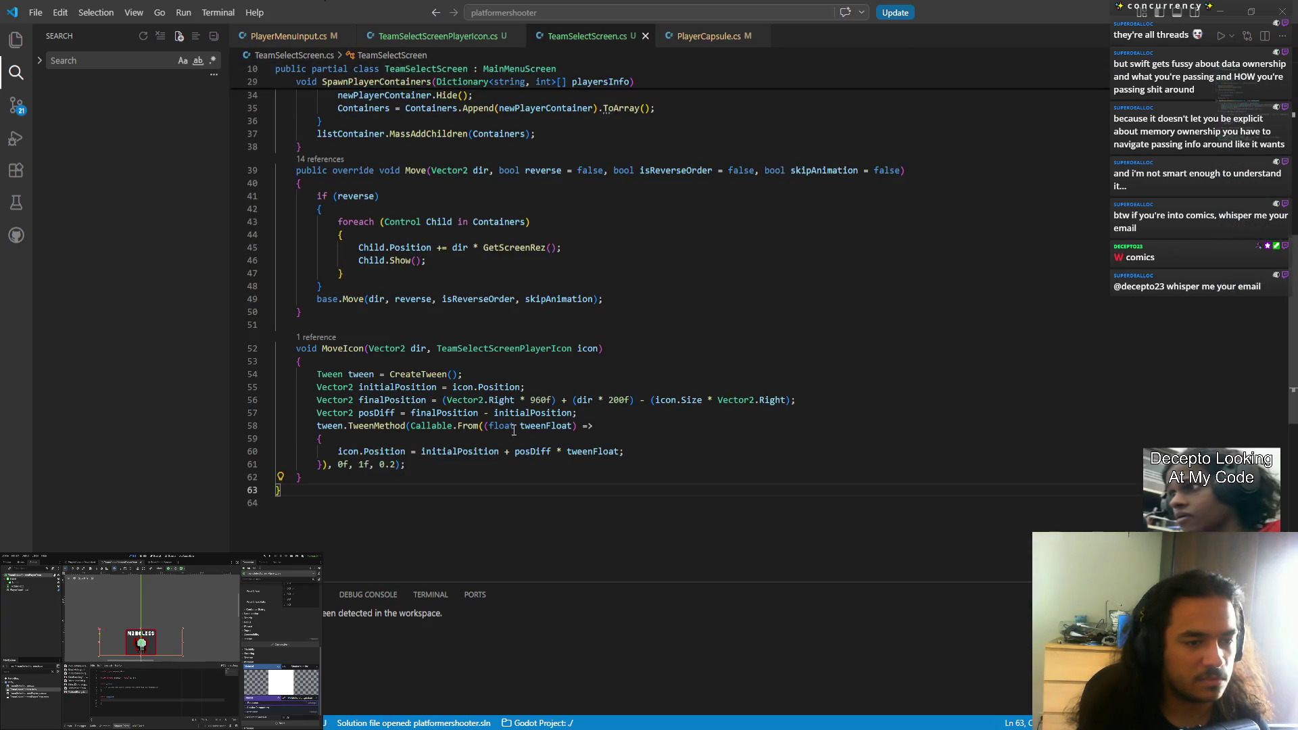
key("alt+Left")
- Rename the tweenFloat parameter to tweenedValue everywhere in MoveIcon with F2
key("alt+Right")
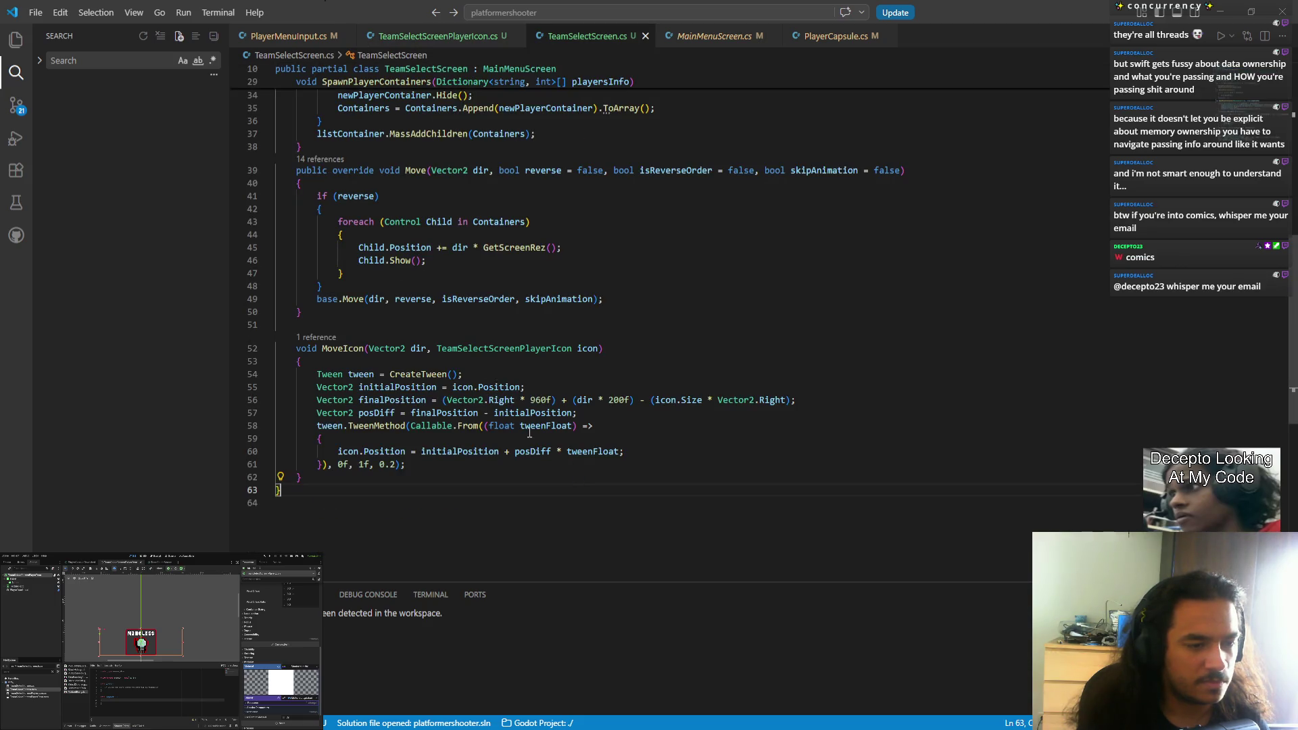
double_click(549, 426)
key("F2")
type("tweened")
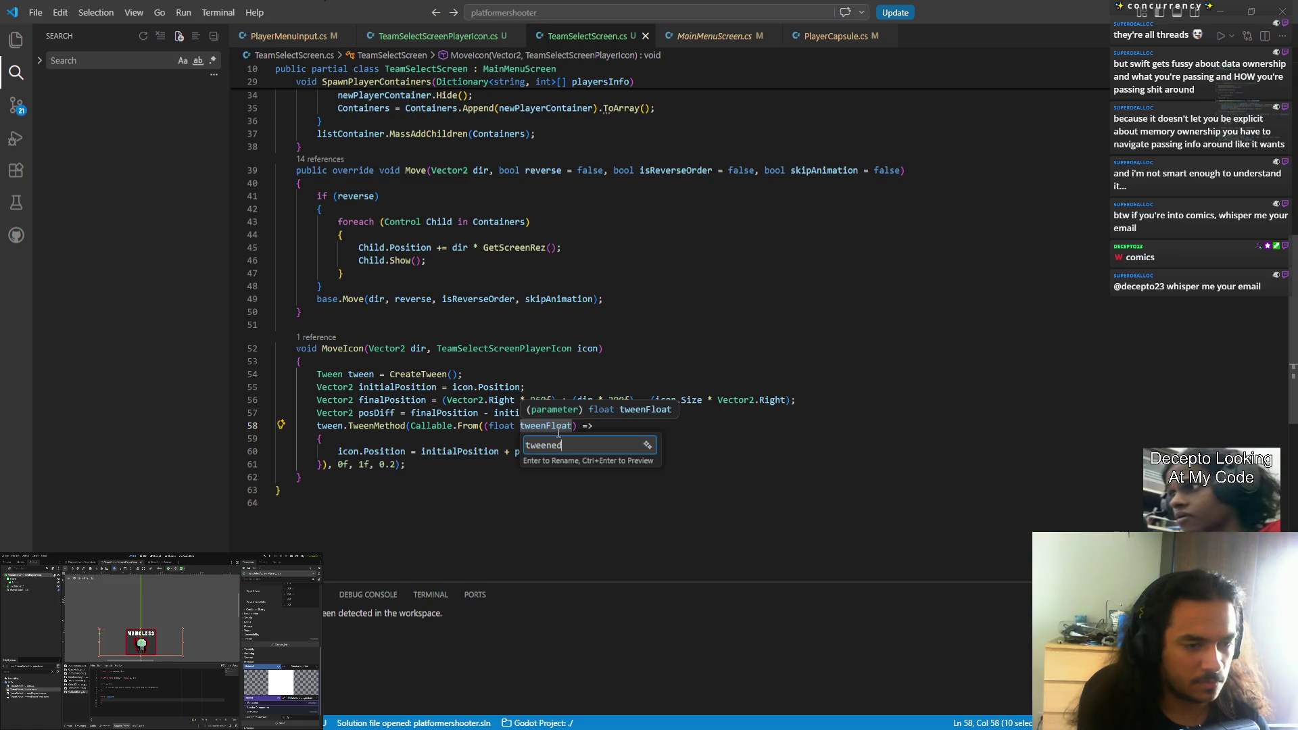
type("Valke")
key("Return")
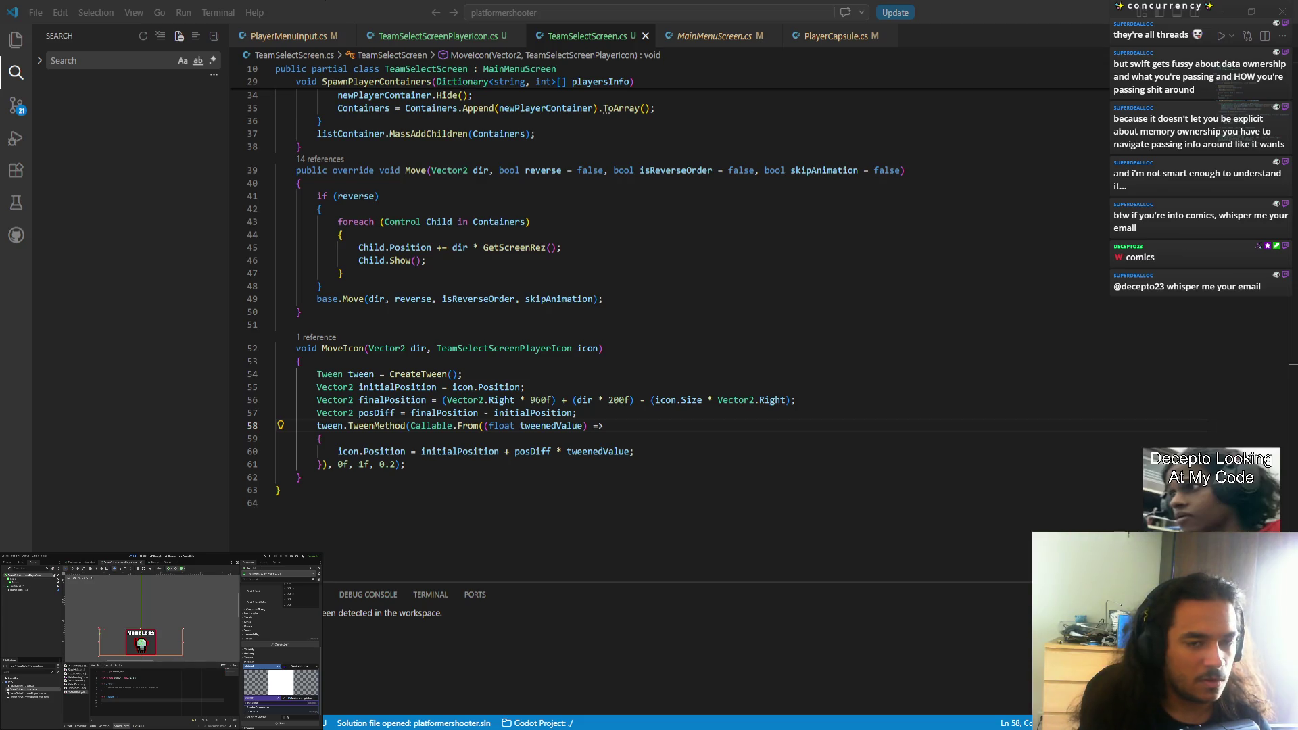
left_click(583, 425)
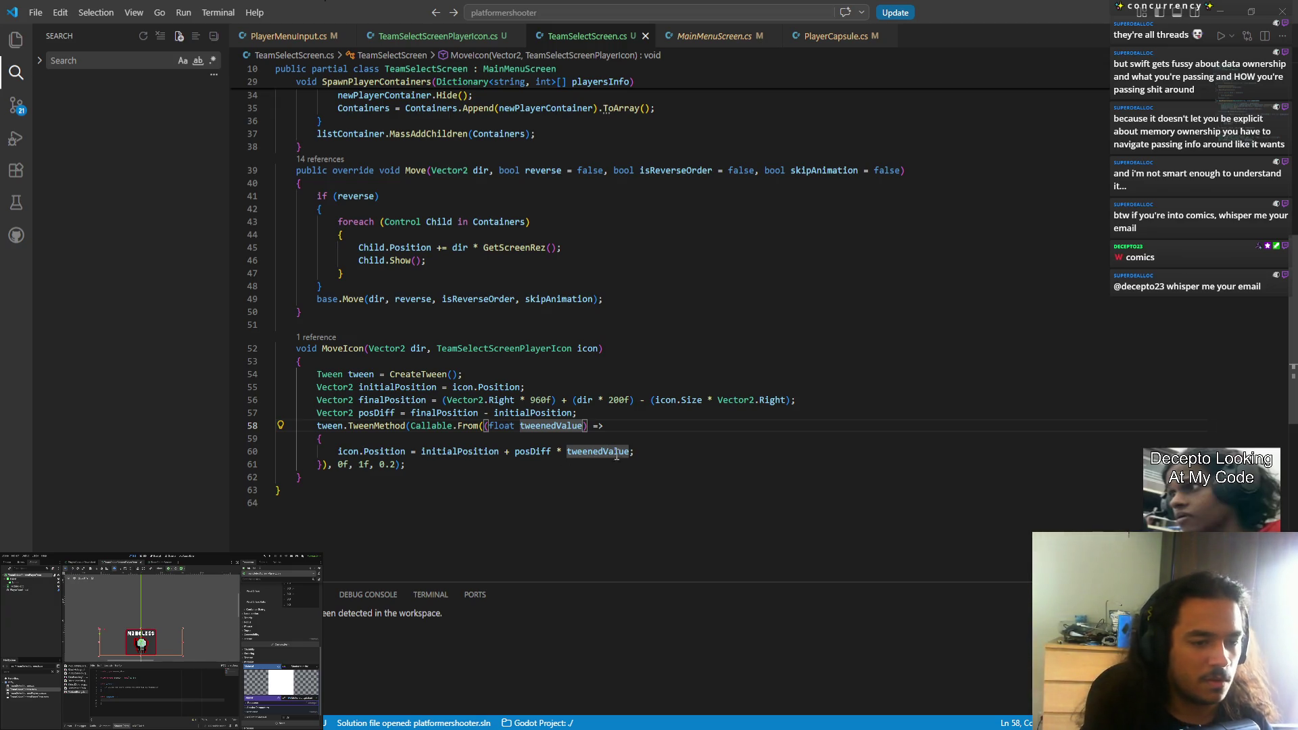
left_click(654, 451)
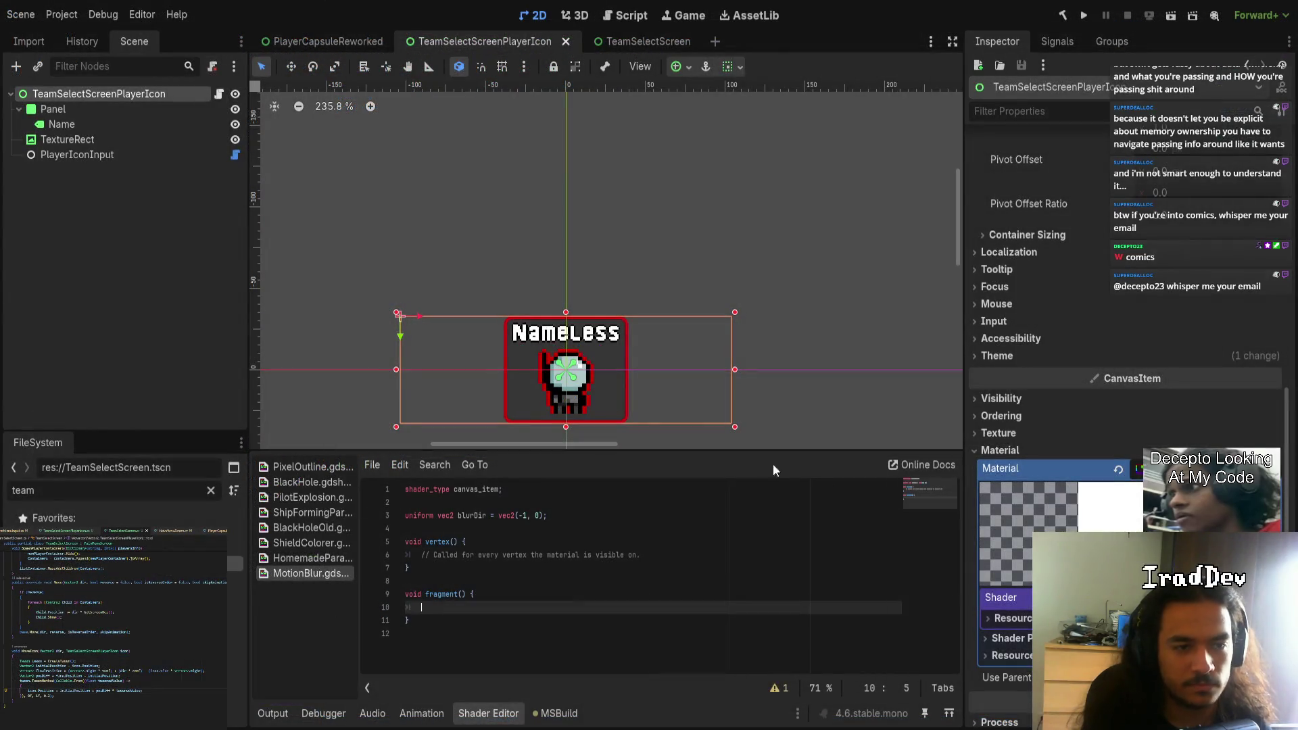
- Delete the stray 'text' word from line 10 of MotionBlur.gdshader's fragment function
scroll(602, 405, "down", 3)
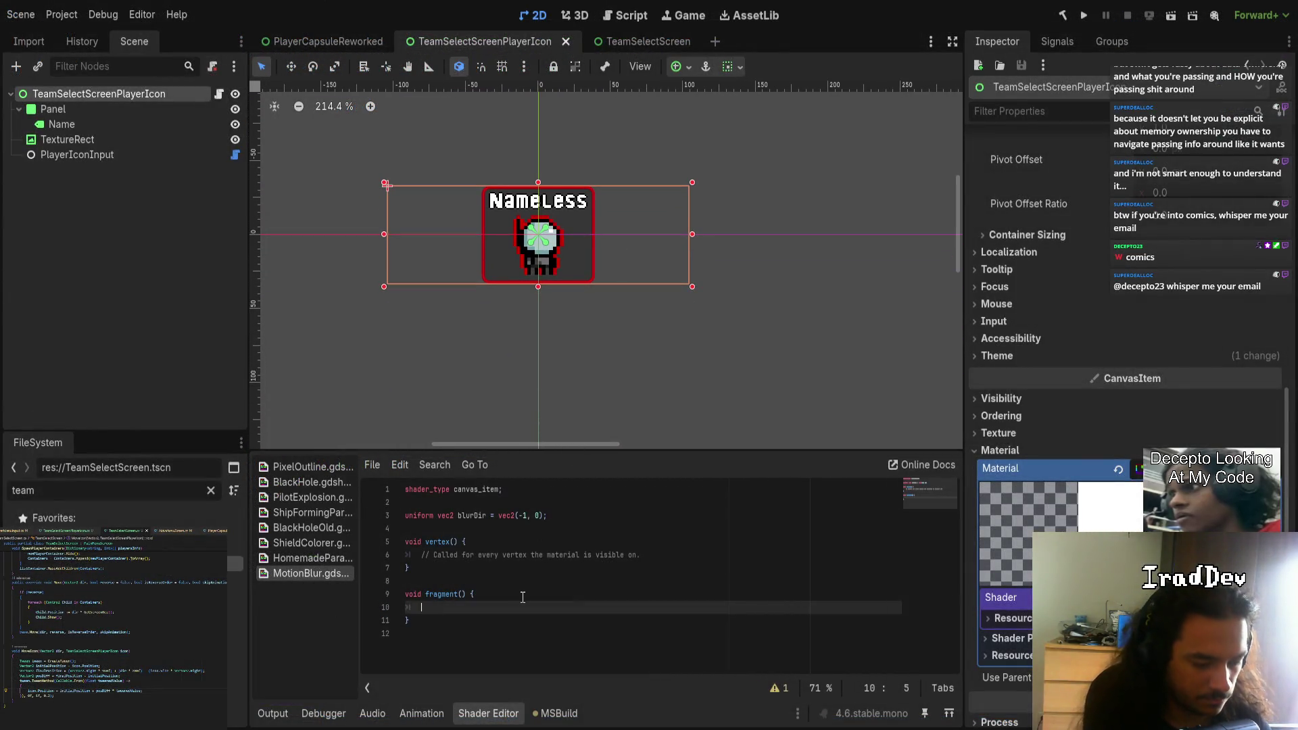
type("text")
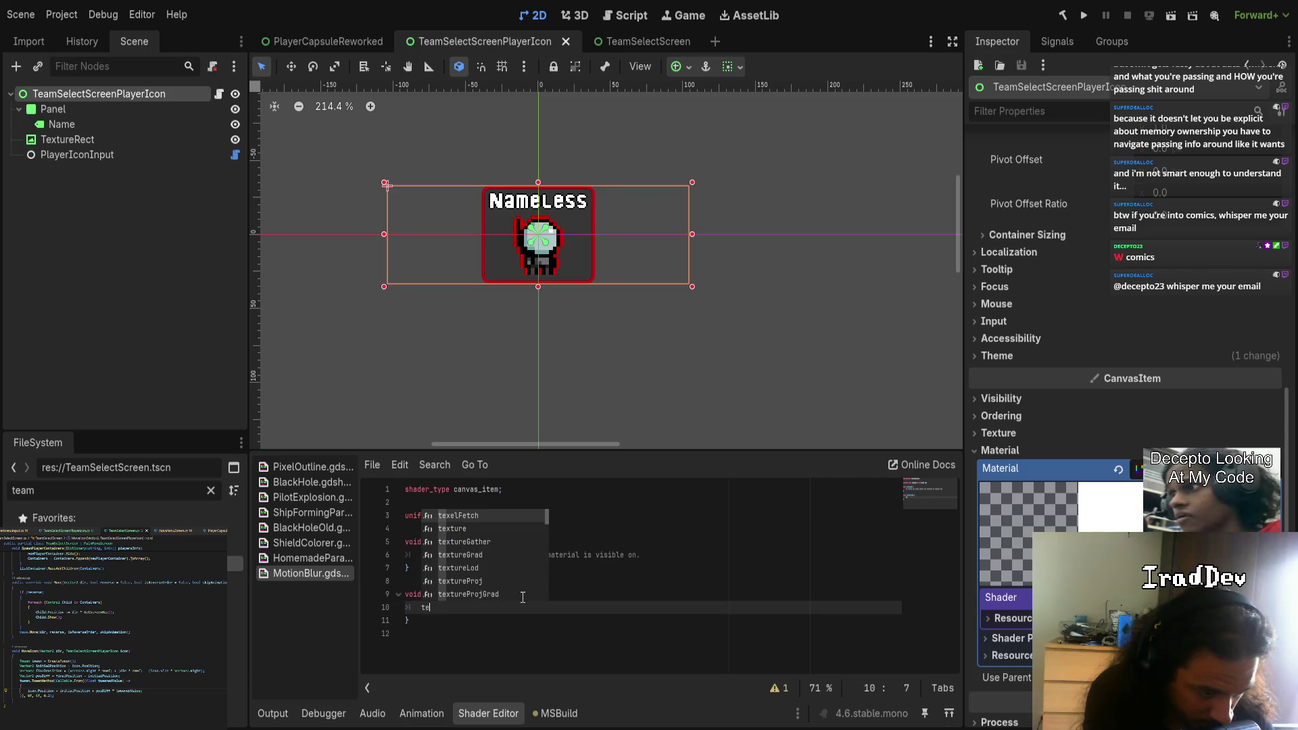
key("Down")
key("Down")
key("Down")
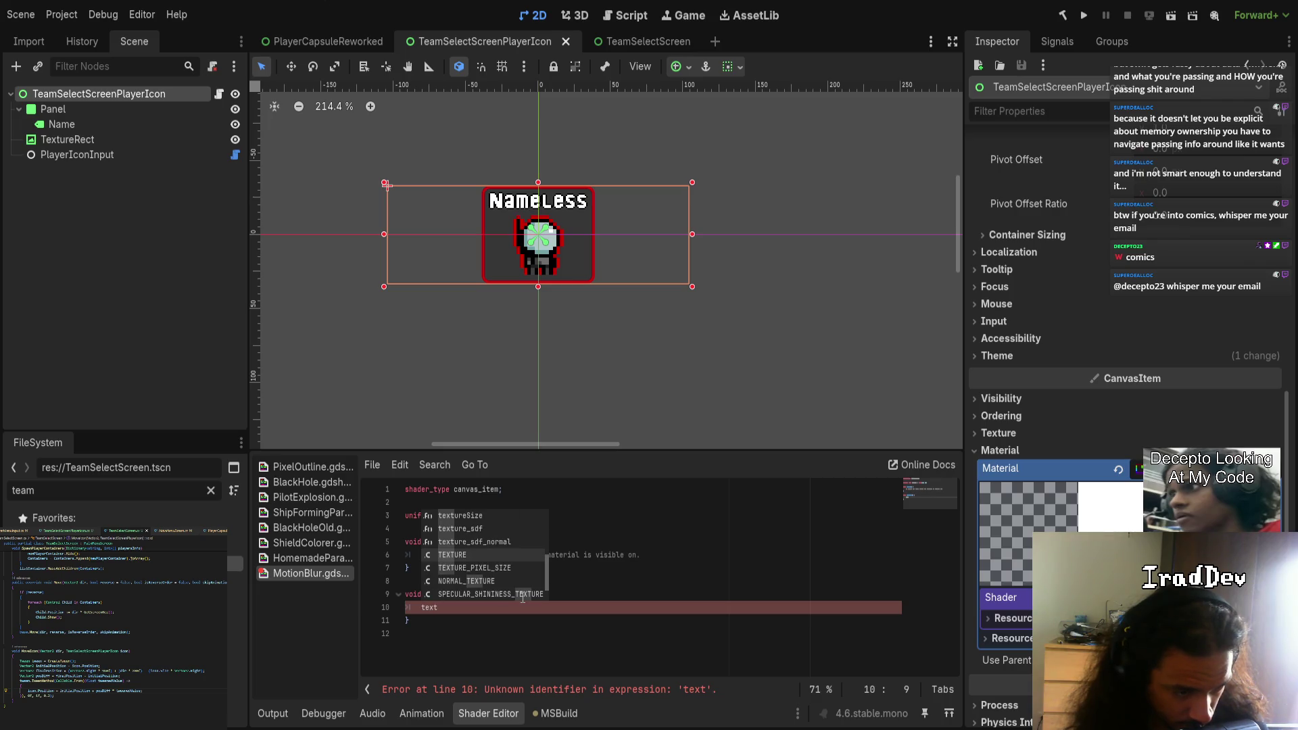
scroll(523, 597, "down", 2)
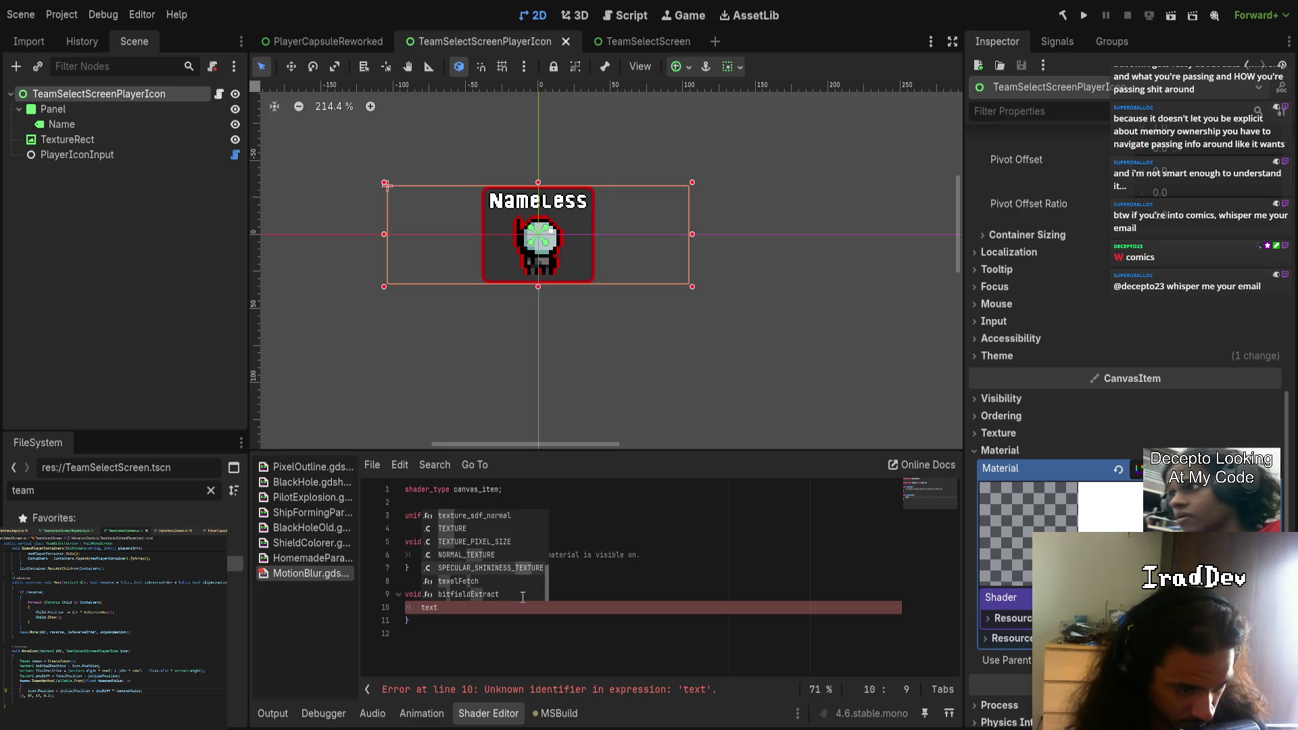
scroll(522, 598, "up", 2)
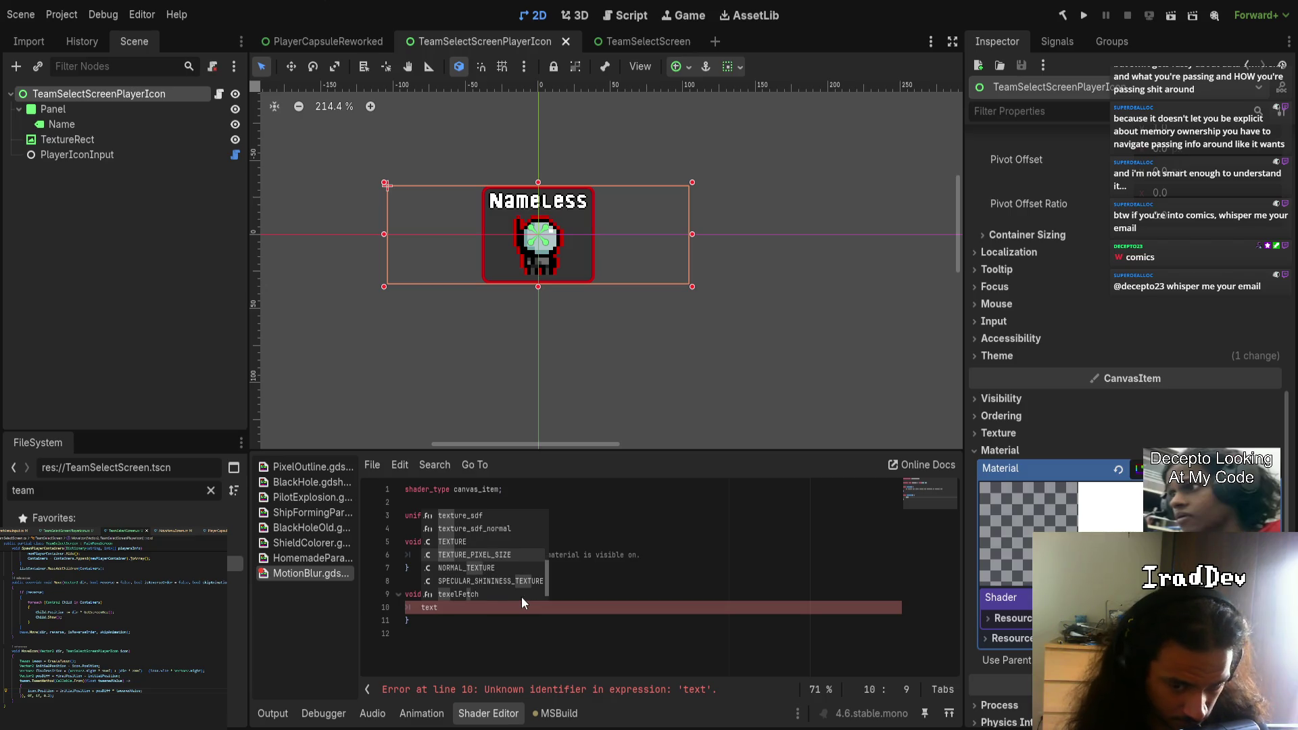
key("BackSpace")
key("BackSpace")
key("BackSpace")
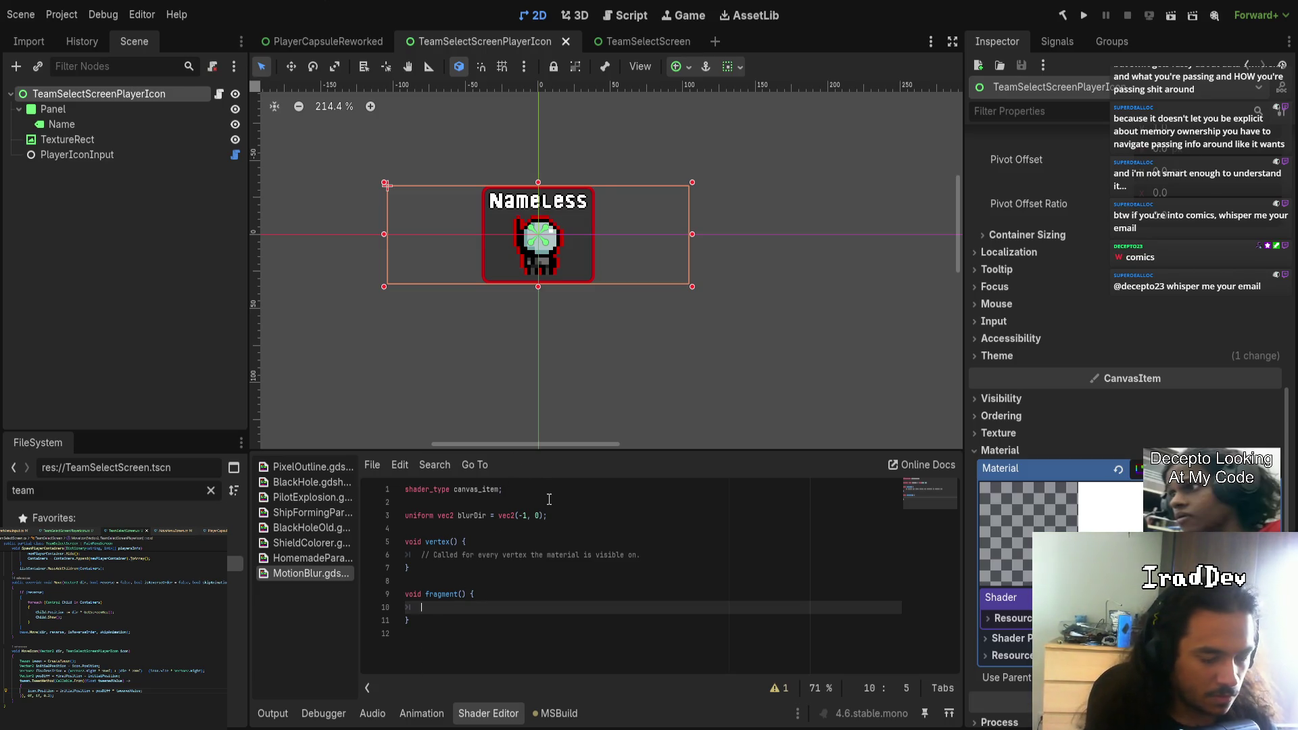
- Write 'COLOR = texture();' on line 10 of the MotionBlur fragment function
type("CO")
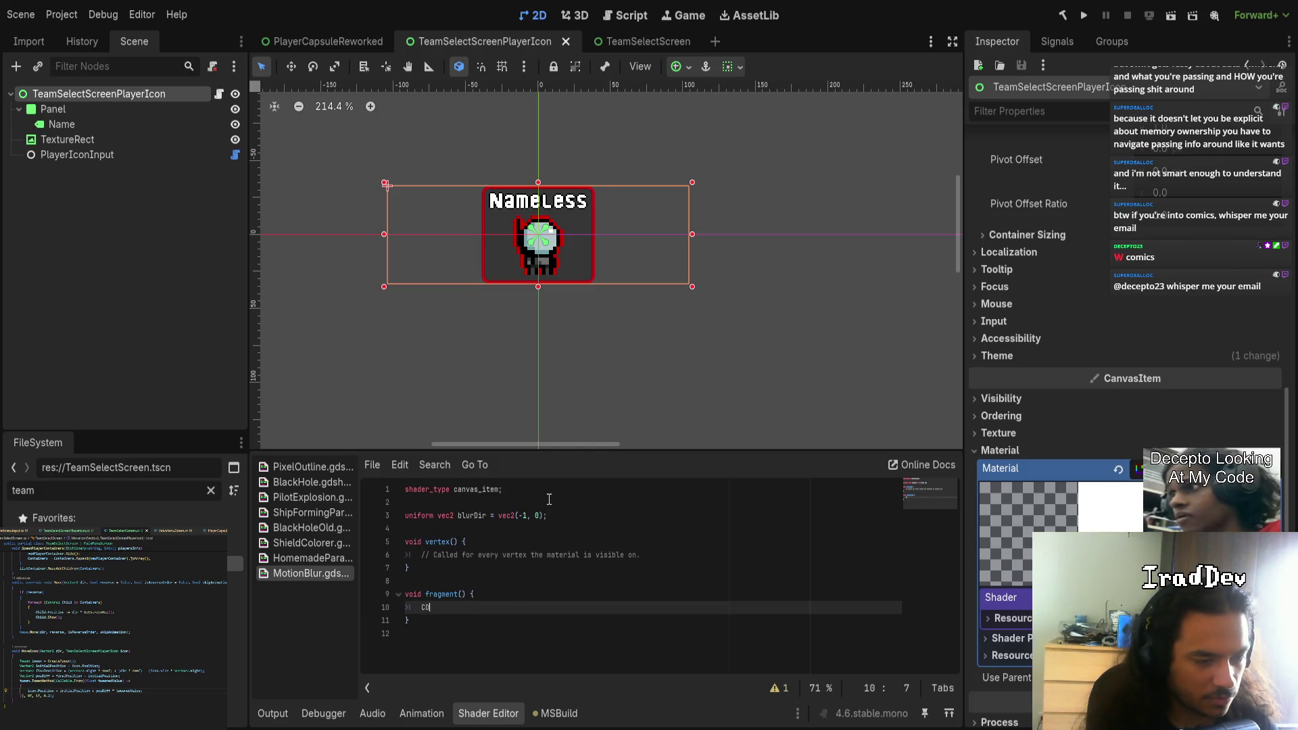
type("lor")
key("Return")
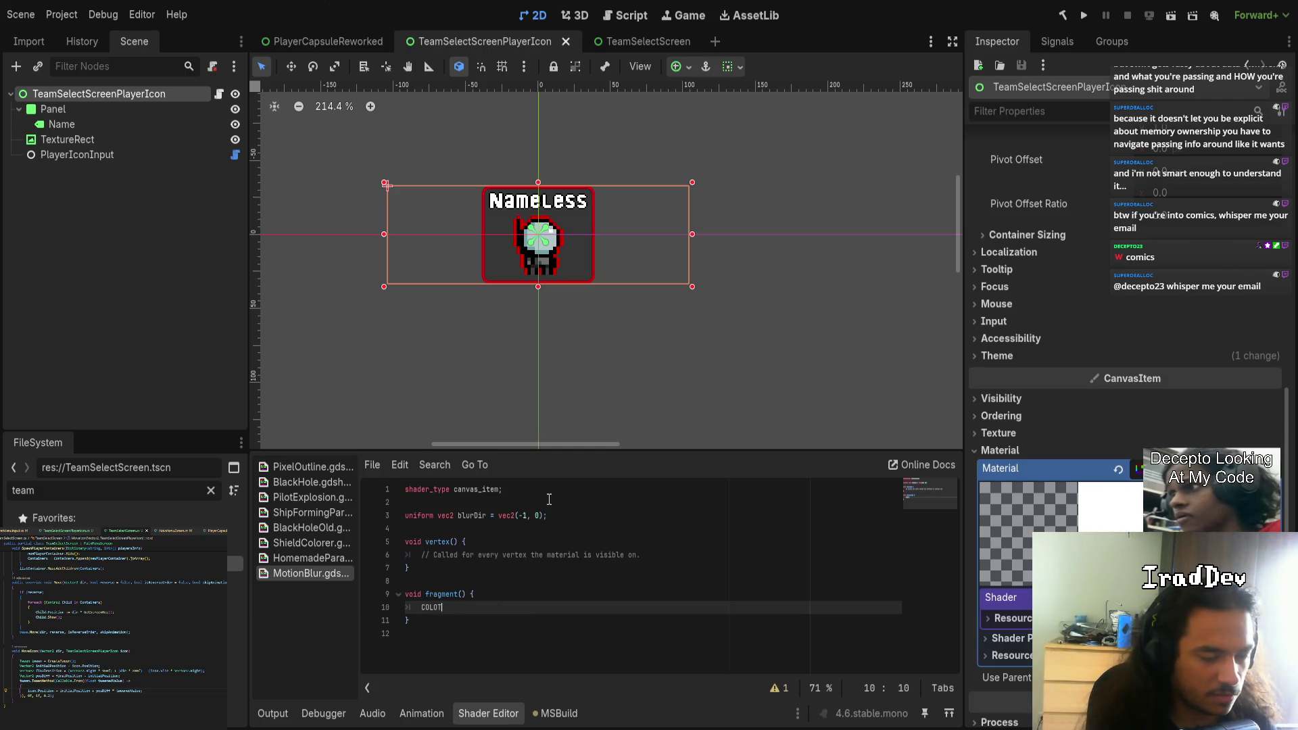
type("= textre")
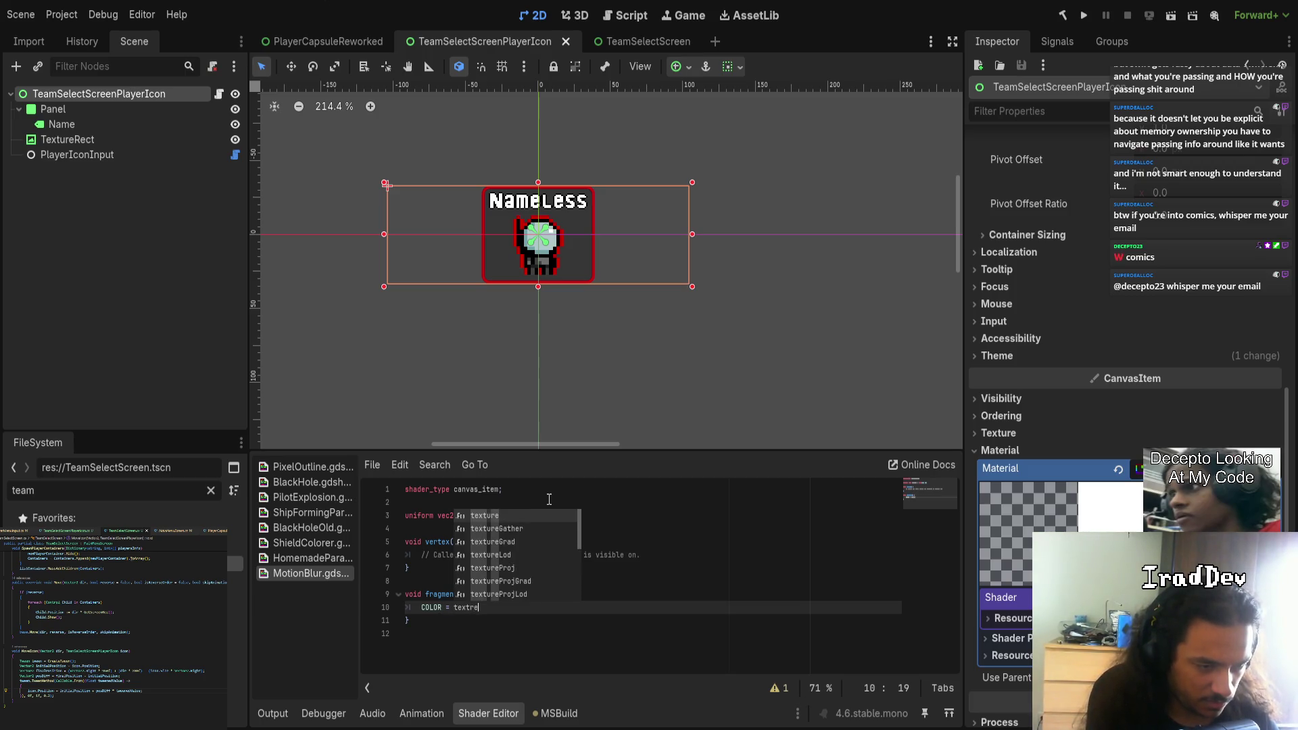
key("Return")
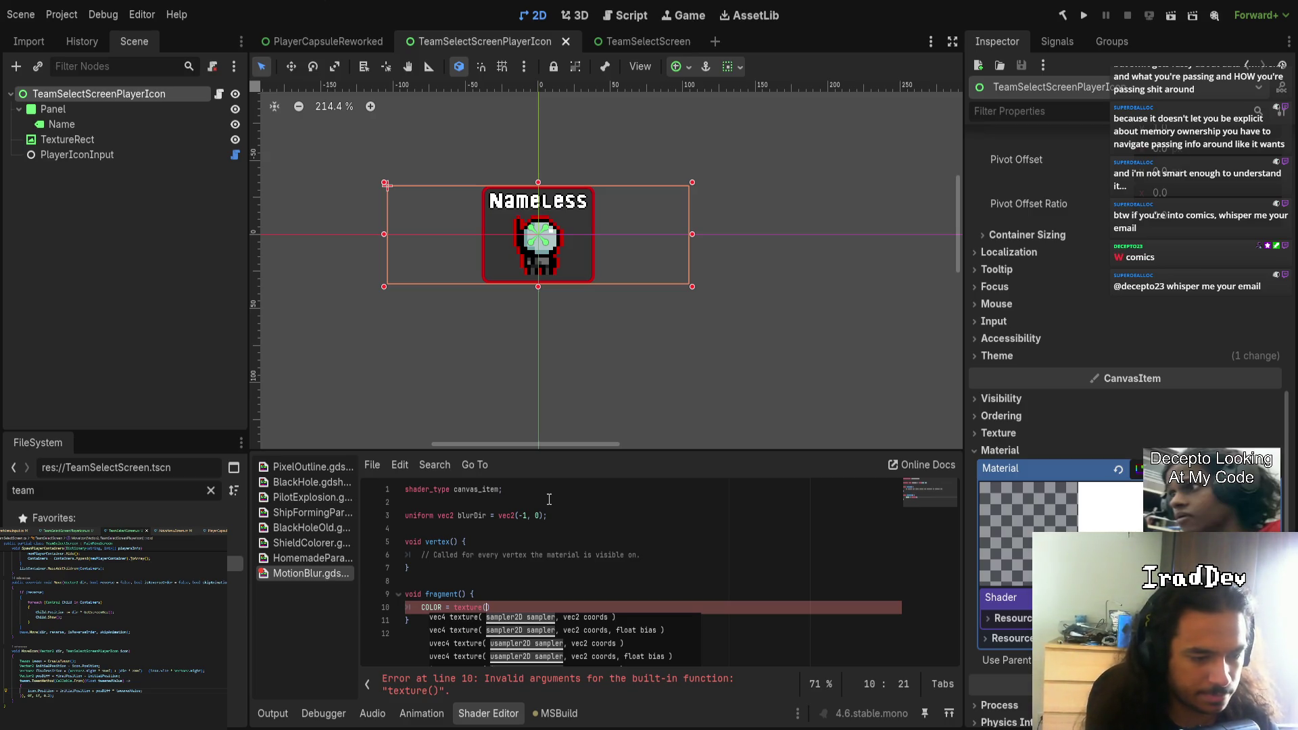
key("Escape")
key("Right")
type(";")
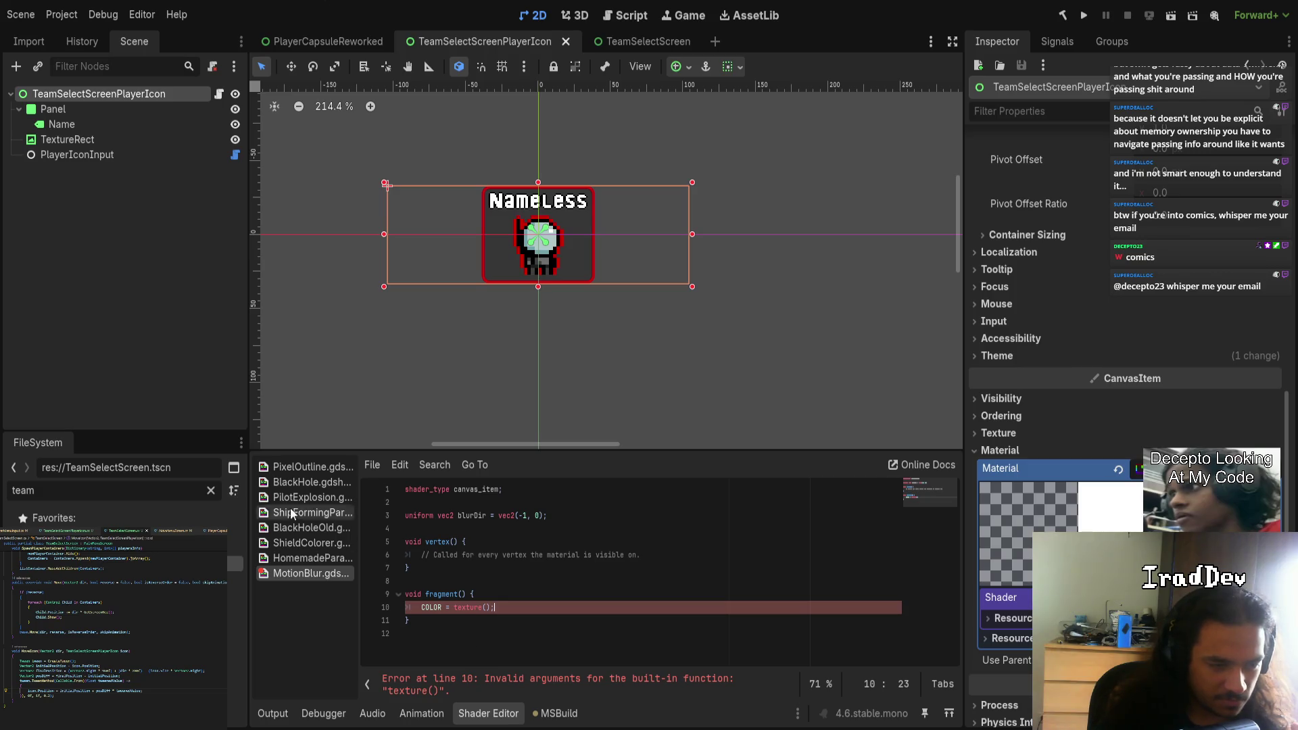
left_click(280, 470)
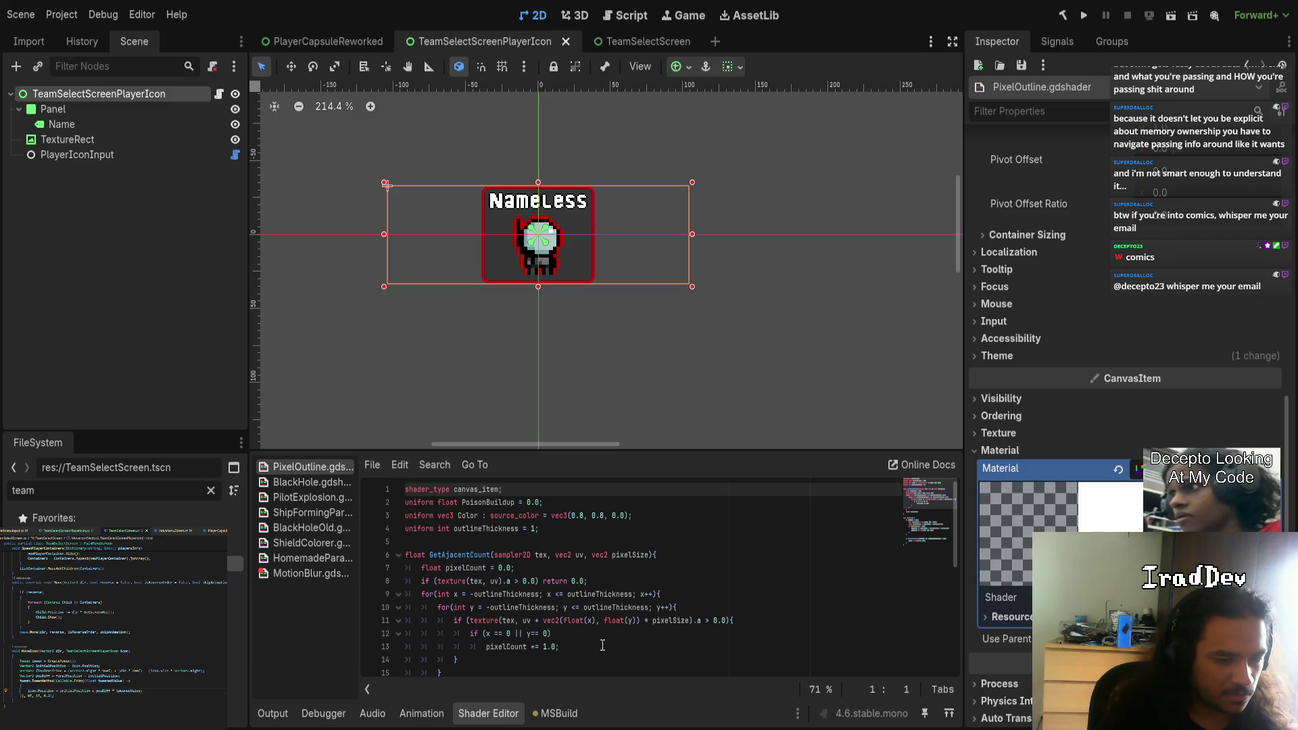
left_click(477, 583)
double_click(477, 582)
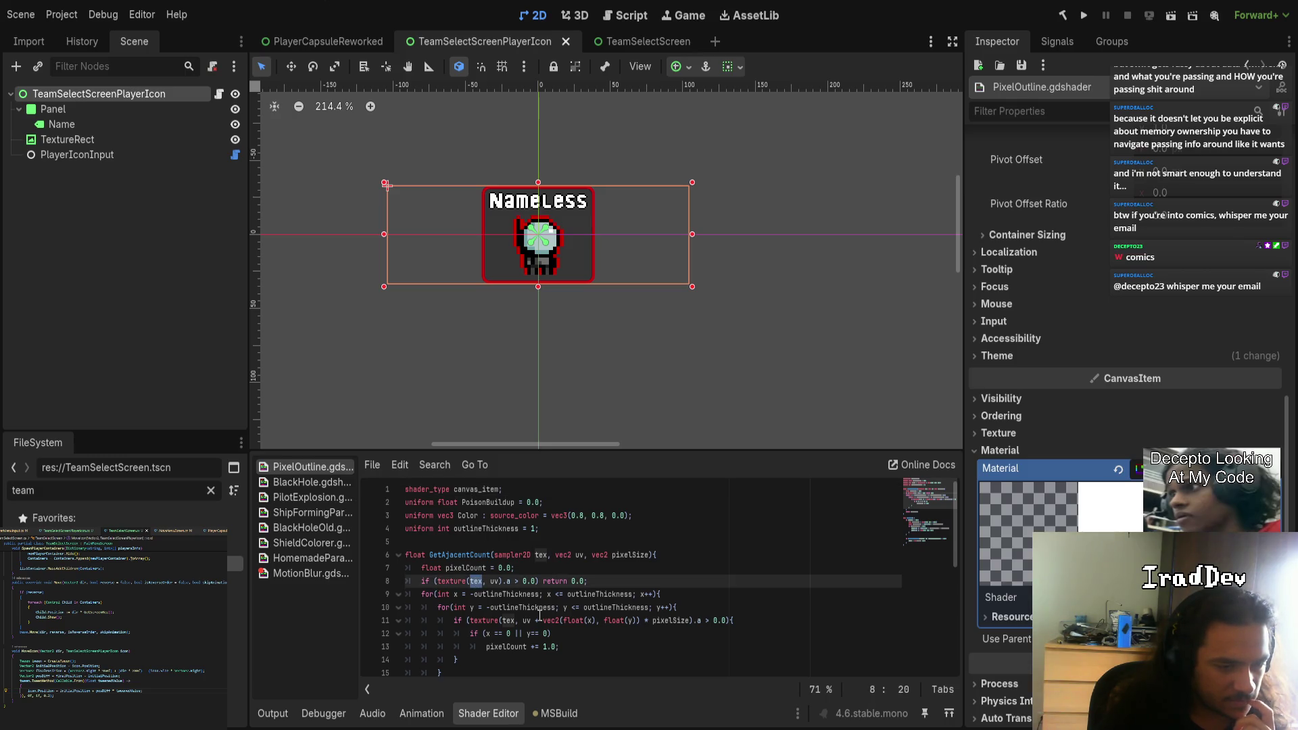
scroll(539, 615, "down", 2)
scroll(540, 616, "down", 5)
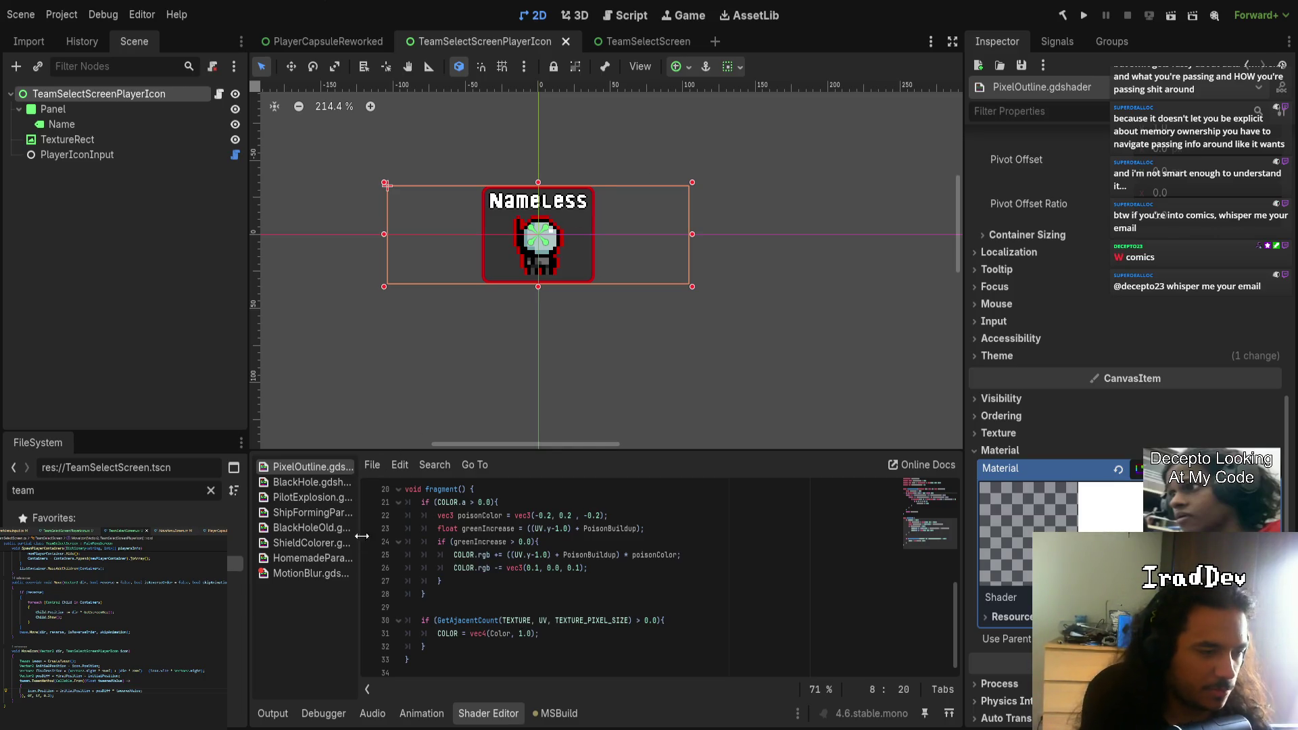
left_click(309, 573)
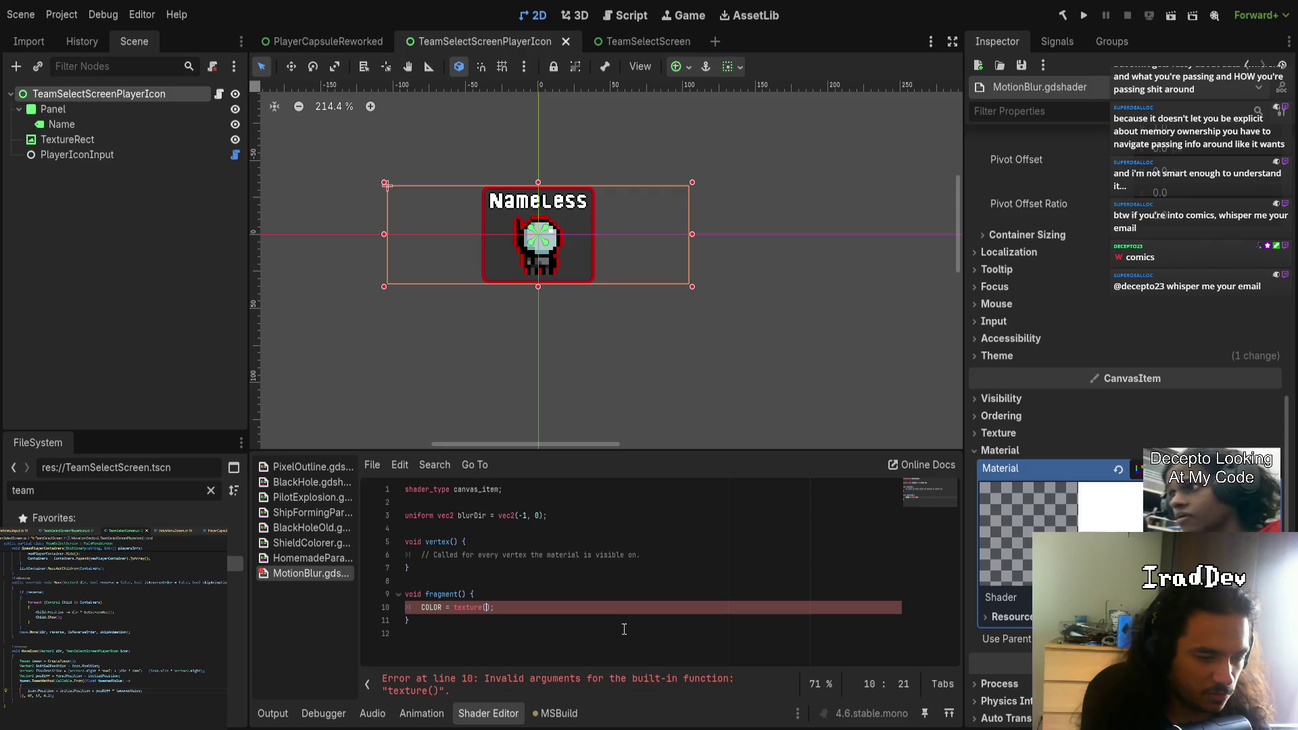
- Fill texture() with TEXTURE, UV + blurDir on line 10
type("TEXTURE")
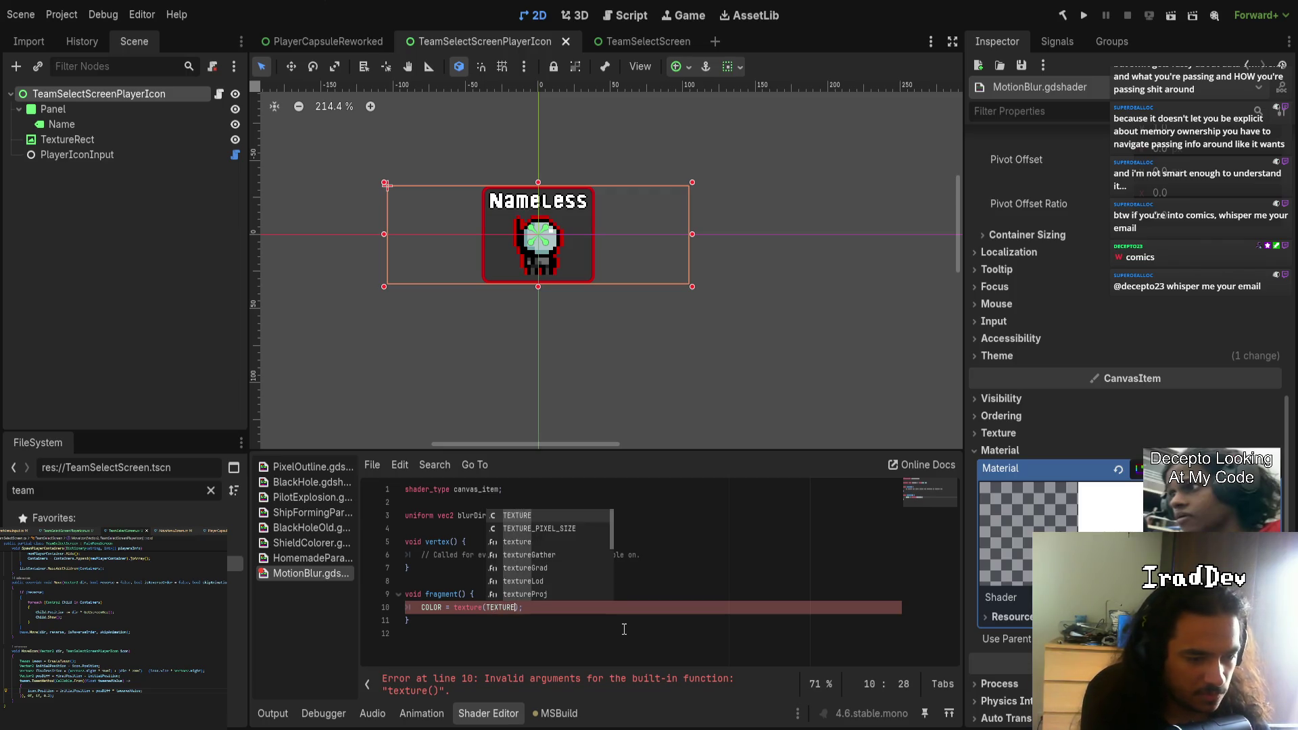
type(", UV")
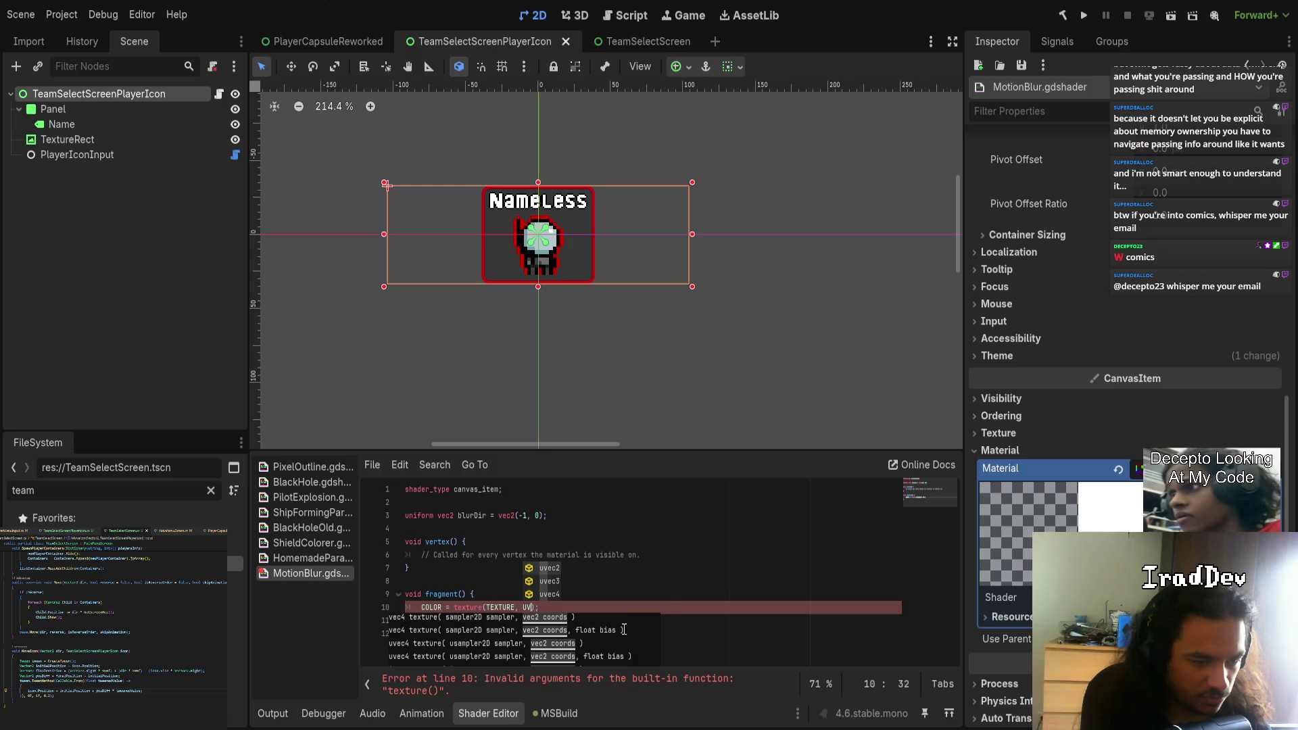
type(" +")
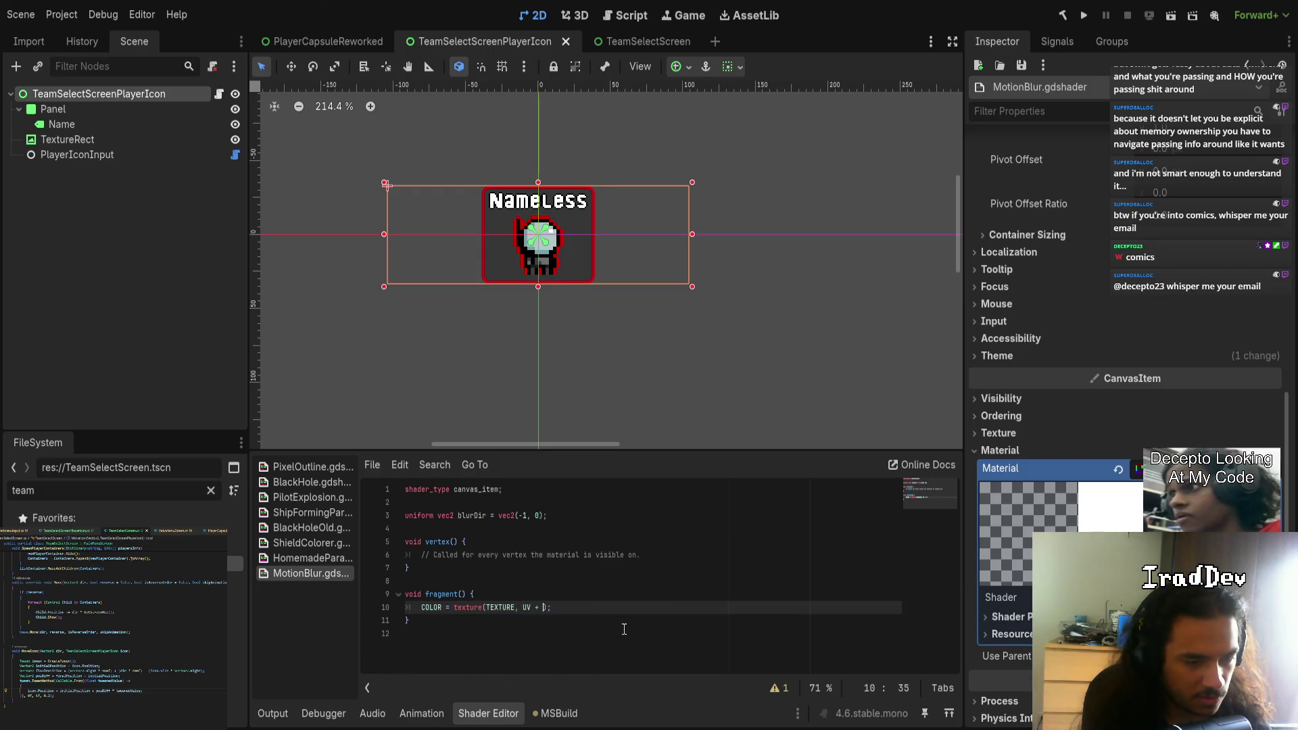
type(" blurDir")
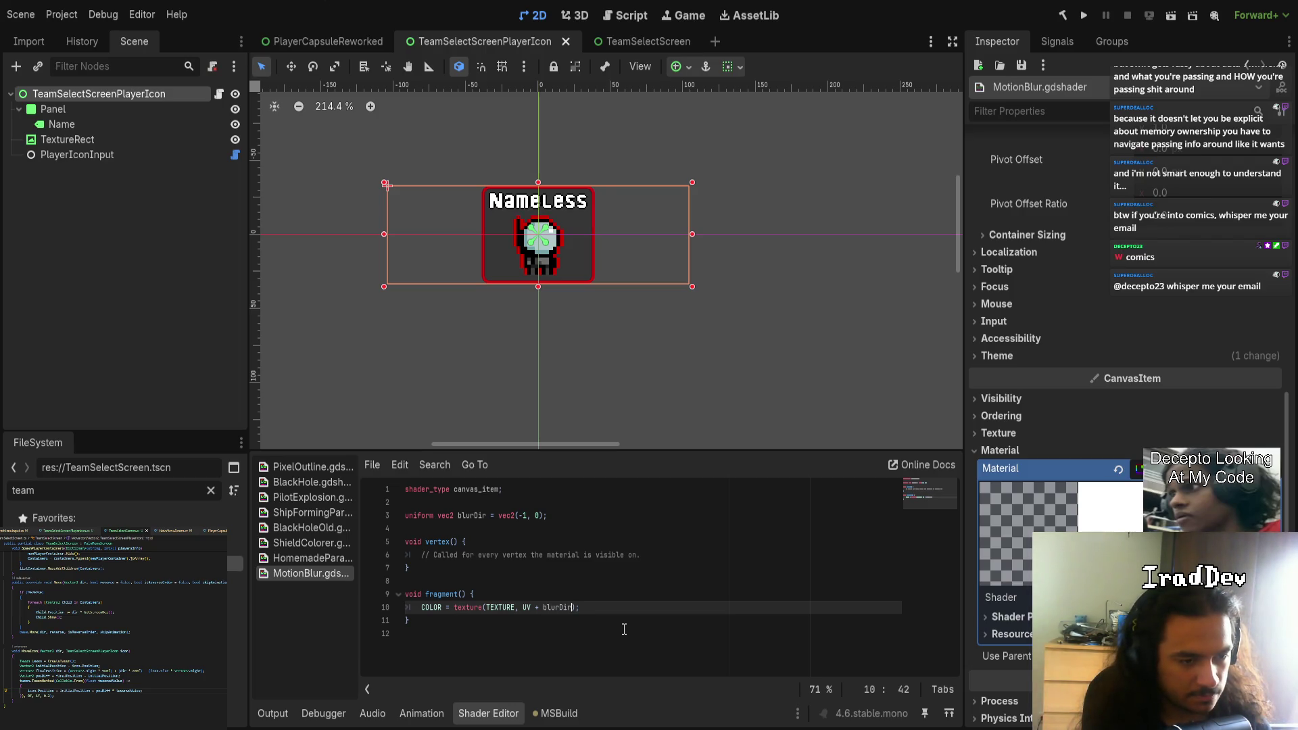
scroll(537, 293, "up", 3)
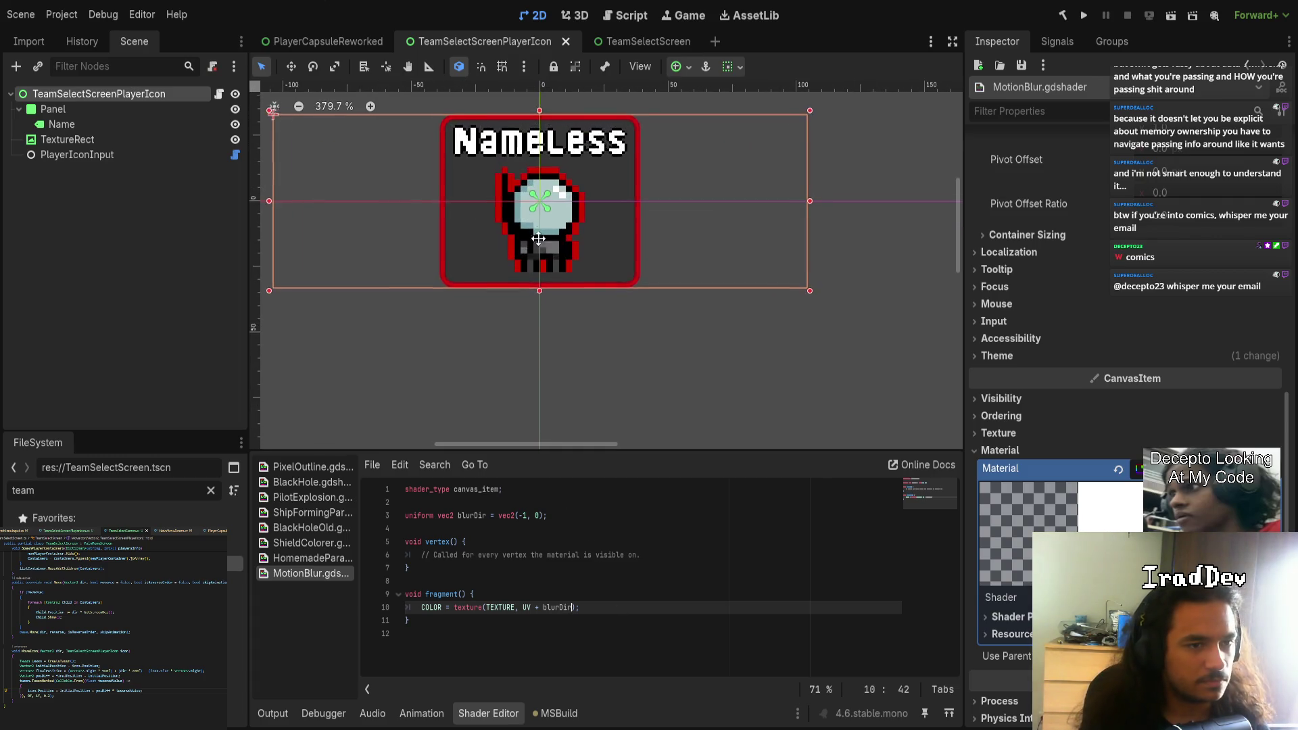
scroll(539, 243, "up", 3)
scroll(541, 256, "down", 5)
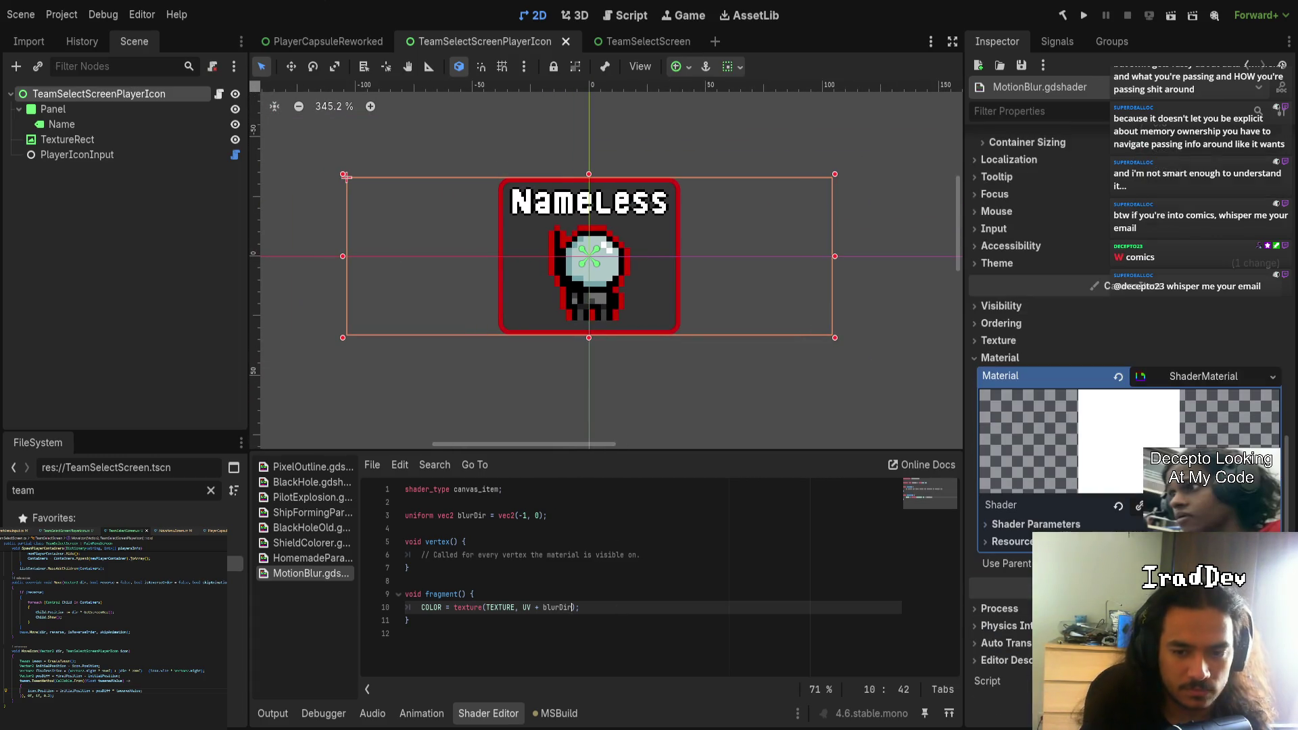
- Reveal the material's Blur Dir parameter, then move the COLOR line into vertex() and back
double_click(524, 515)
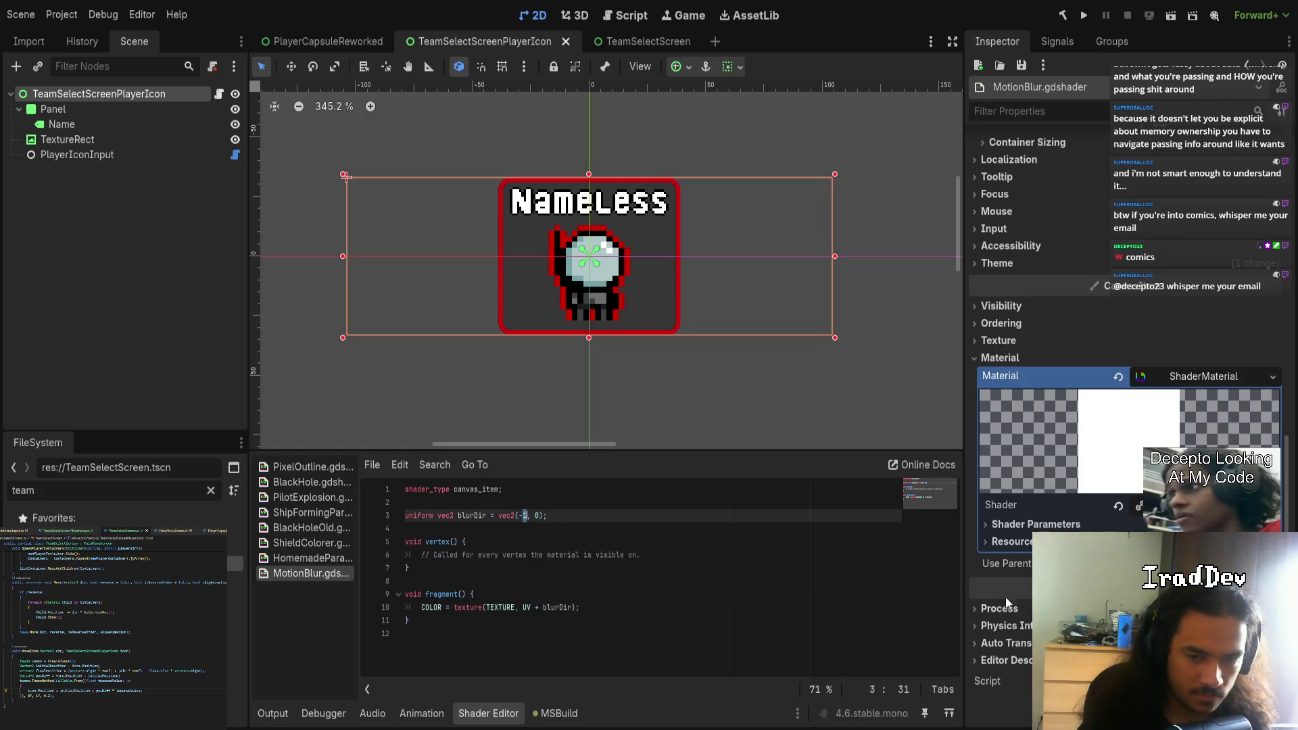
left_click(1034, 525)
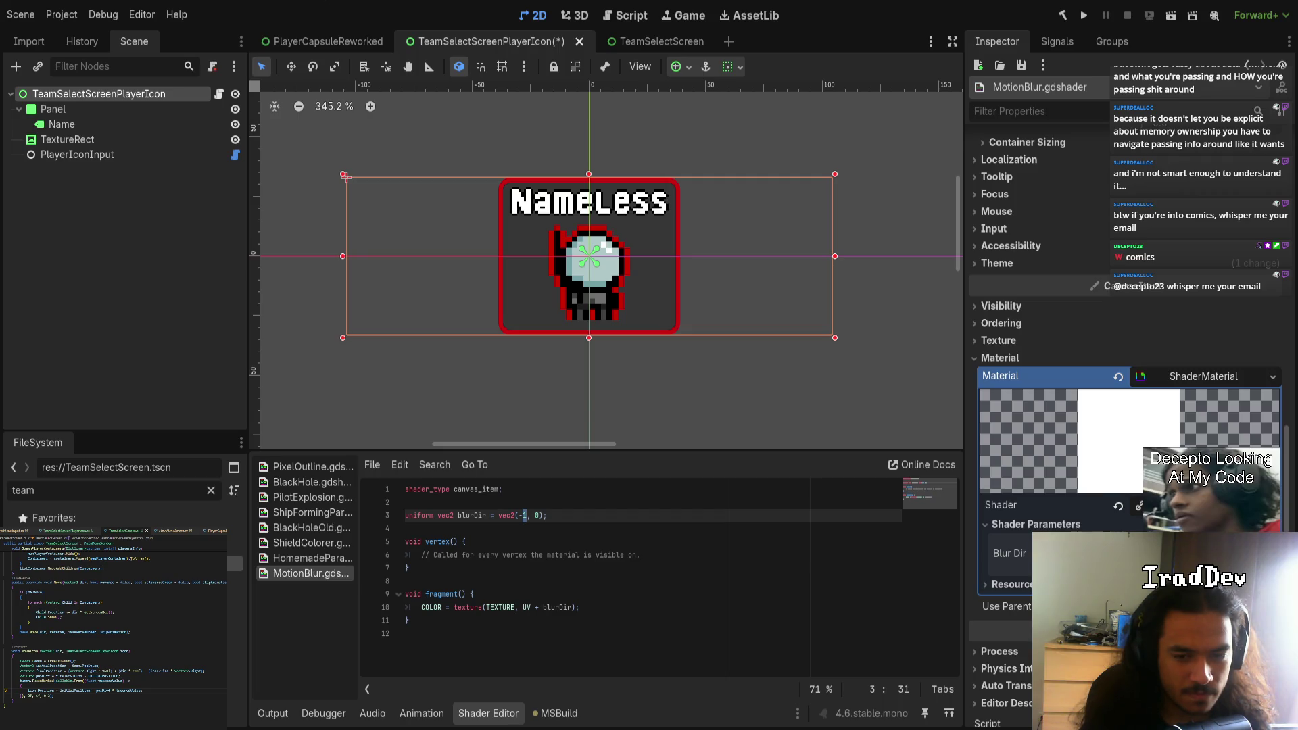
left_click(653, 618)
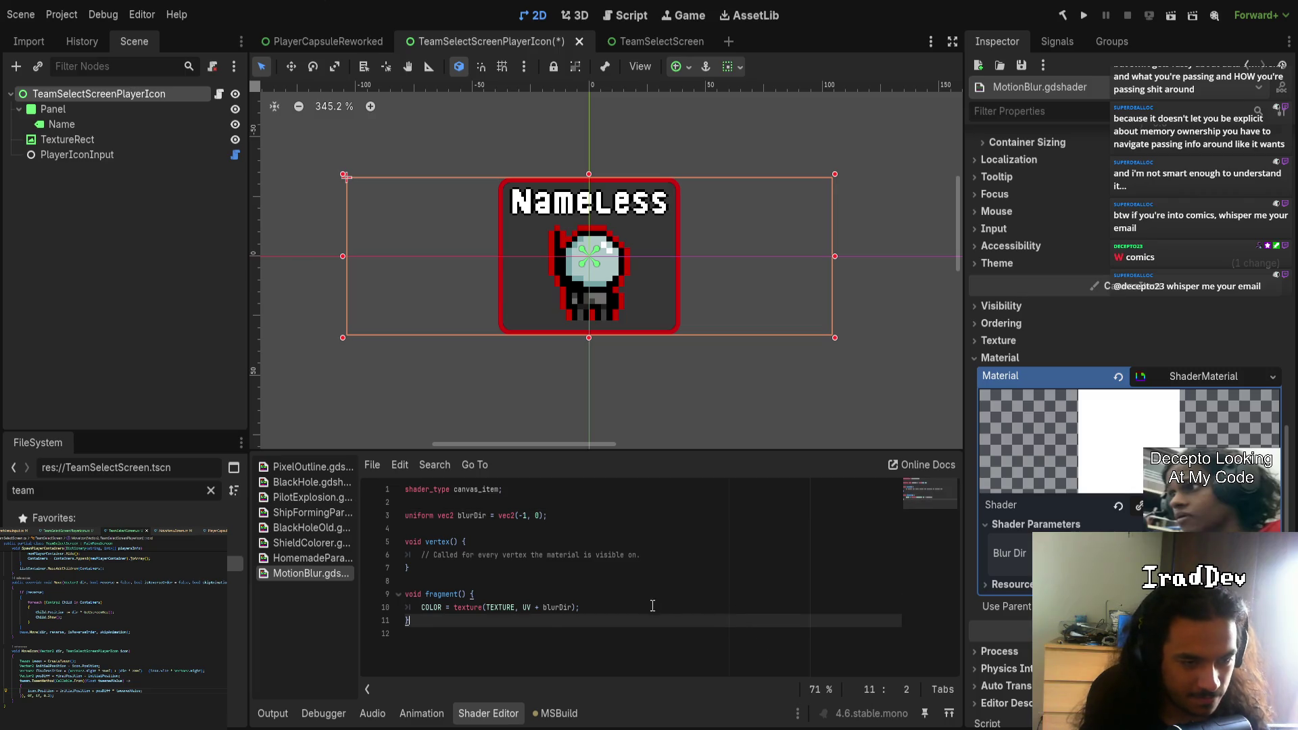
left_click(635, 599)
left_click(616, 608)
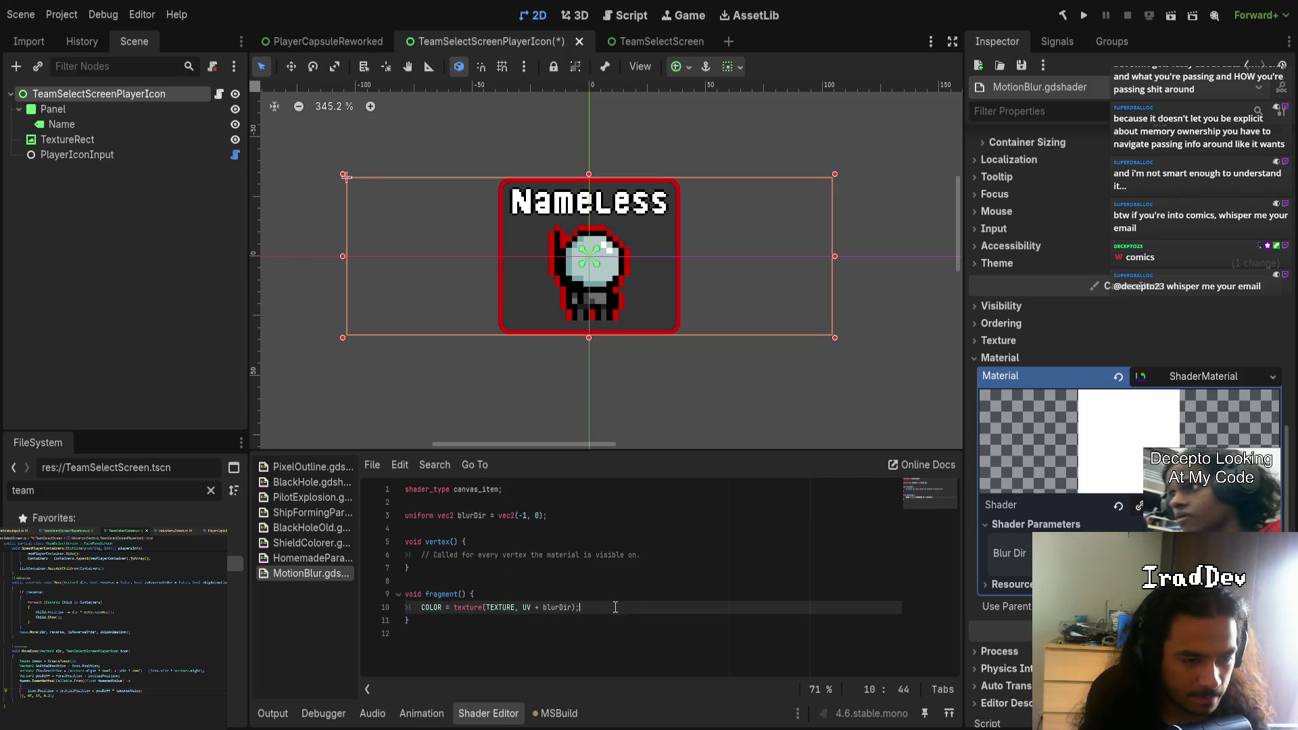
key("alt+Up")
key("alt+Up")
key("alt+Up")
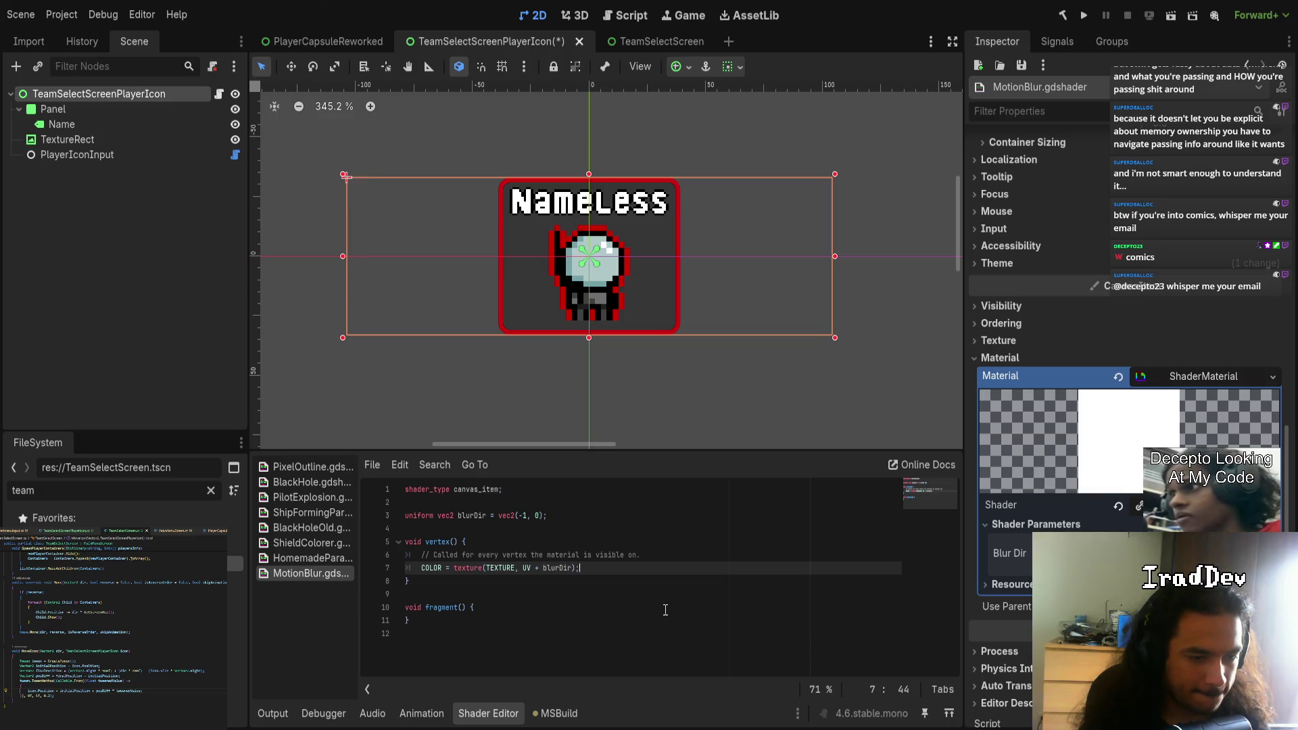
key("alt+Down")
key("alt+Down")
key("alt+Down")
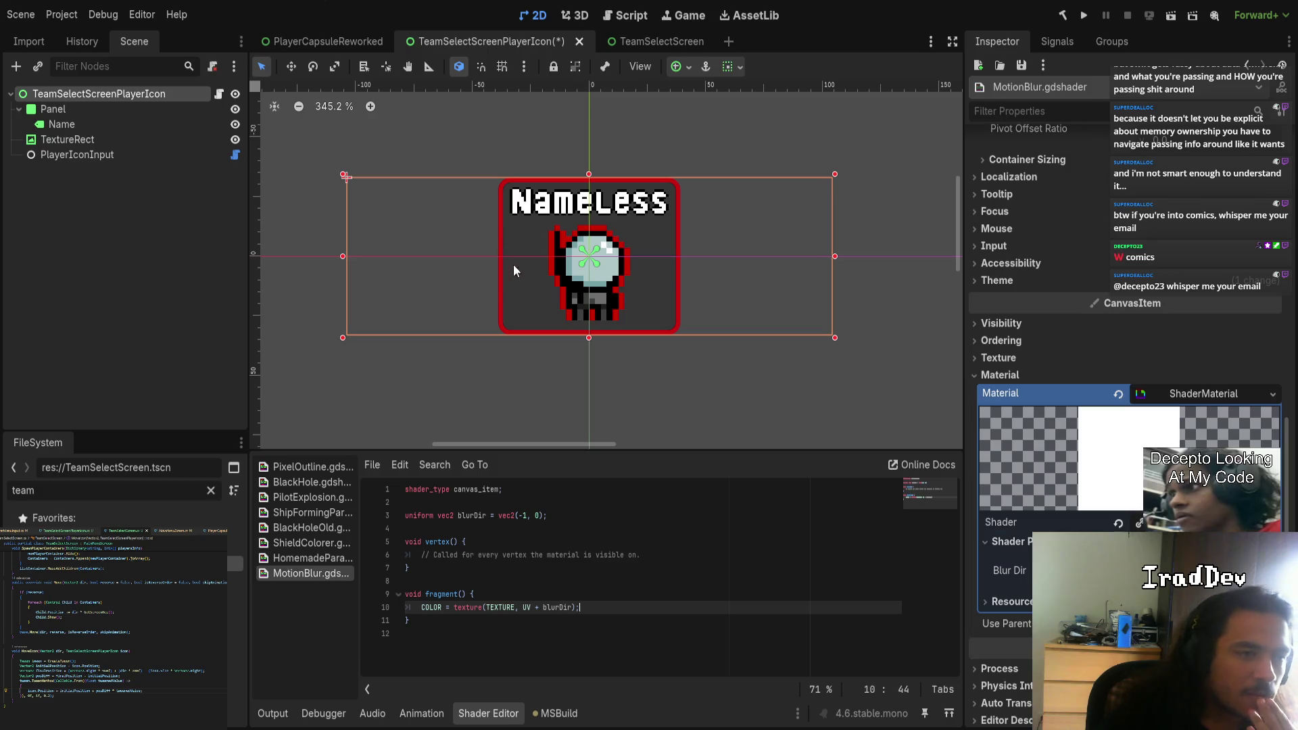
- Add 'COLOR = vec4(1);' above the texture line and comment out the texture line with //
left_click(541, 607)
key("ctrl+shift+Return")
type("COLOR =")
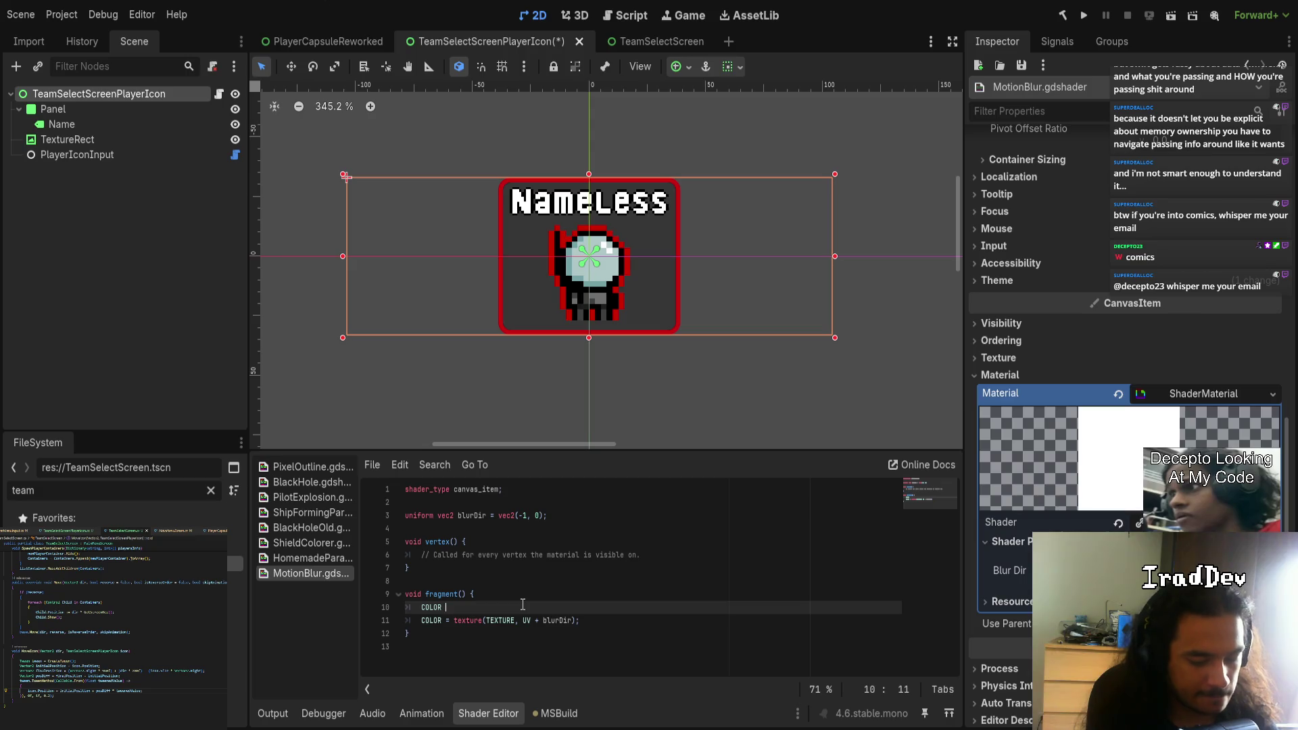
key("BackSpace")
key("BackSpace")
key("BackSpace")
type(".RGB")
key("BackSpace")
key("BackSpace")
key("BackSpace")
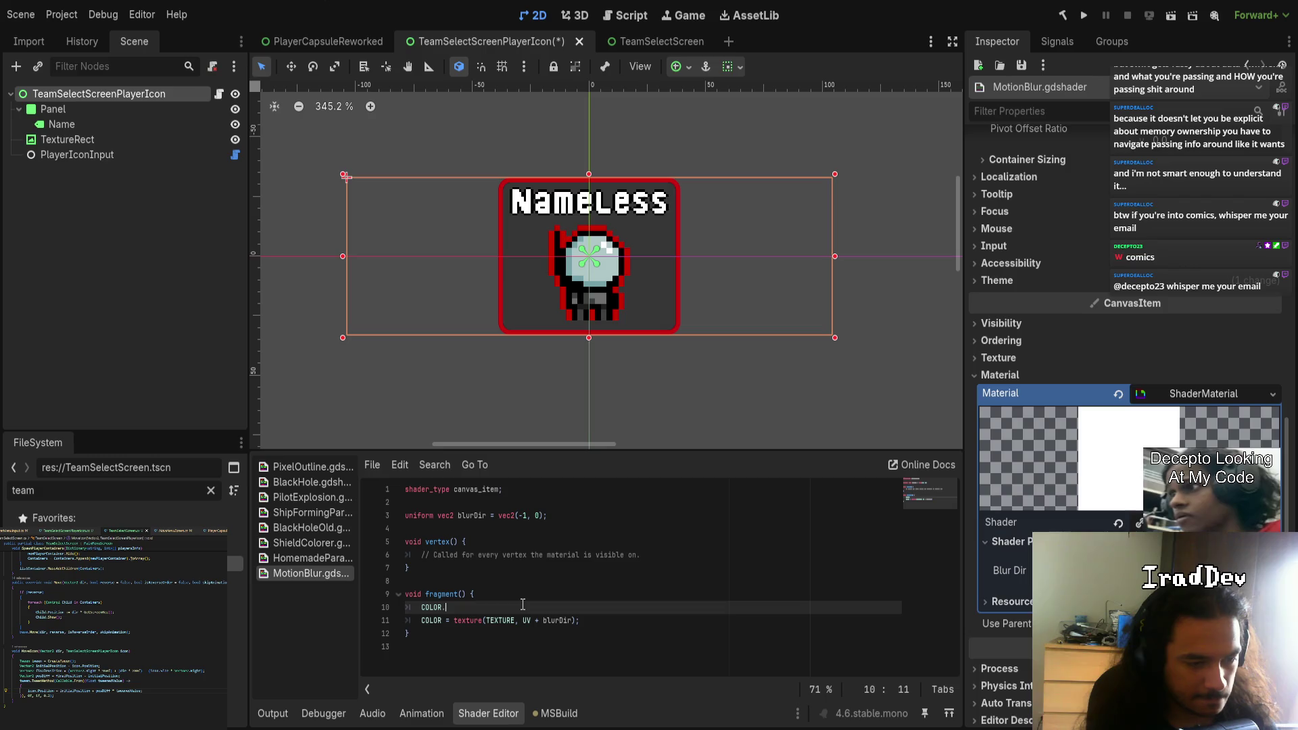
type("= vec")
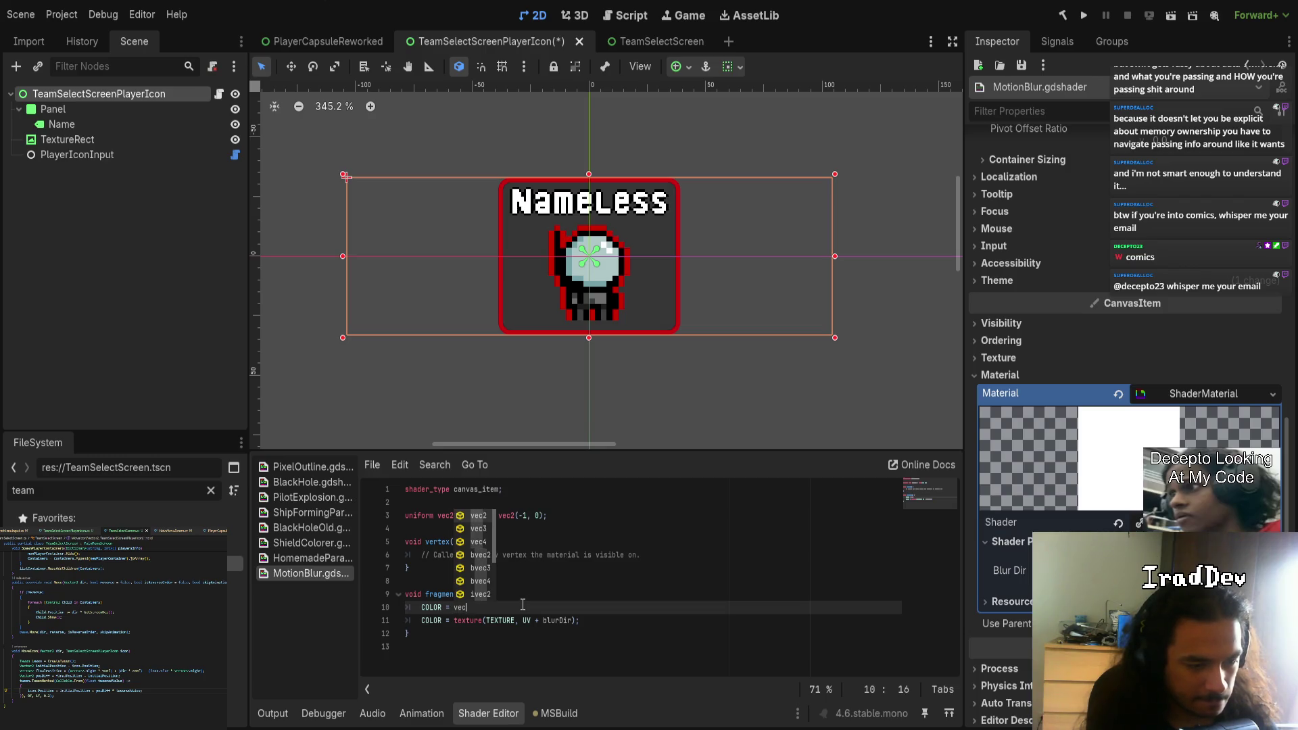
type("4(1);")
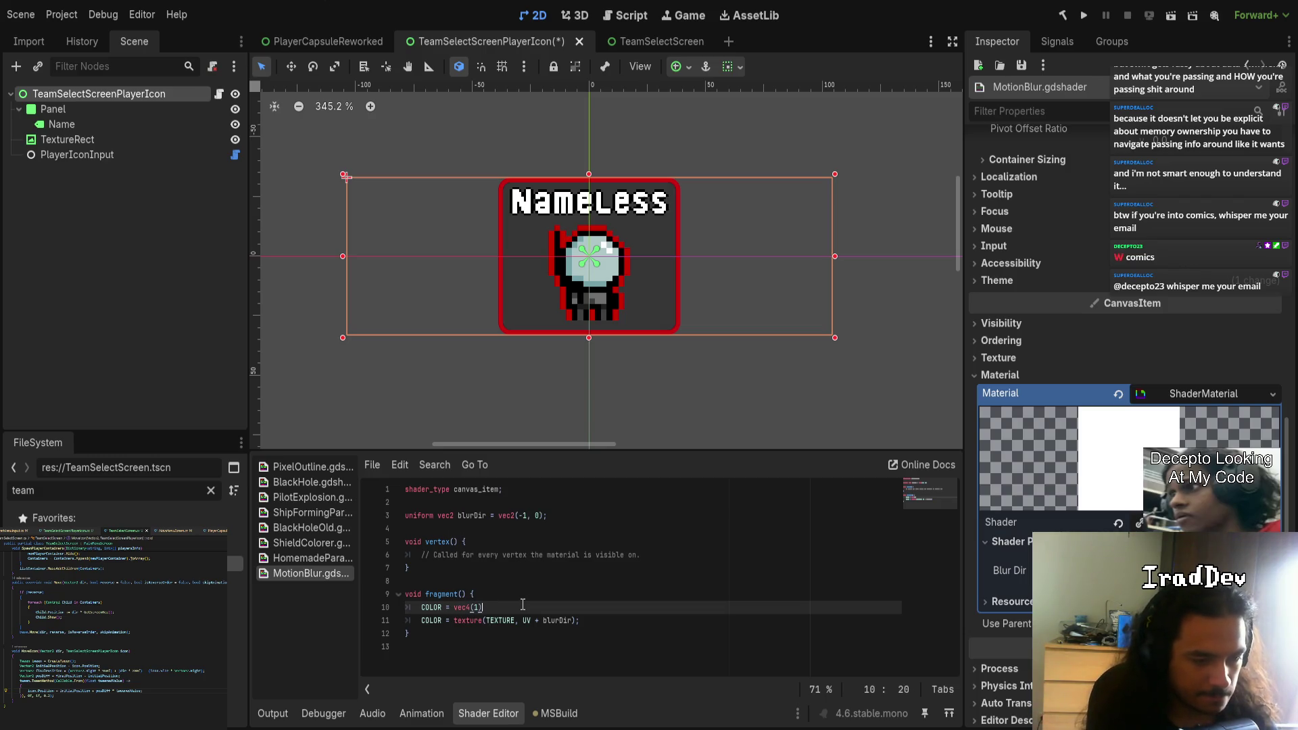
key("Down")
key("Home")
type("//")
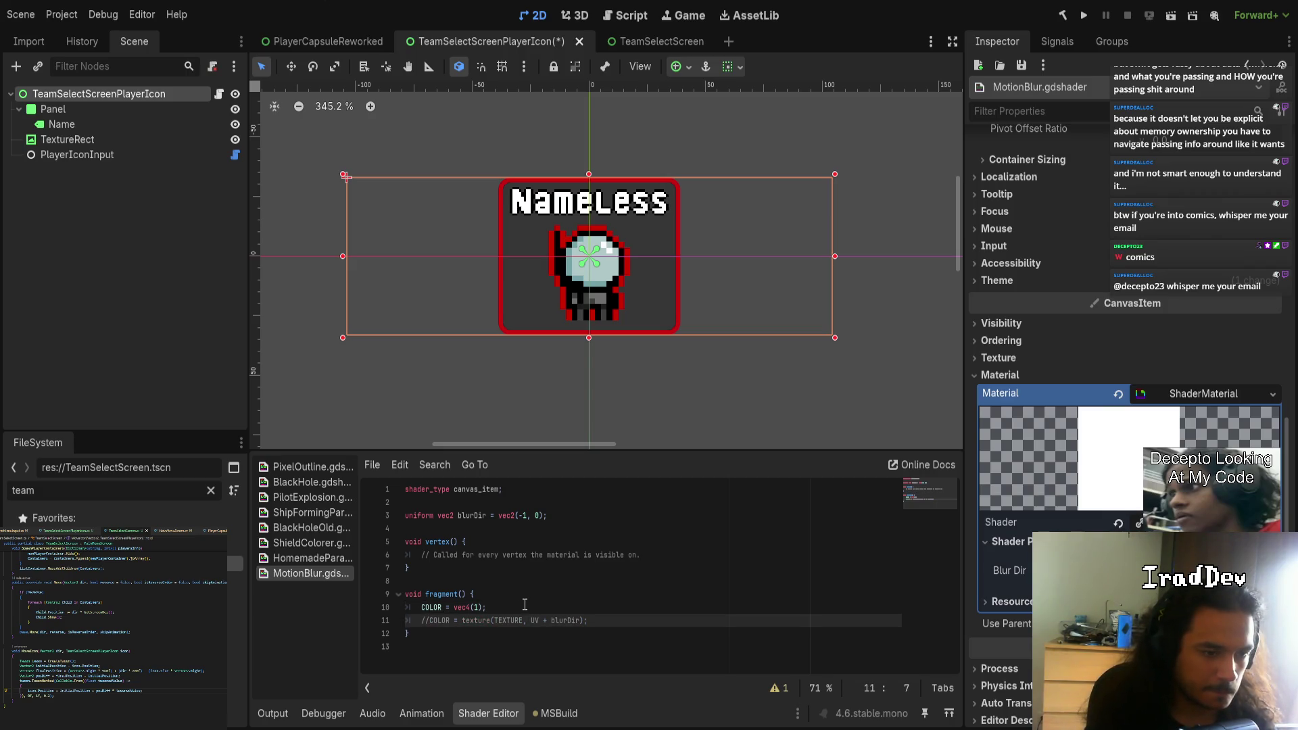
left_click(524, 605)
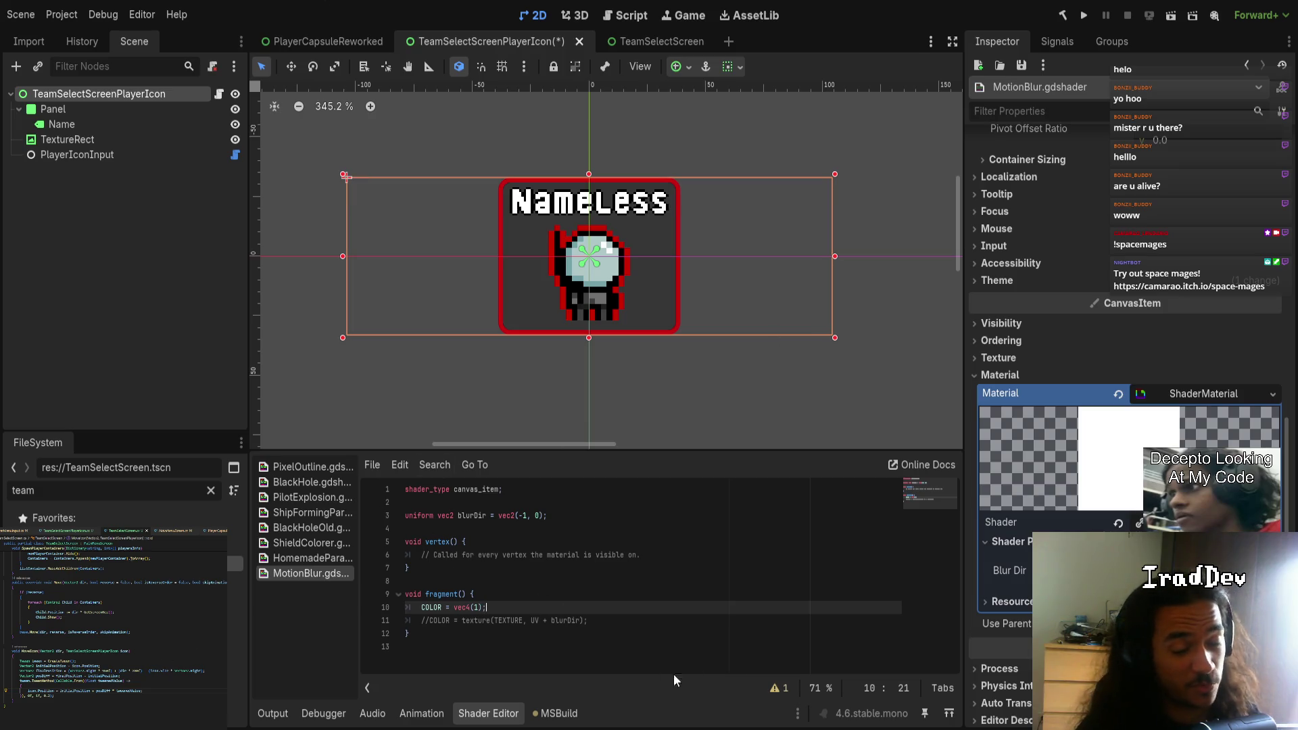
- Move to the commented-out texture(TEXTURE, UV + blurDir) line below COLOR = vec4(1)
key("Down")
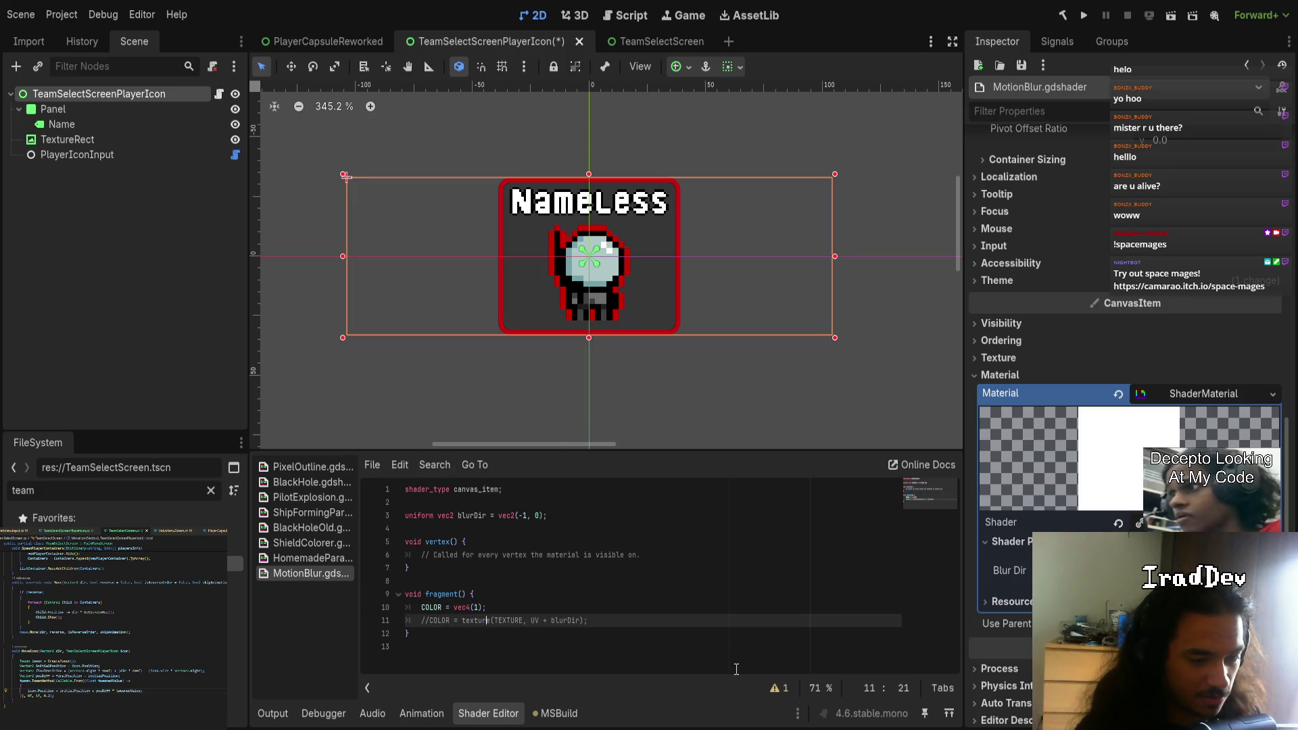
left_click(603, 609)
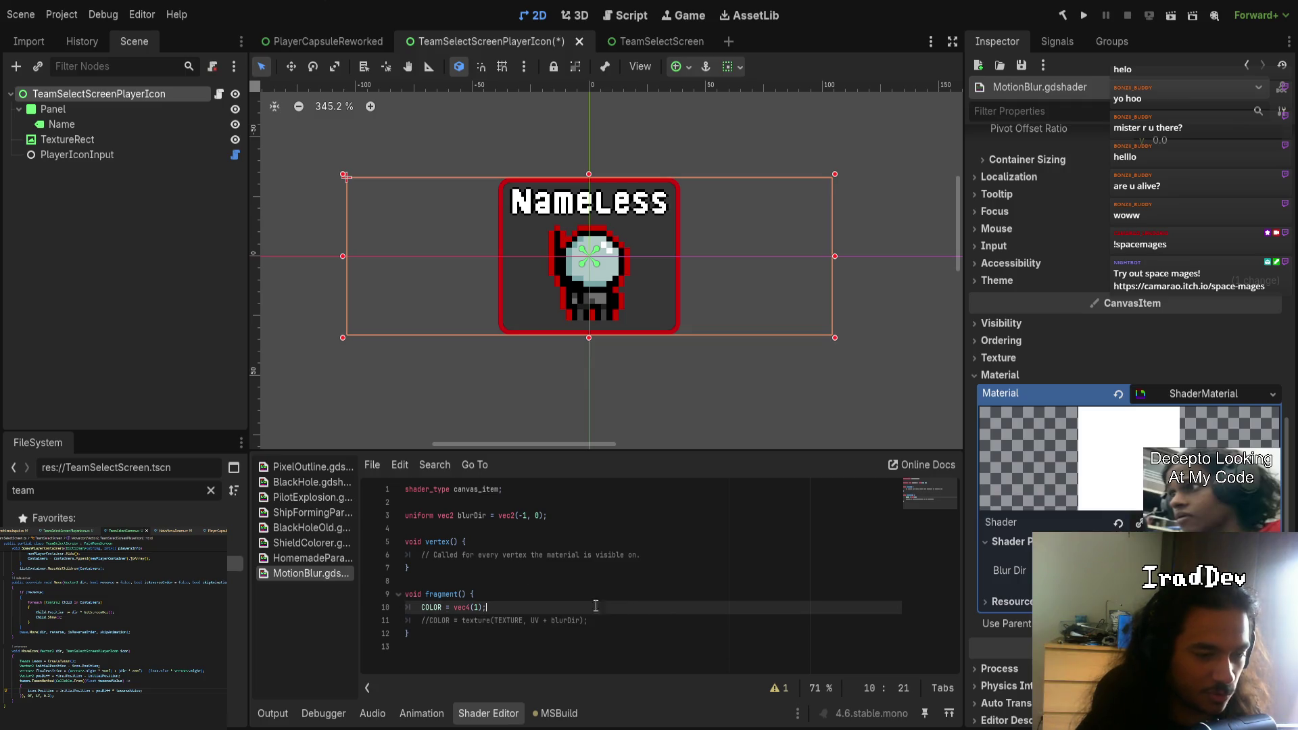
left_click(124, 138)
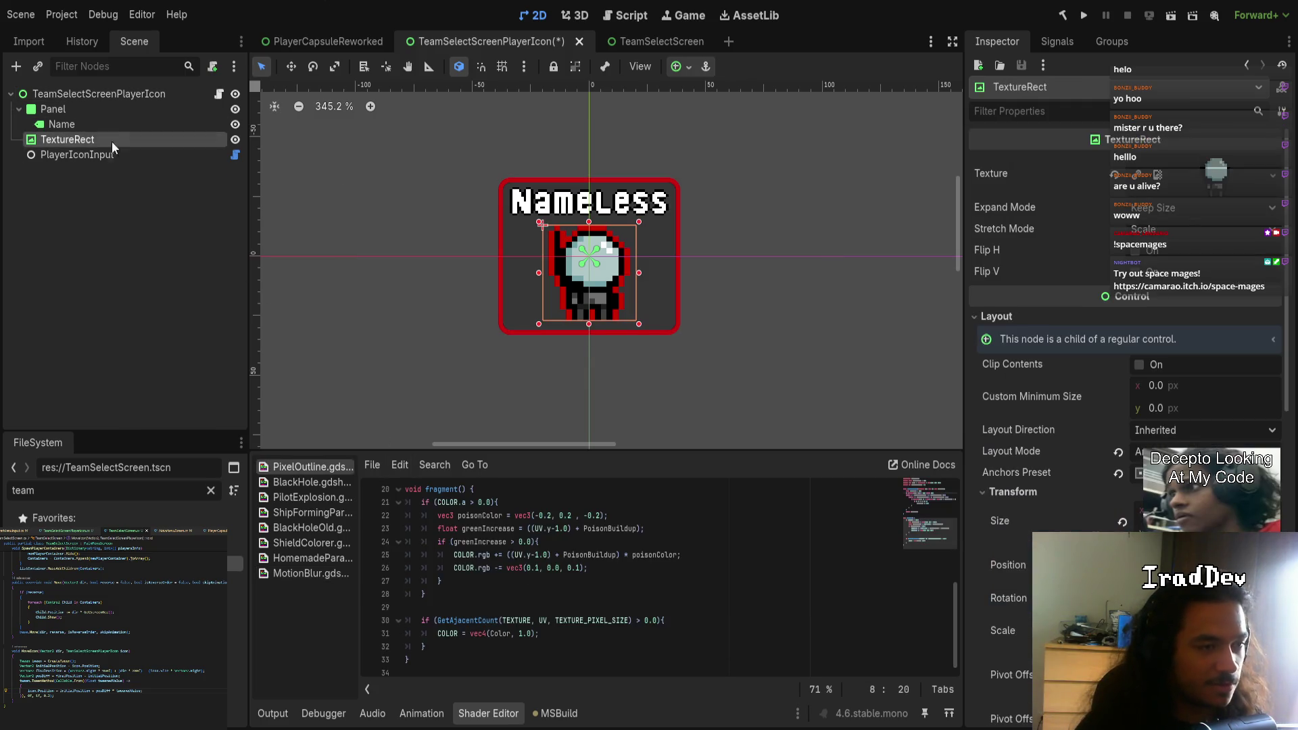
left_click(90, 99)
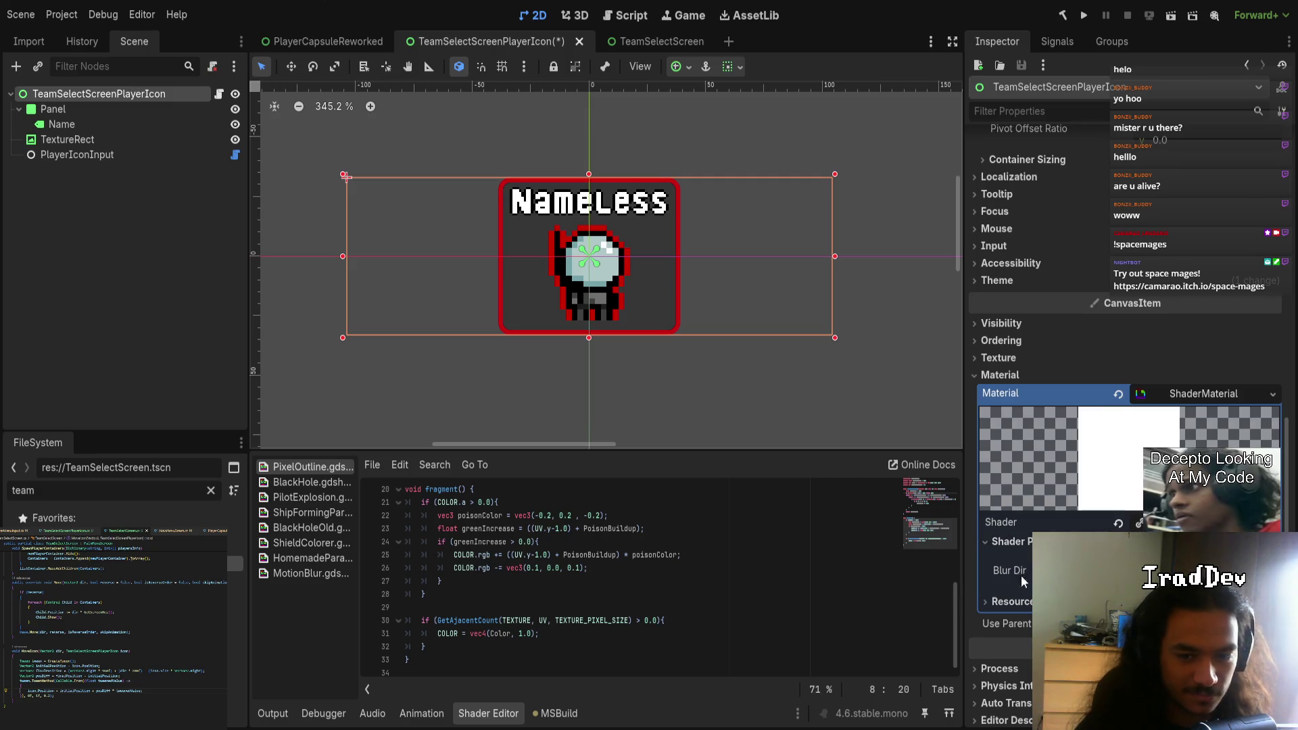
left_click(111, 109)
left_click(98, 94)
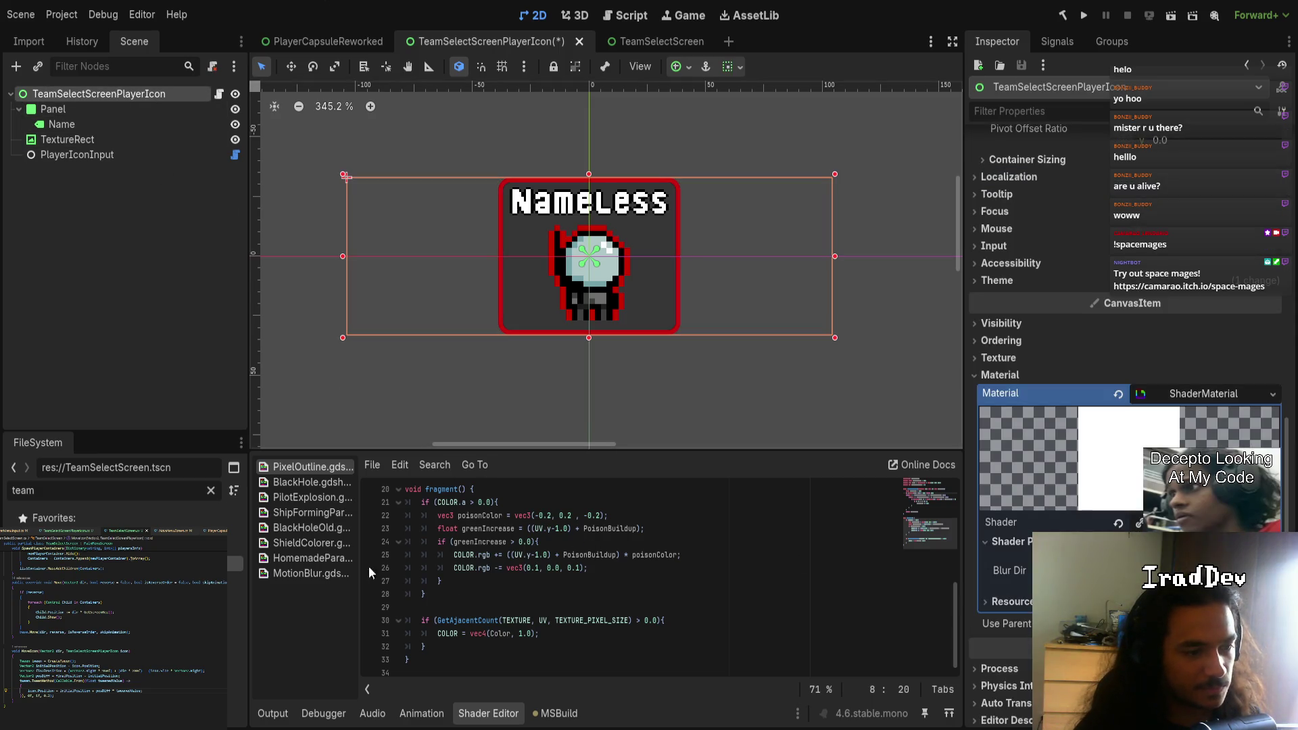
left_click(129, 139)
left_click(132, 154)
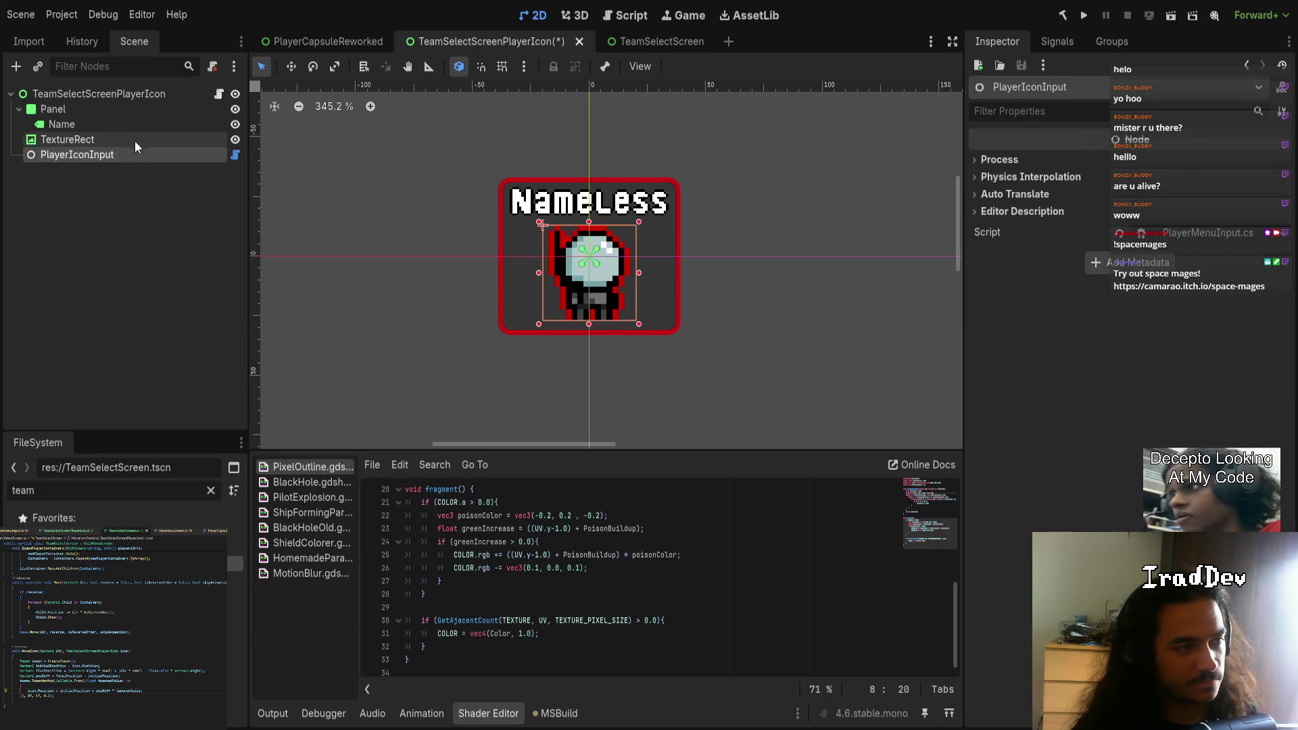
left_click(135, 141)
left_click(124, 95)
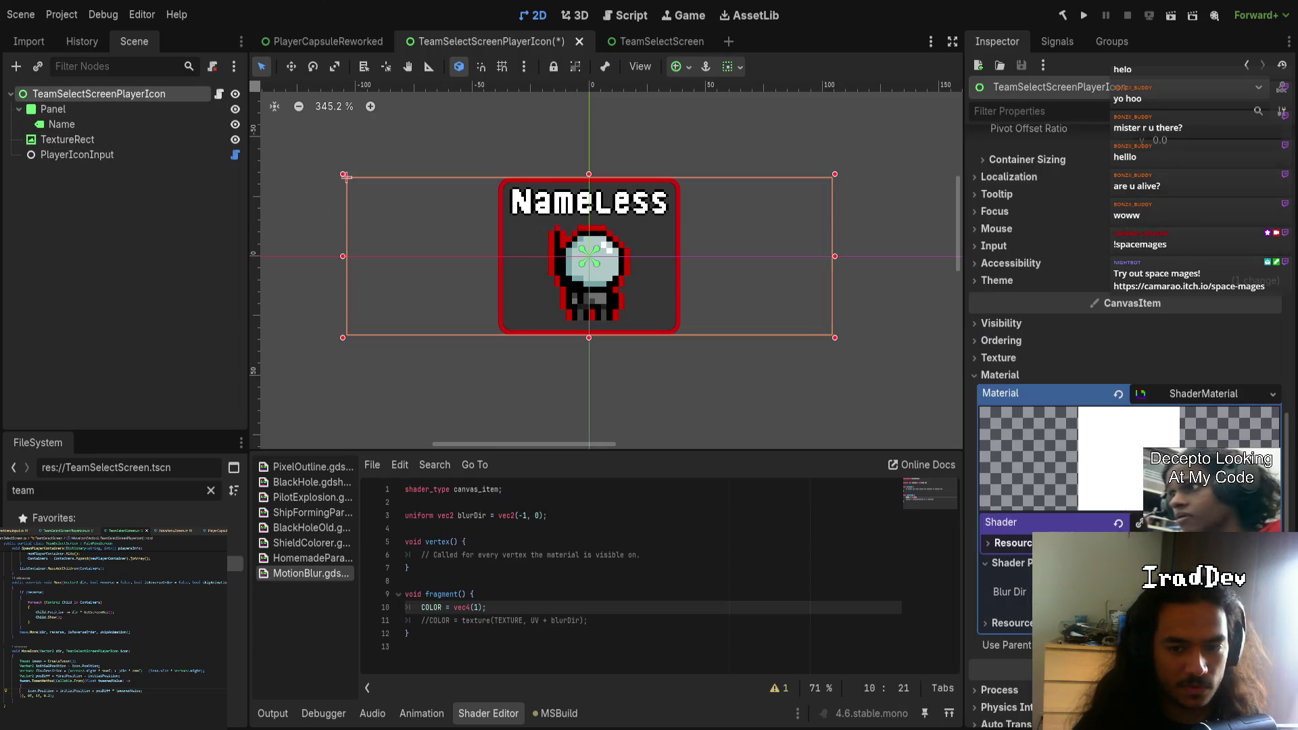
- Delete the white COLOR = vec4(1); line and start a new line in vertex()
triple_click(499, 607)
key("BackSpace")
left_click(541, 547)
key("Return")
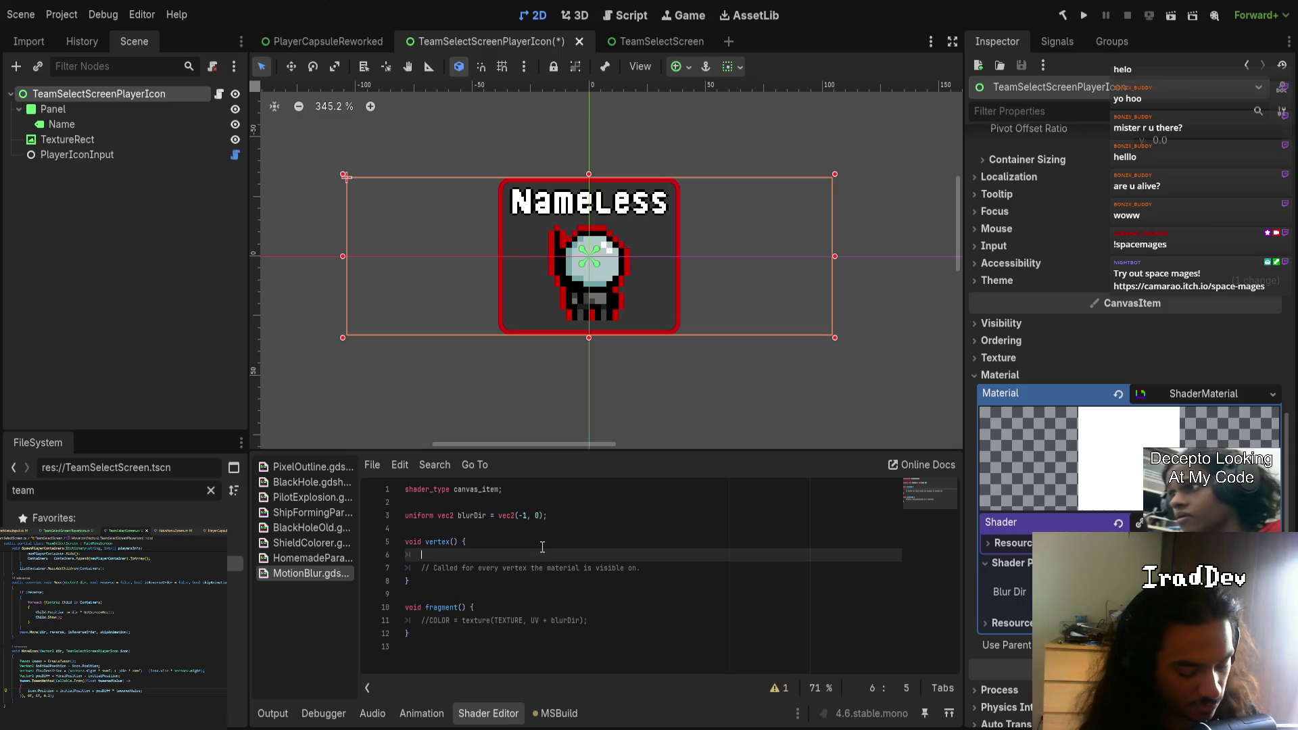
- Write VERTEX.xy += blurDir; in the vertex function, using autocomplete for blurDir and VERTEX
type("UV +=")
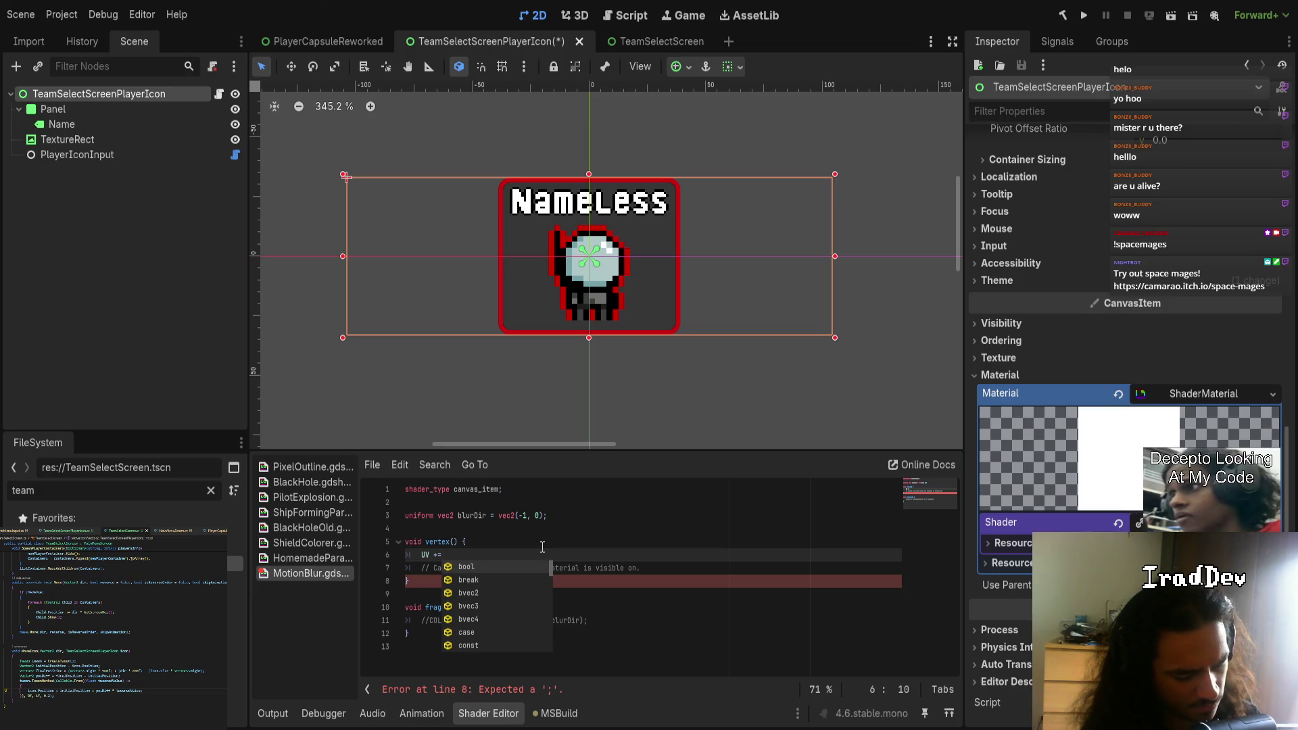
key("BackSpace")
key("BackSpace")
key("BackSpace")
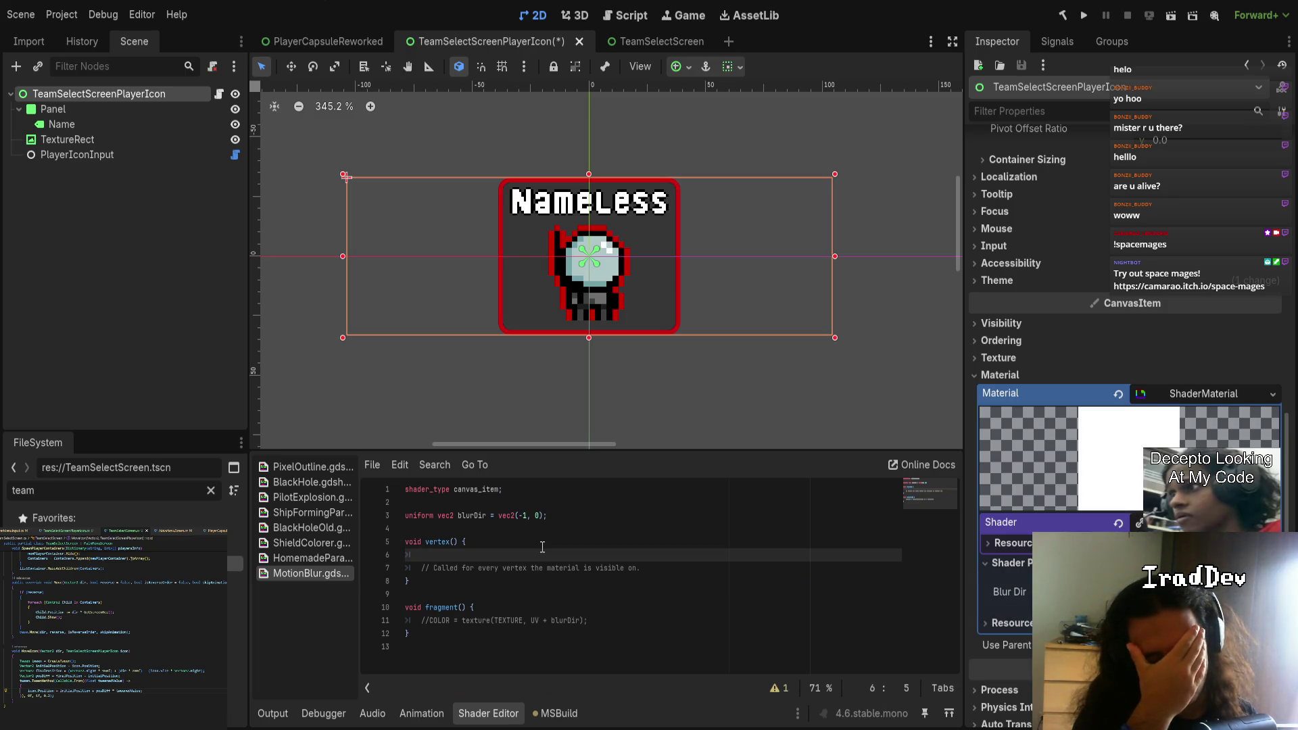
type("UV")
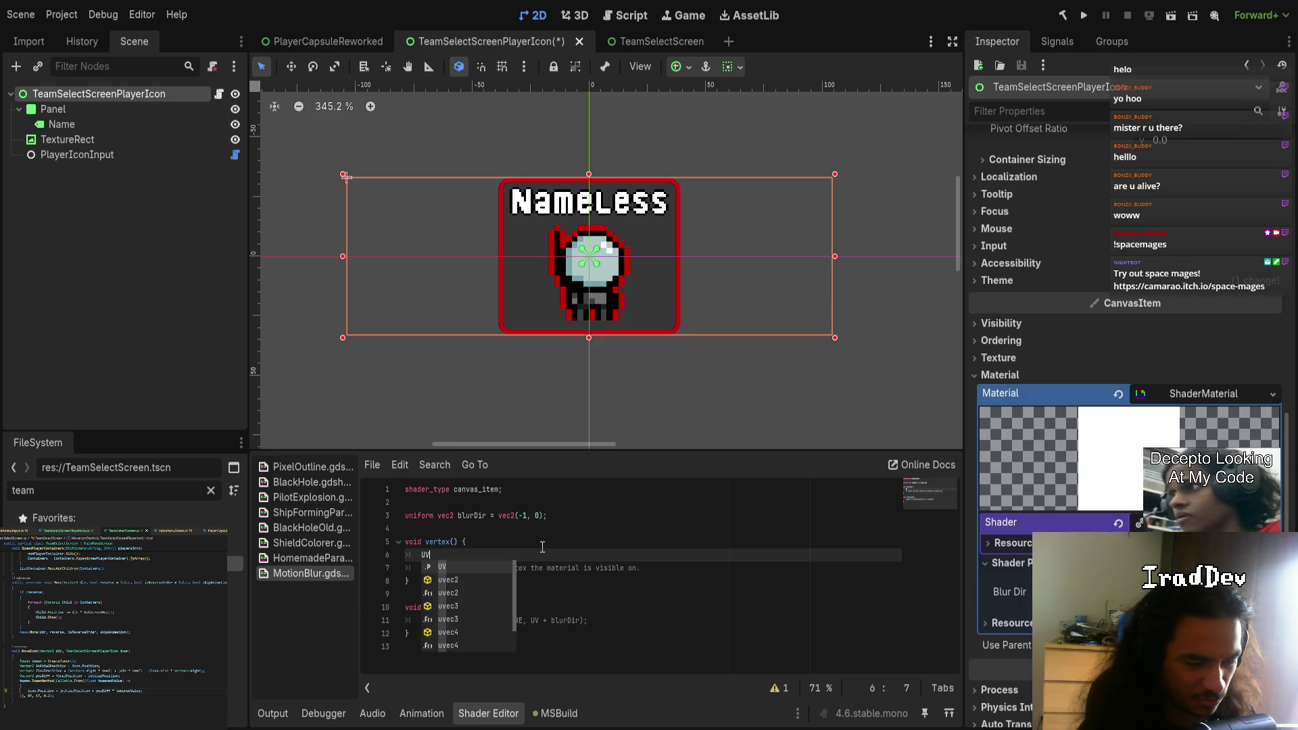
type(" += blurd")
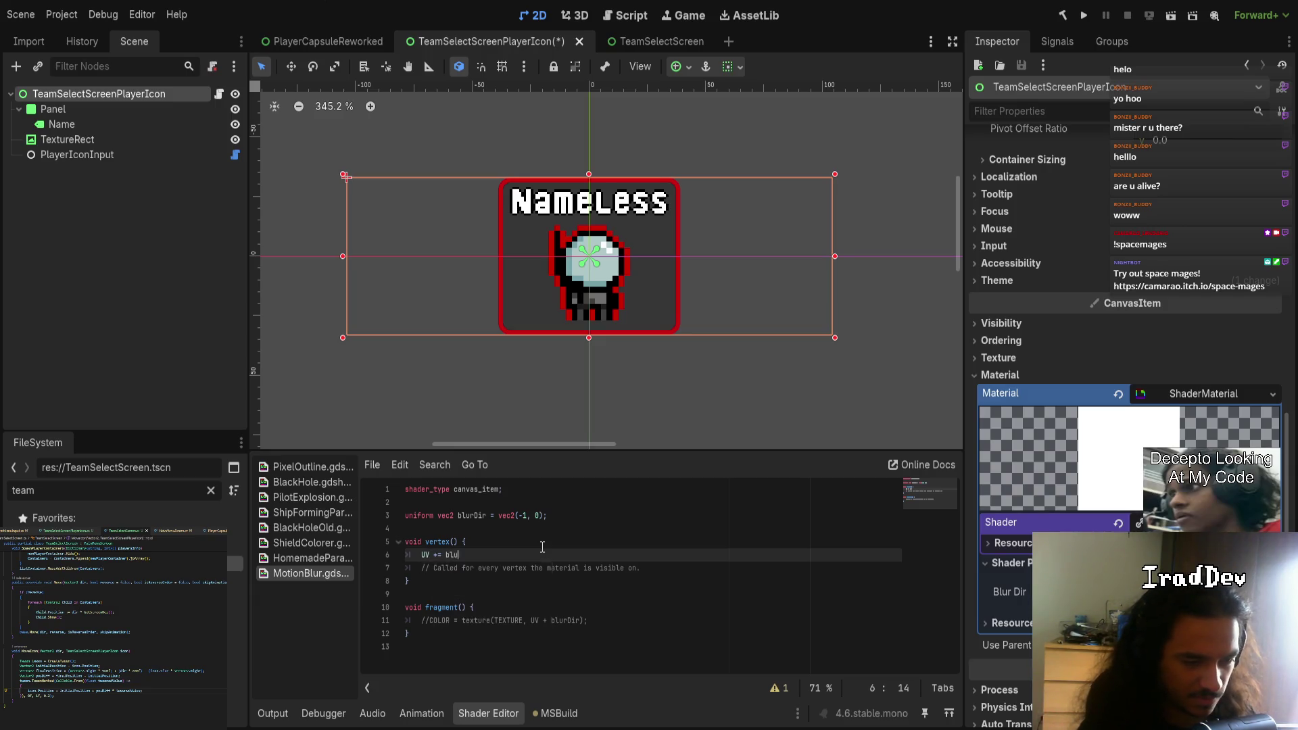
key("Return")
type(";")
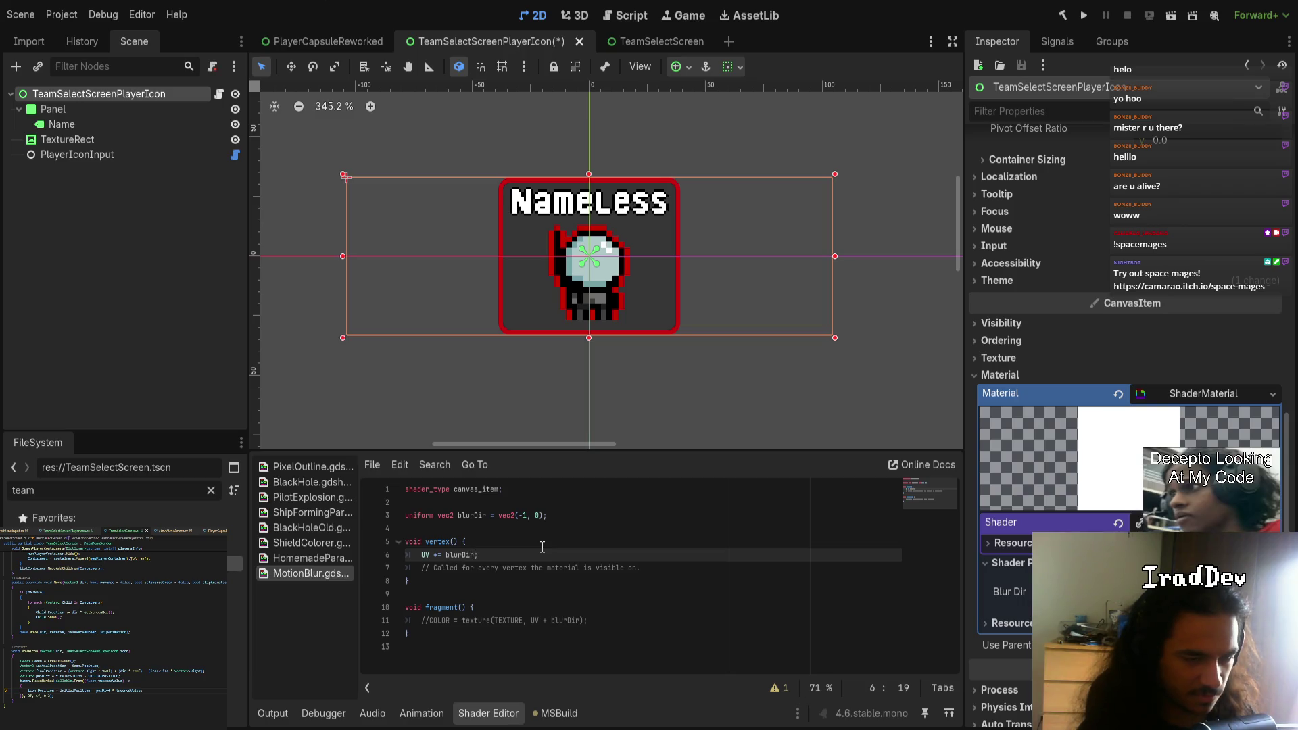
key("Home")
key("ctrl+shift+Right")
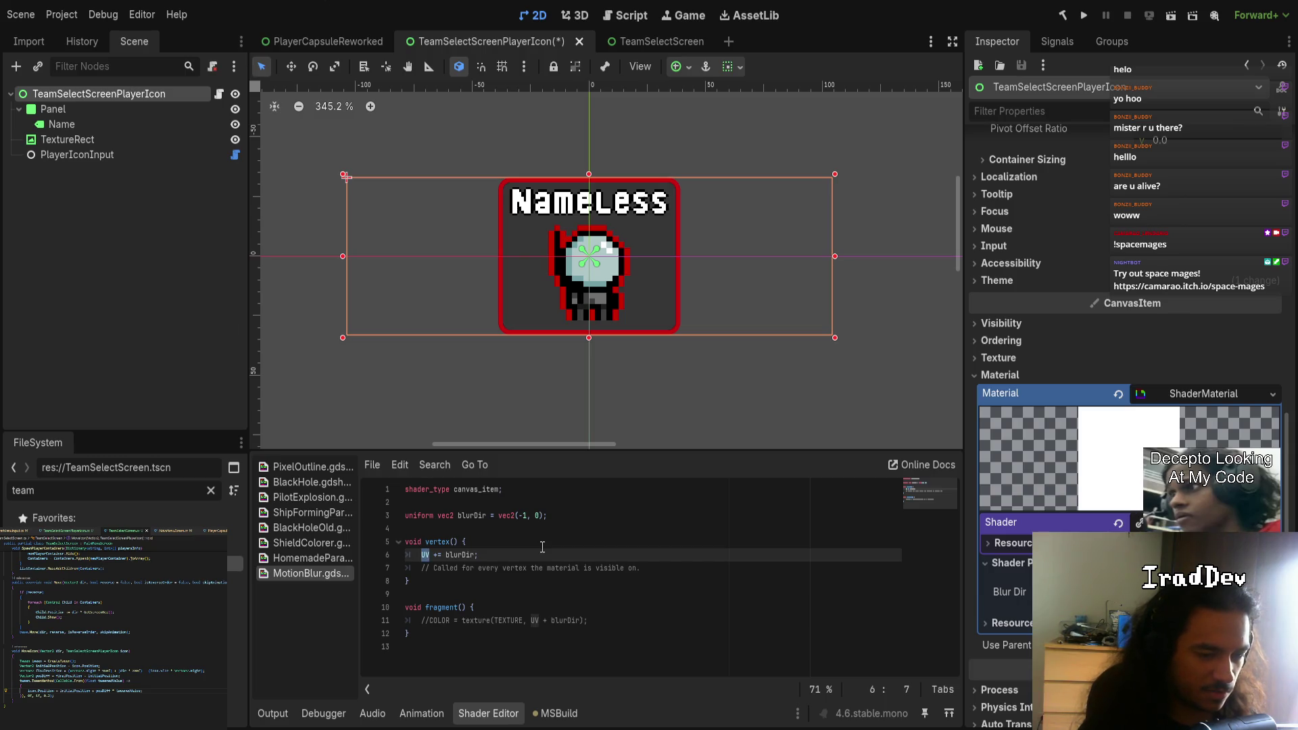
type("VE")
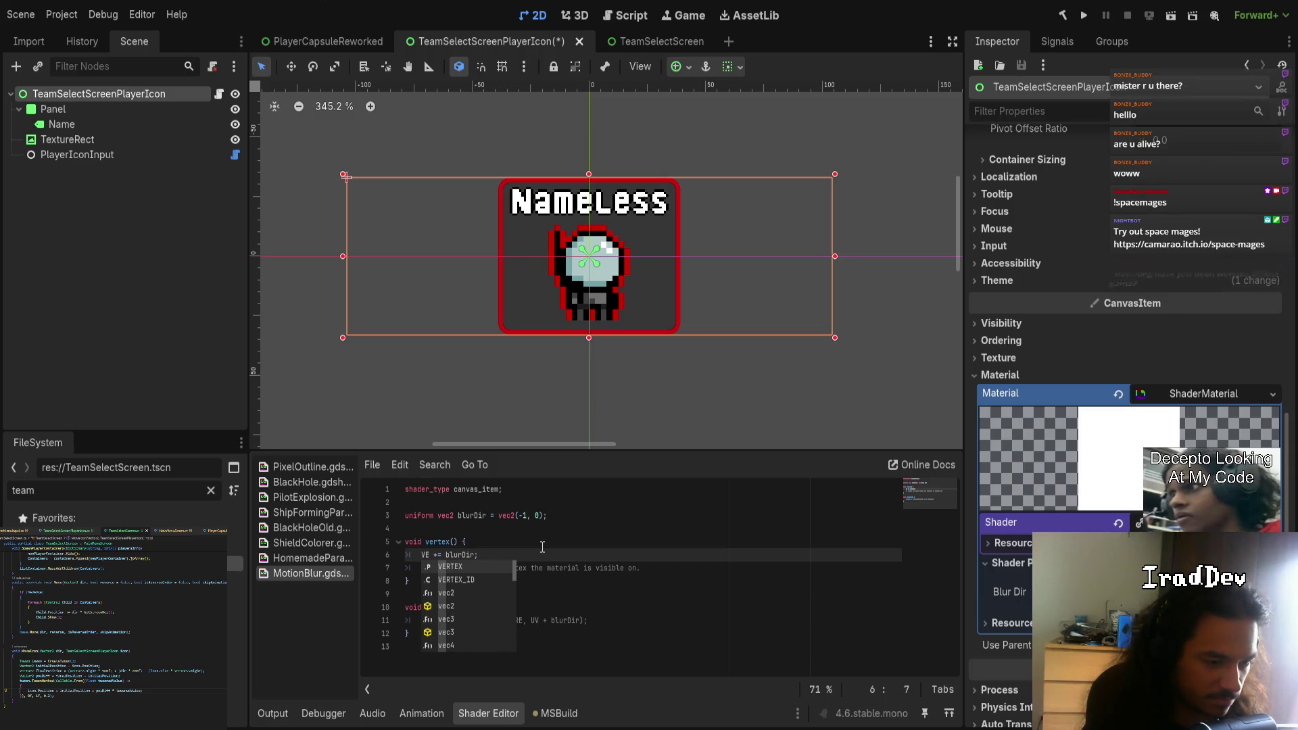
key("Return")
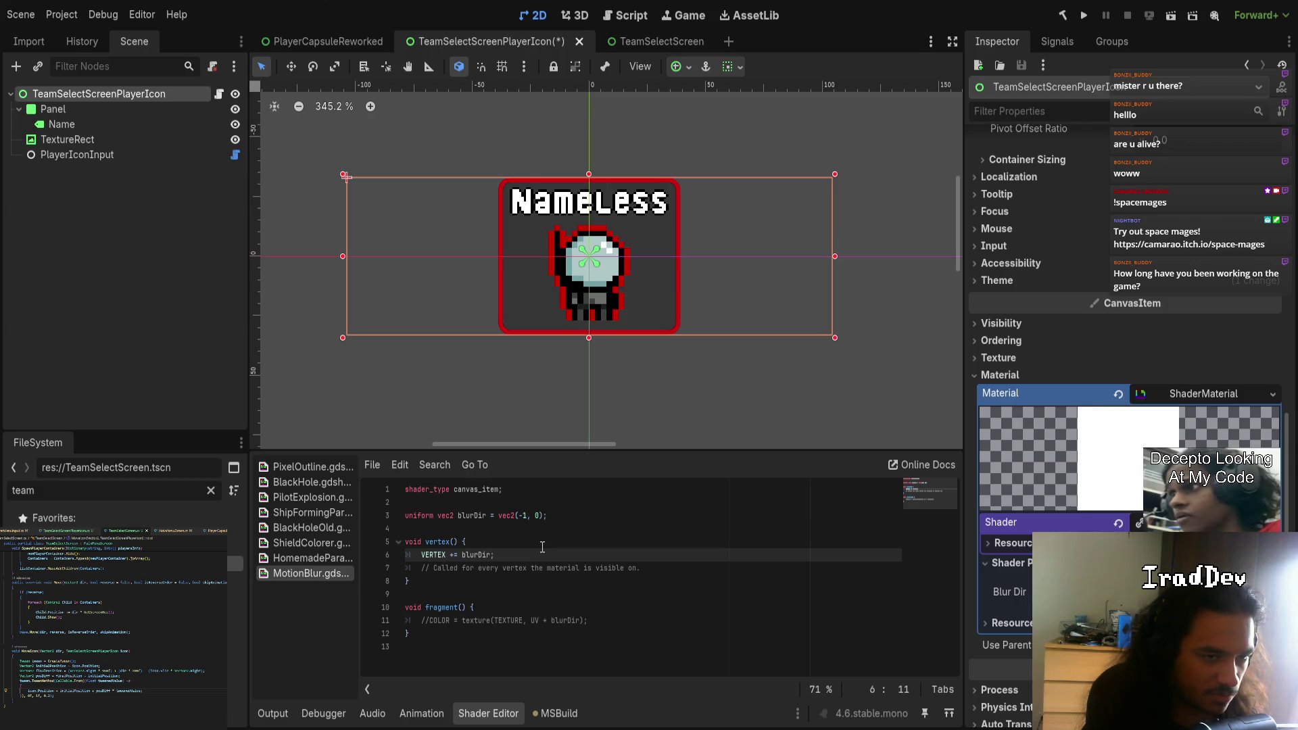
type(".xy")
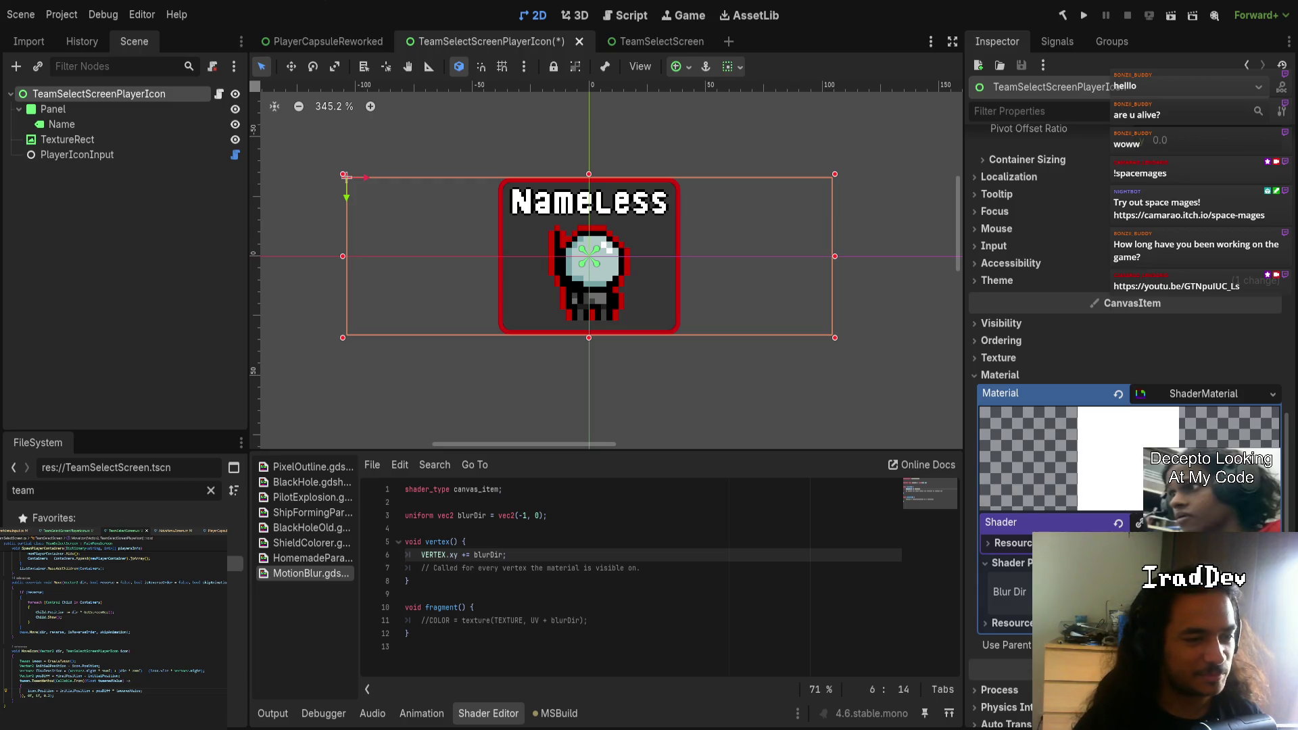
- Save the TeamSelectScreenPlayerIcon scene, then stretch the root box taller and undo the resize
key("ctrl+s")
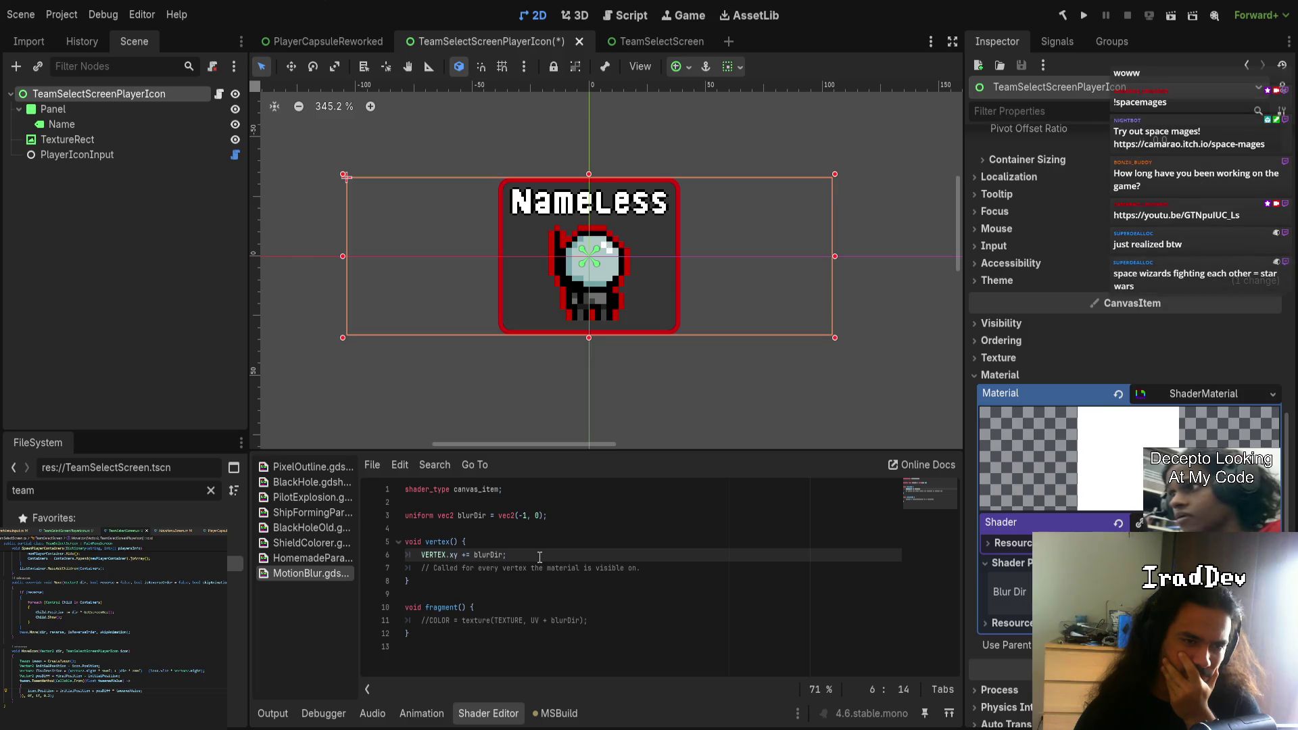
mouse_move(590, 338)
left_mouse_down()
mouse_move(595, 405)
mouse_move(599, 372)
left_mouse_up()
key("ctrl+z")
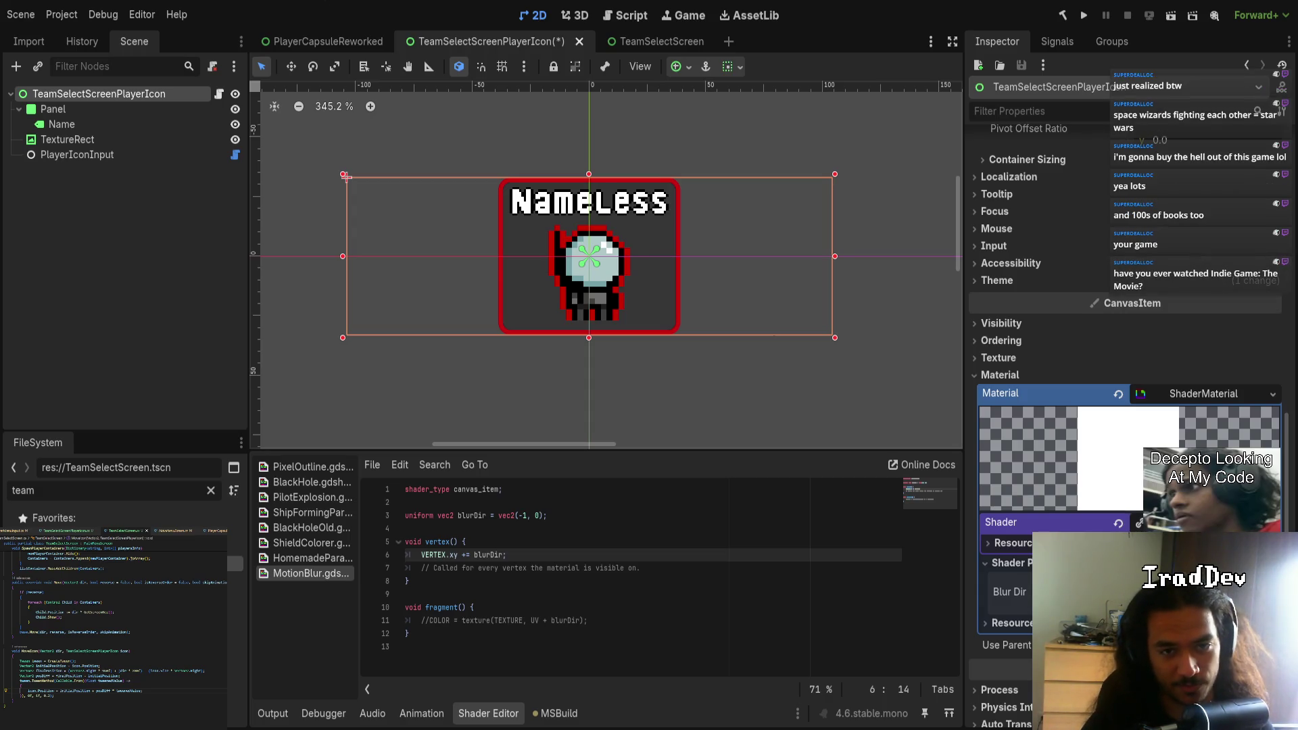
- Check the material settings on the Panel and Name label nodes
left_click(108, 109)
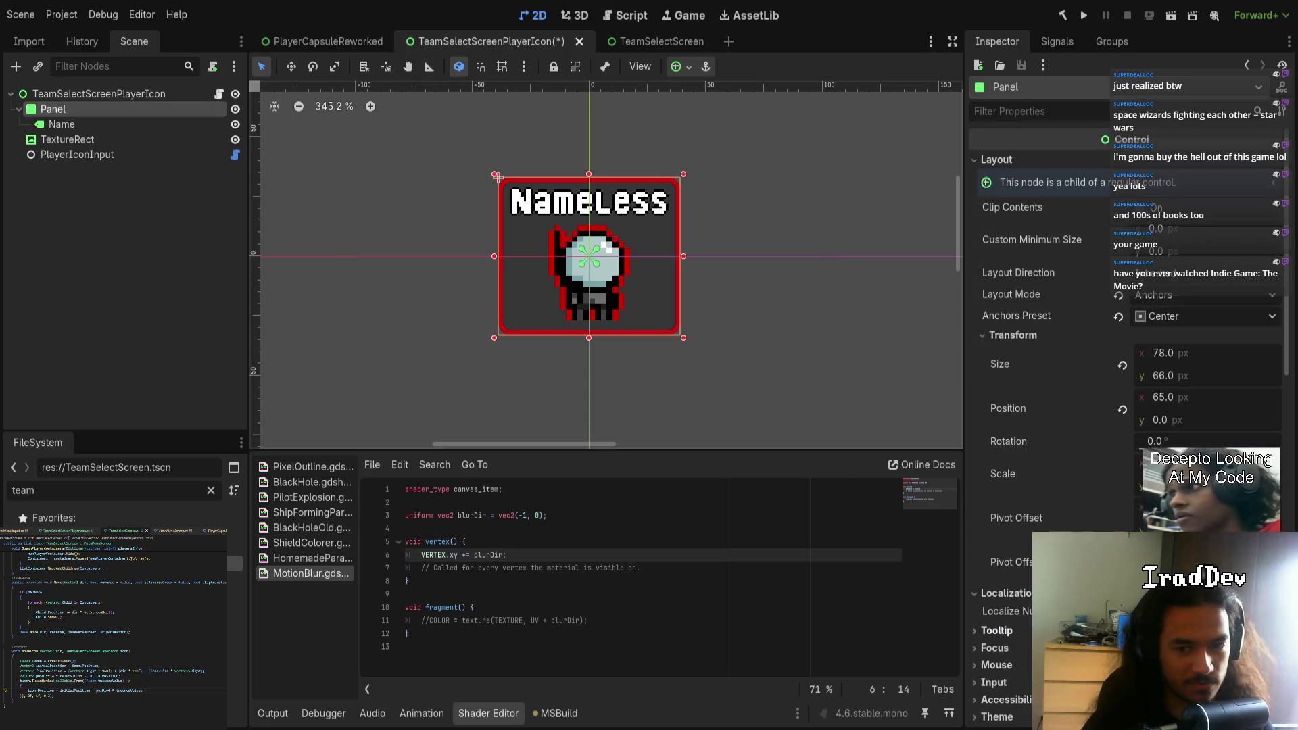
left_click(1118, 307)
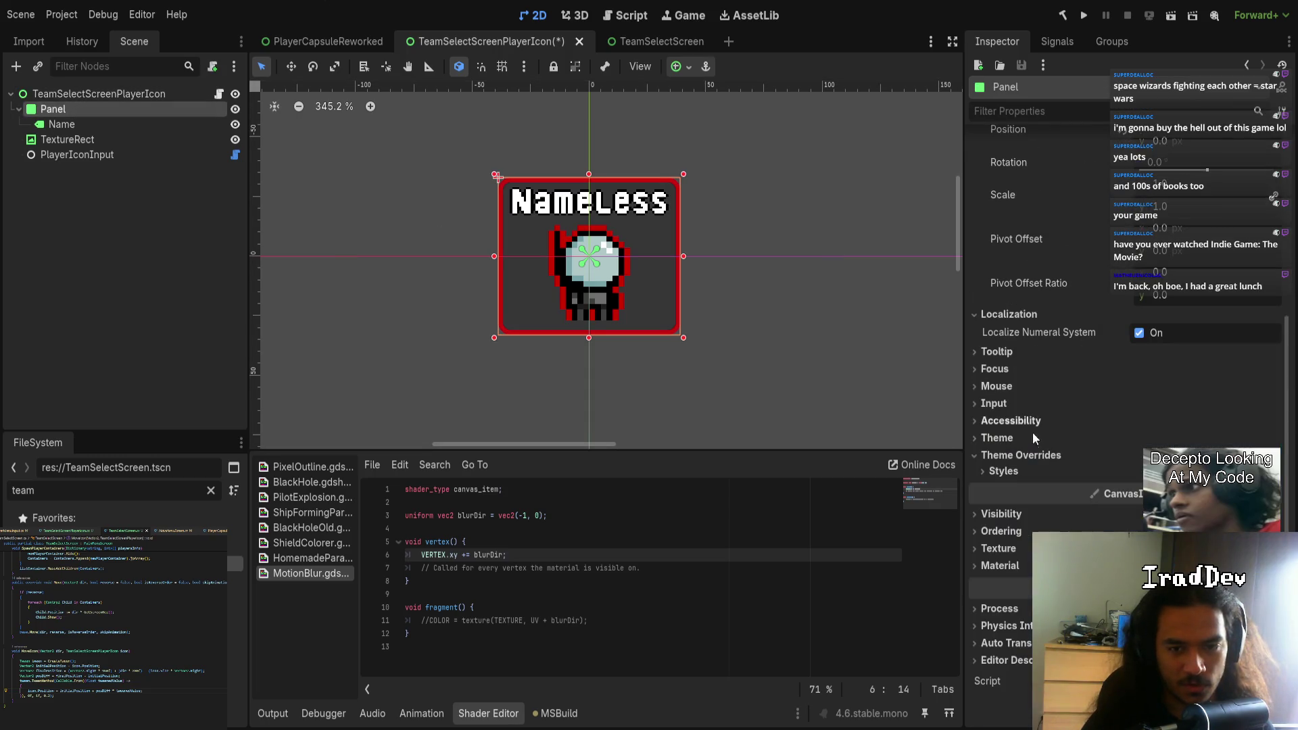
left_click(1021, 568)
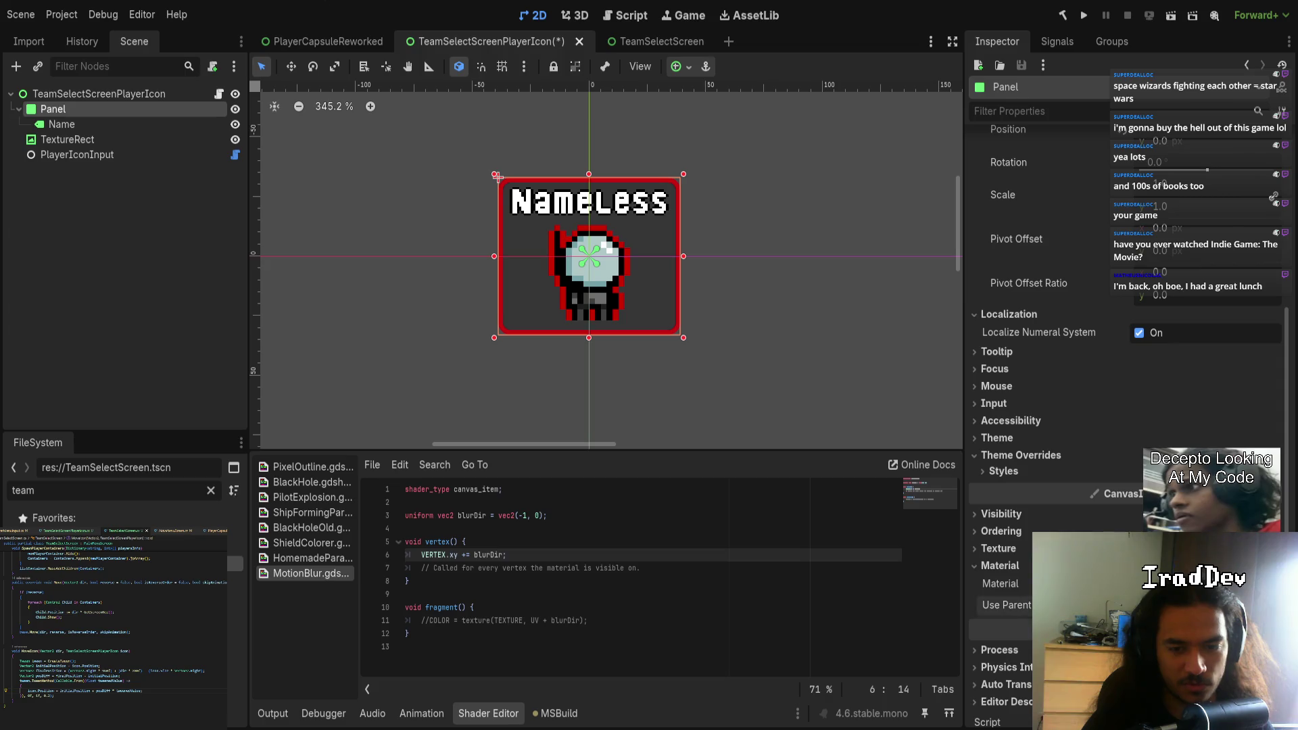
left_click(76, 124)
left_click(999, 565)
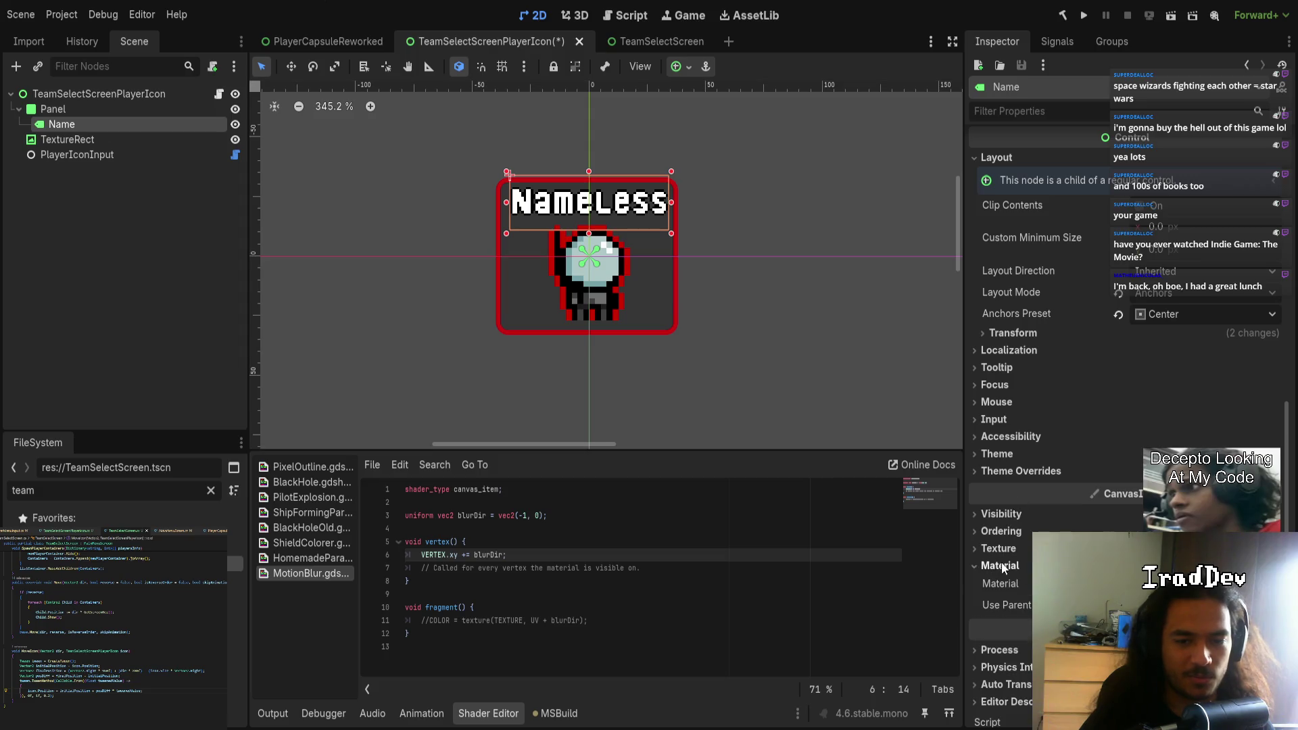
- Enable Use Parent Material on the TextureRect sprite, then reselect the root TeamSelectScreenPlayerIcon node
left_click(67, 139)
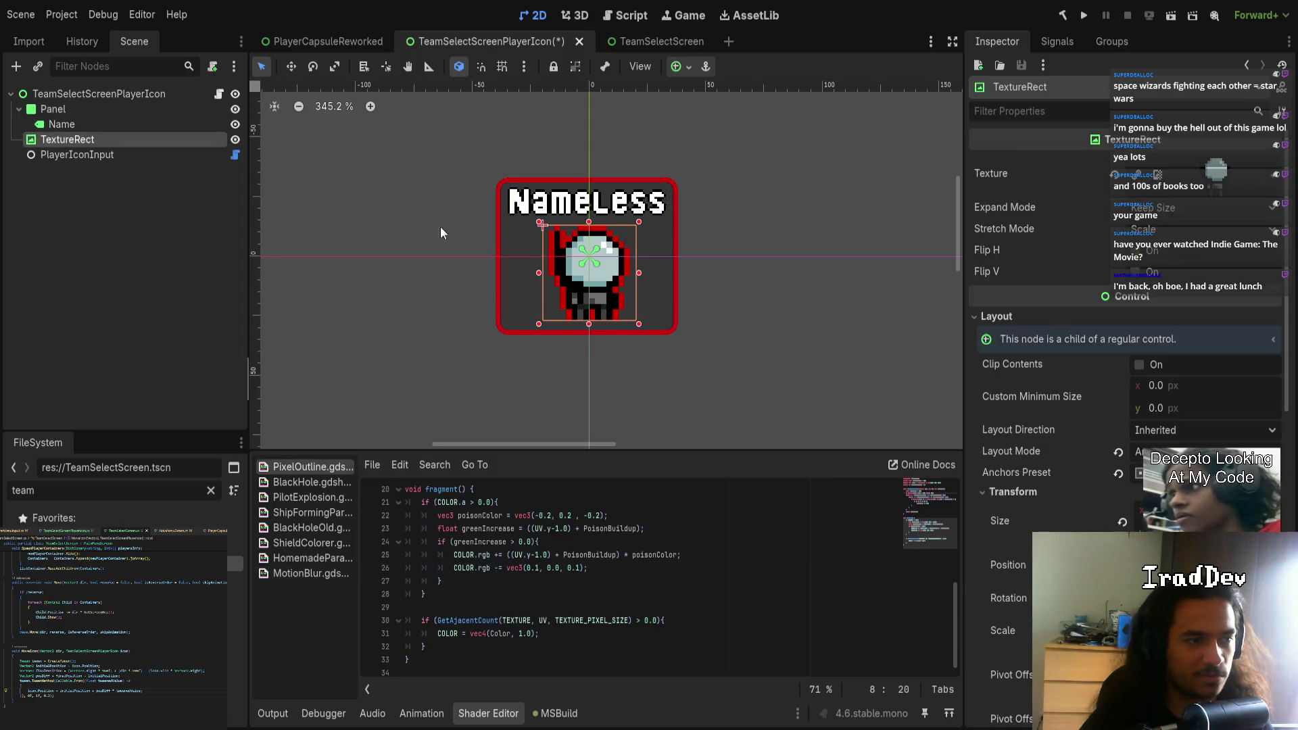
scroll(1046, 514, "down", 5)
left_click(1047, 514)
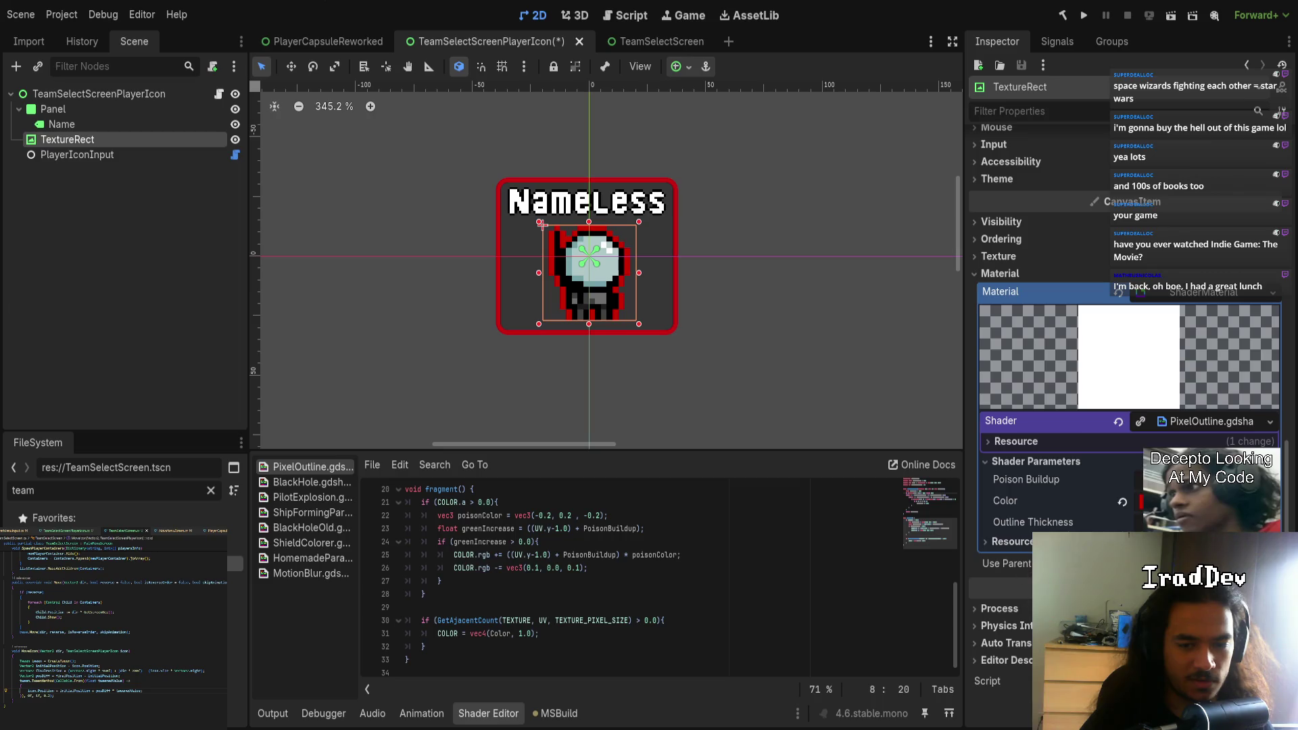
left_click(1007, 564)
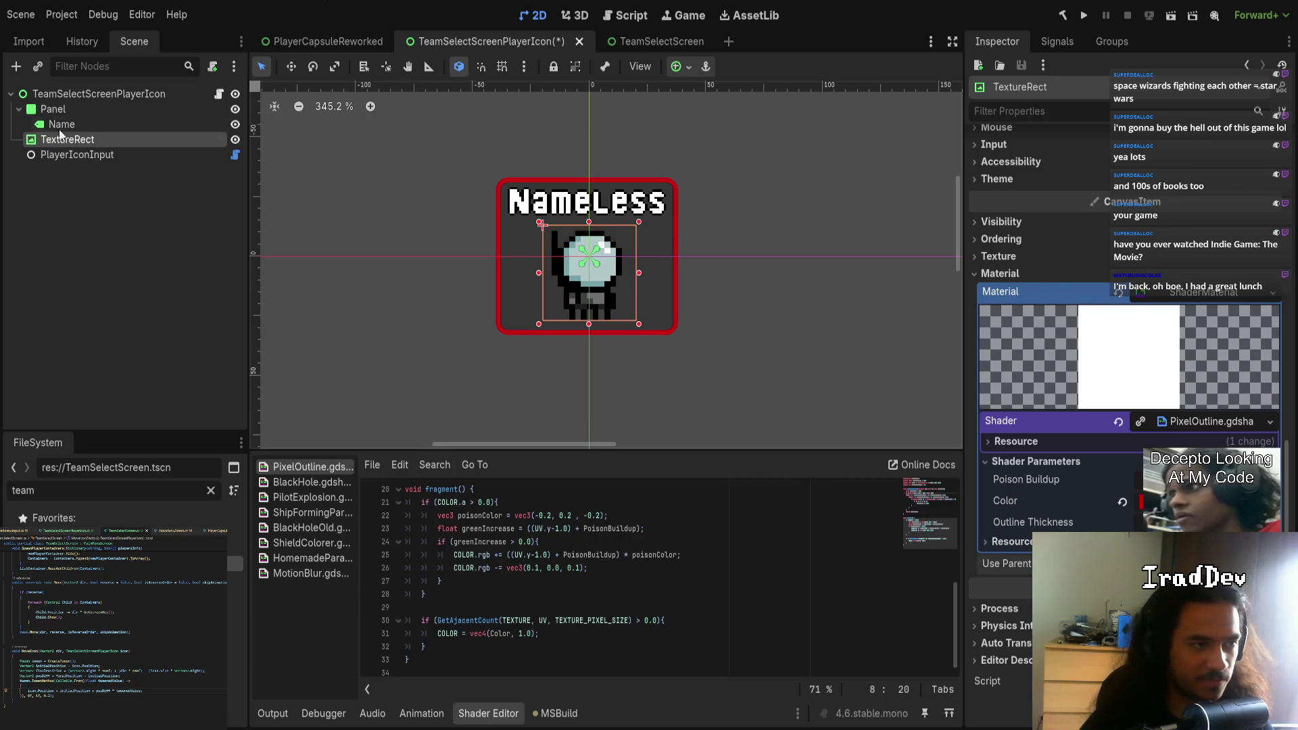
left_click(81, 93)
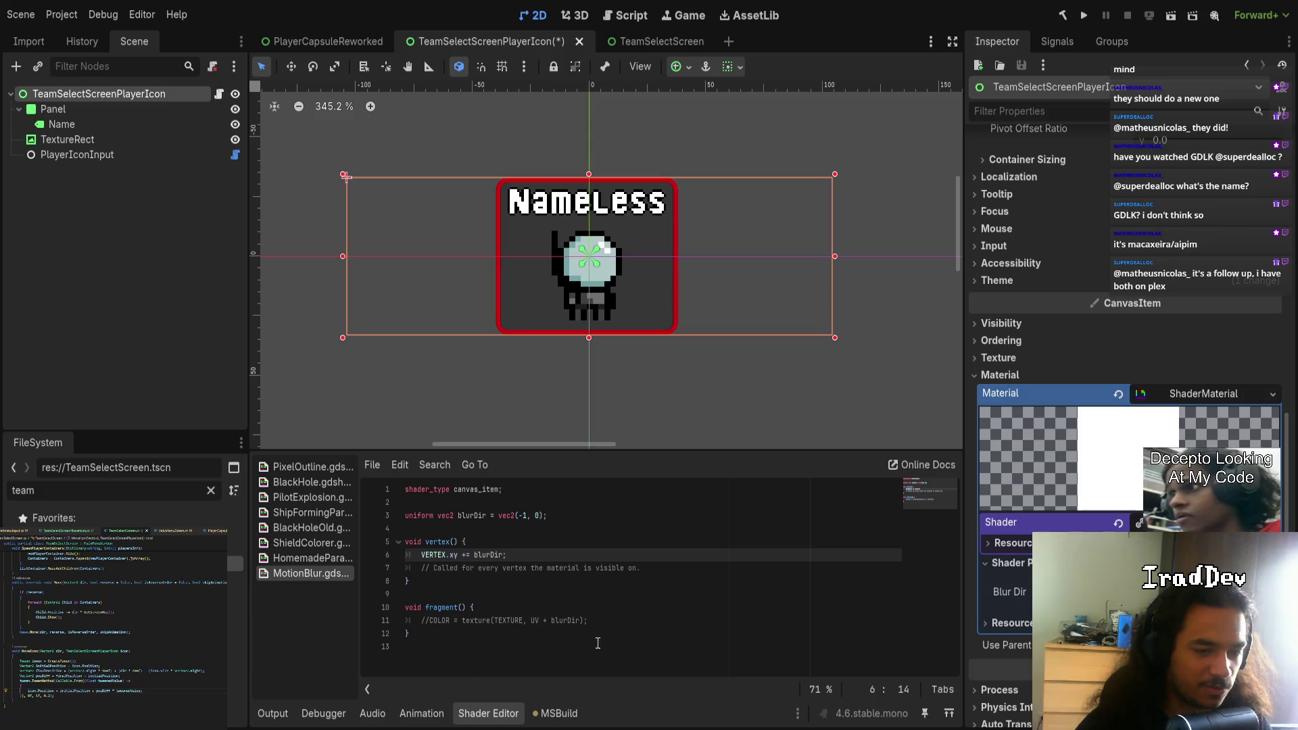
- Select TextureRect to show its PixelOutline ShaderMaterial in the Inspector and Shader Editor
left_click(105, 138)
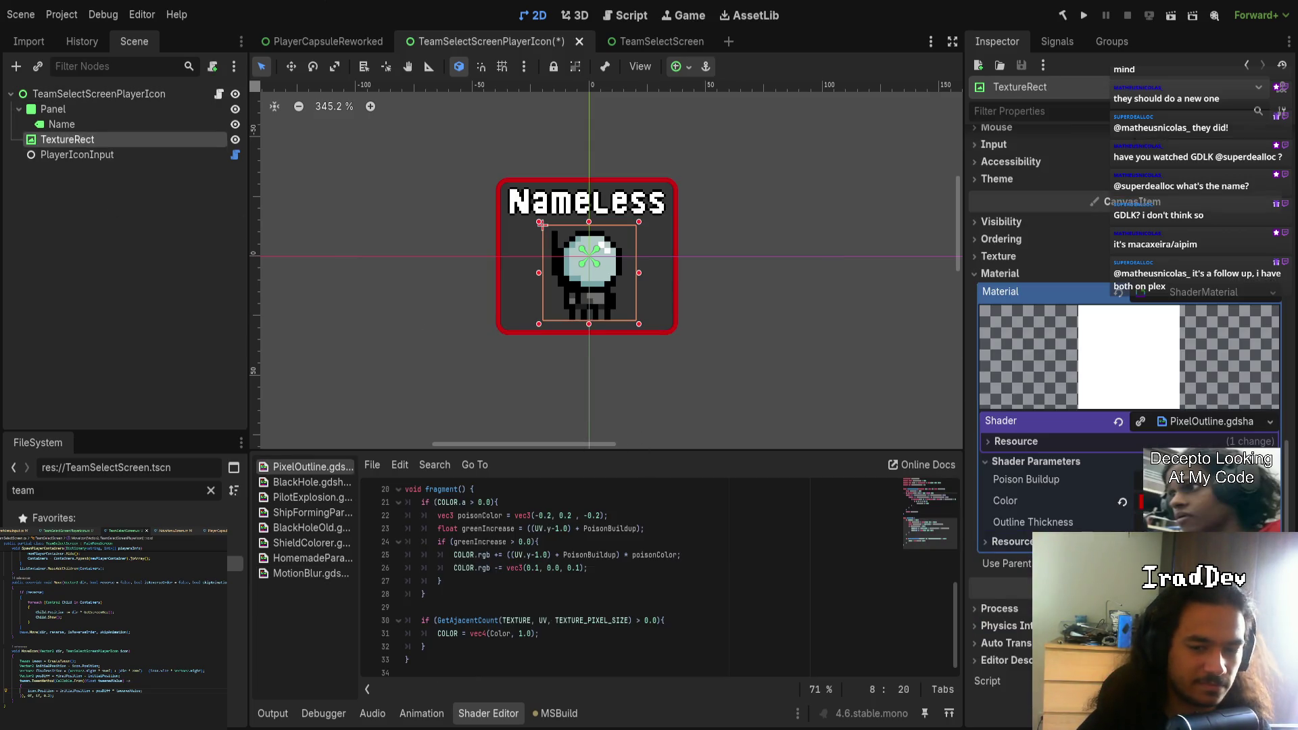
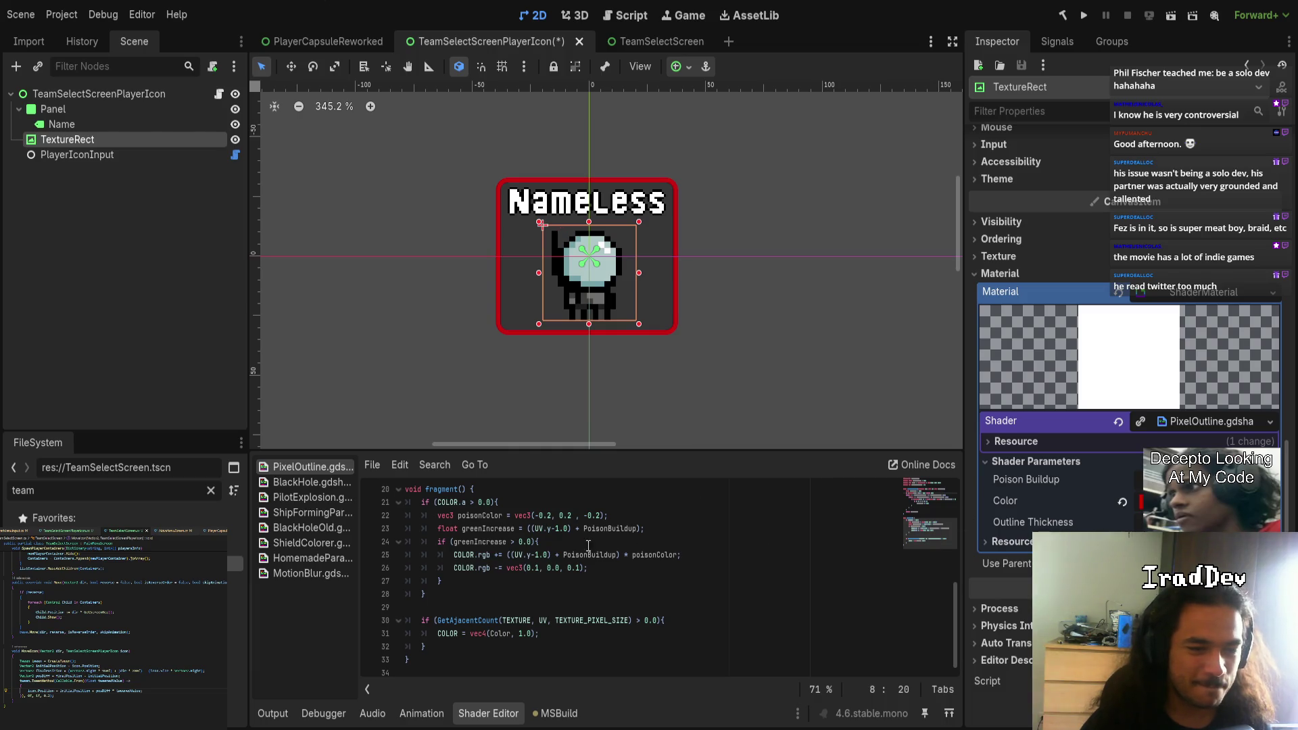
- Open the TextureRect's PixelOutline shader and bring its top lines into view
left_click(101, 124)
left_click(88, 139)
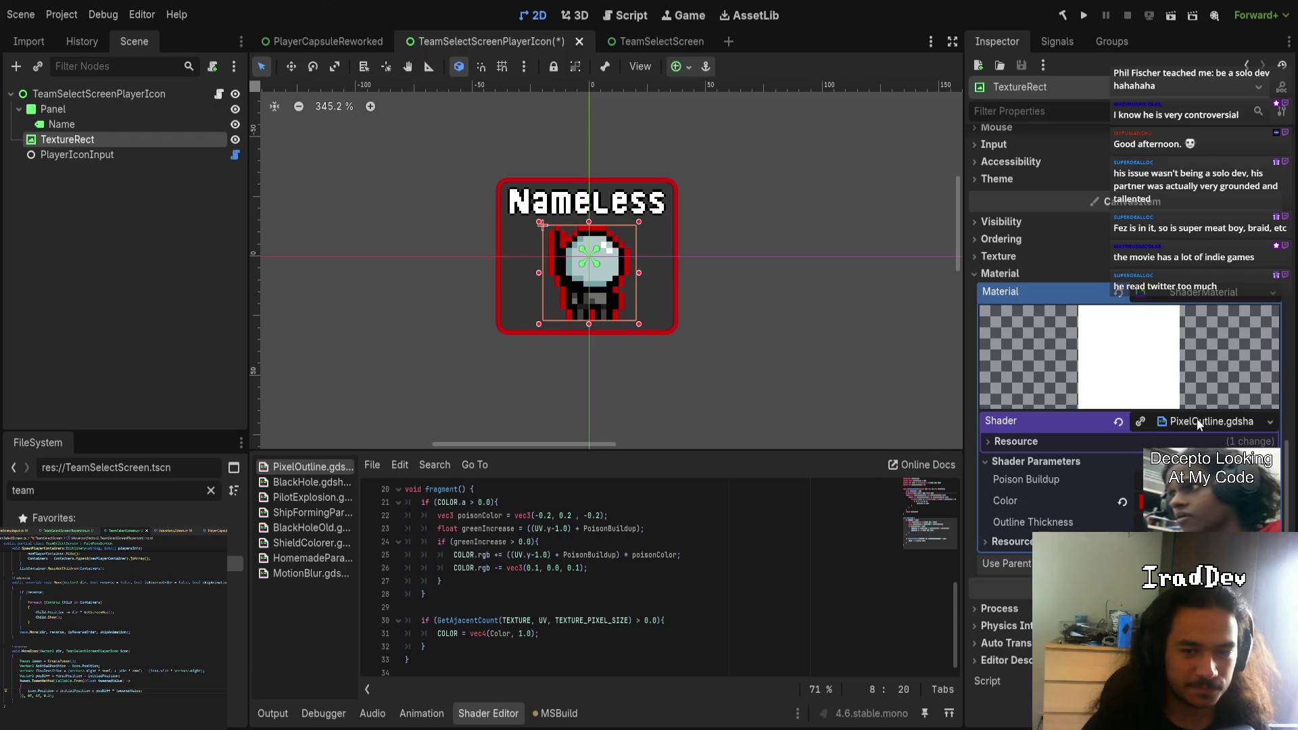
scroll(1200, 433, "up", 1)
left_click(1196, 443)
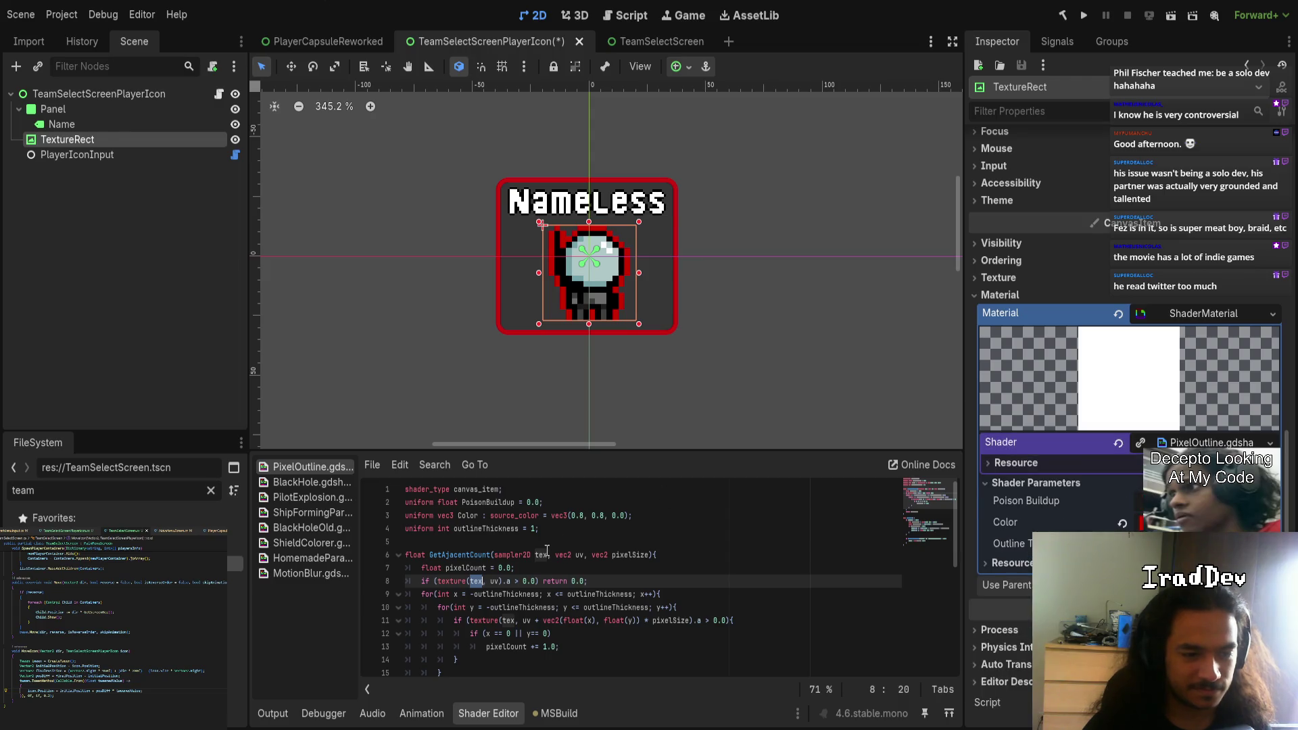
- Insert a blank line below shader_type and start an #include directive there
left_click(407, 503)
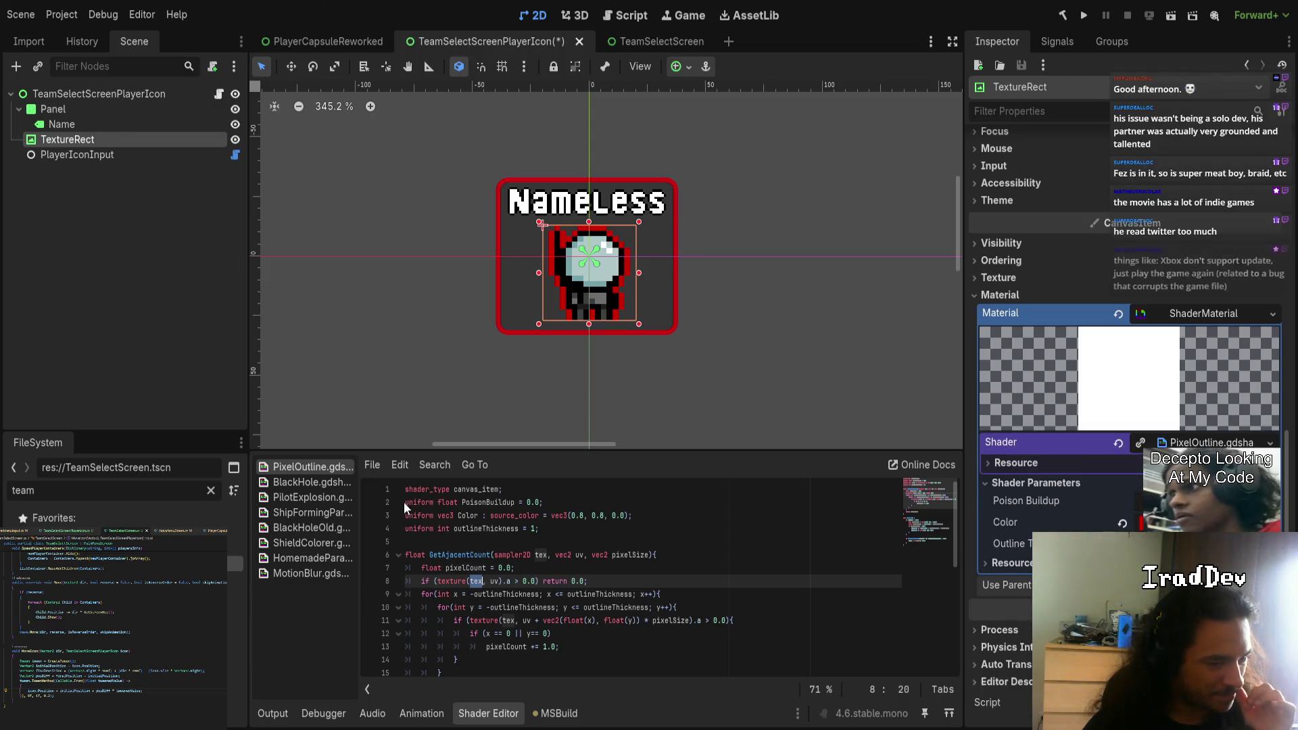
key("Return")
key("Up")
type("#i")
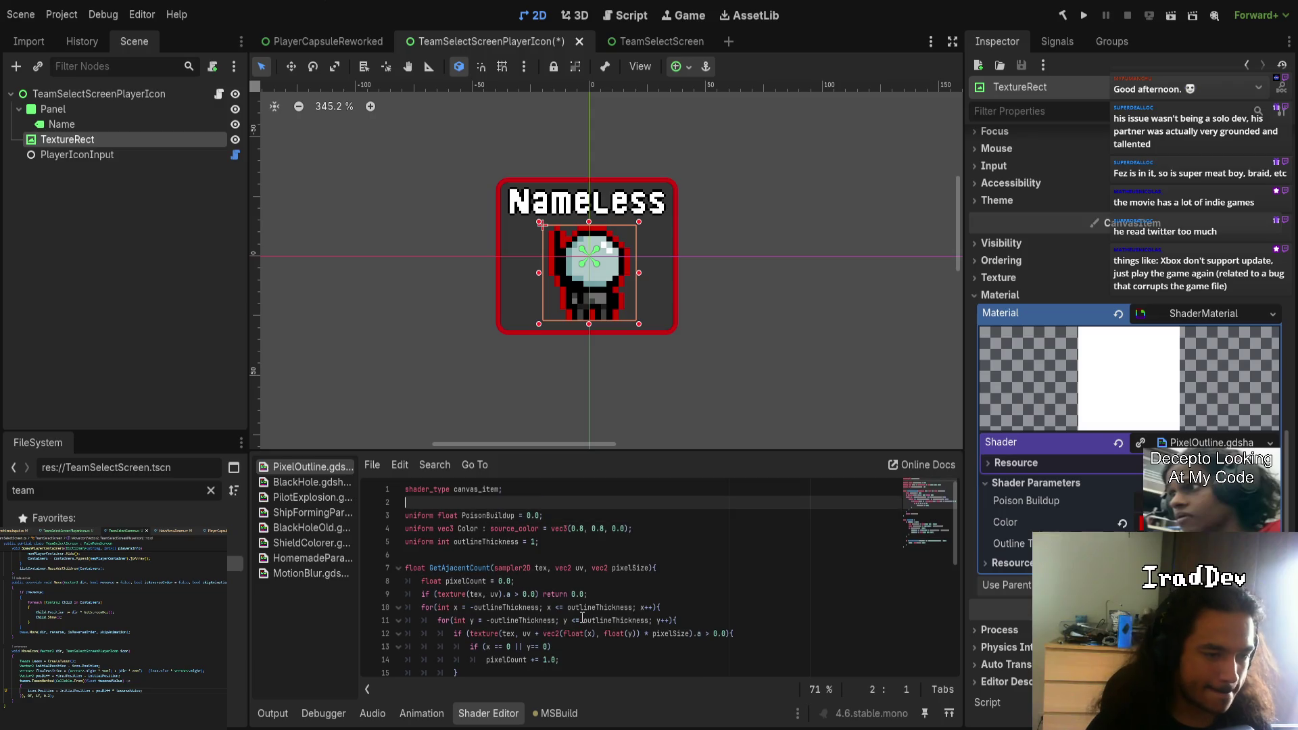
type("nclude")
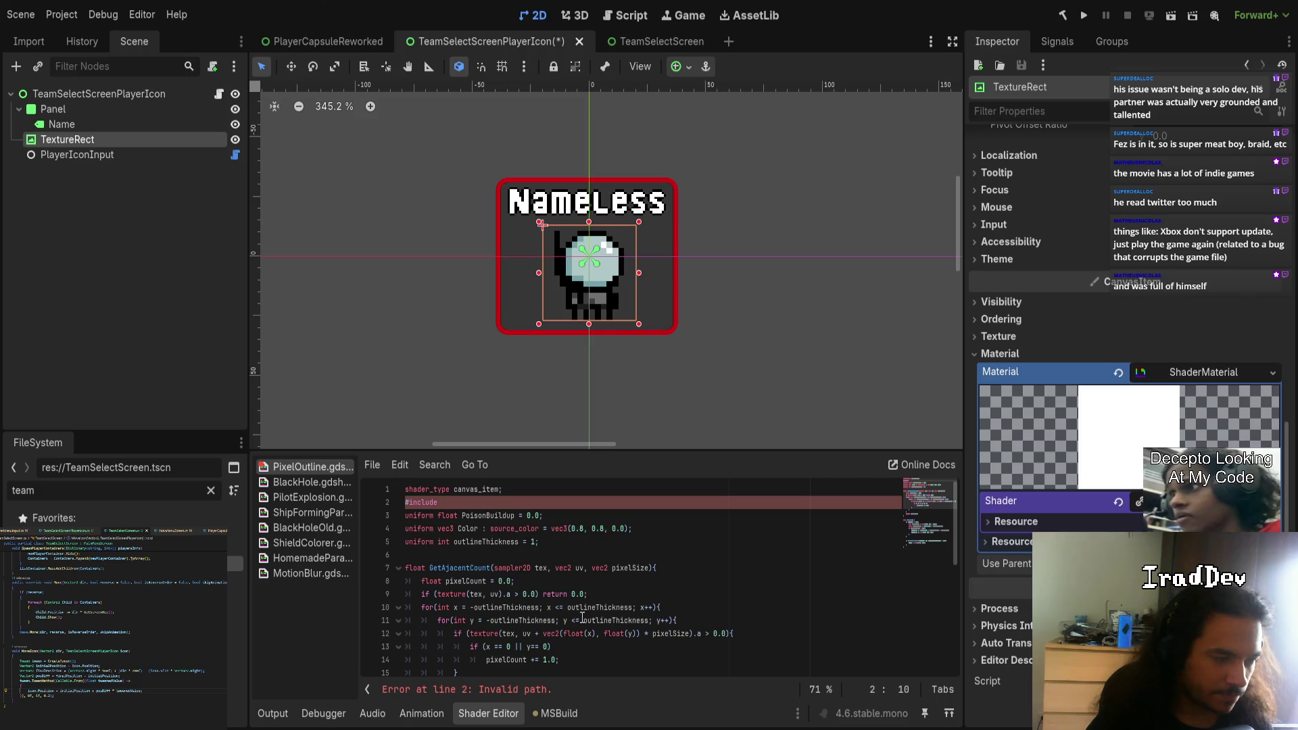
- Filter the FileSystem to .gdshader files and drop MotionBlur.gdshader after #include
left_click(211, 490)
type(".")
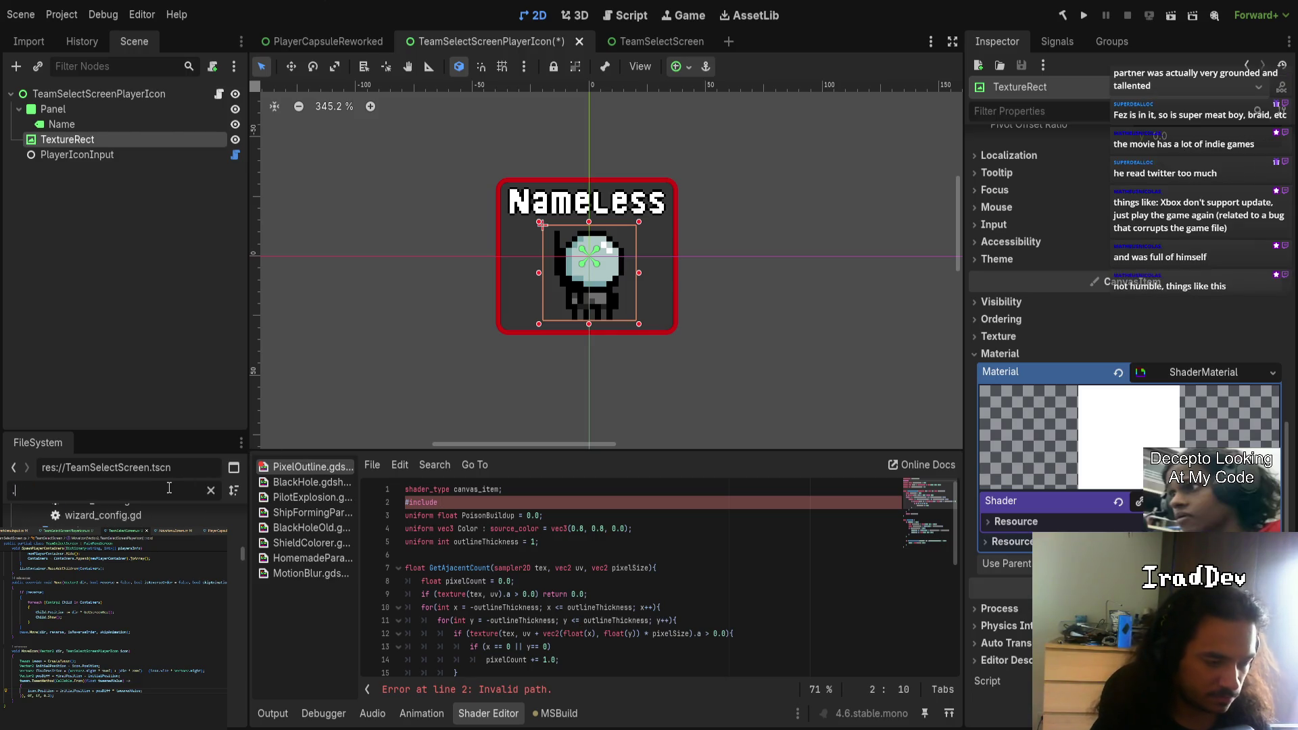
type("gdshader")
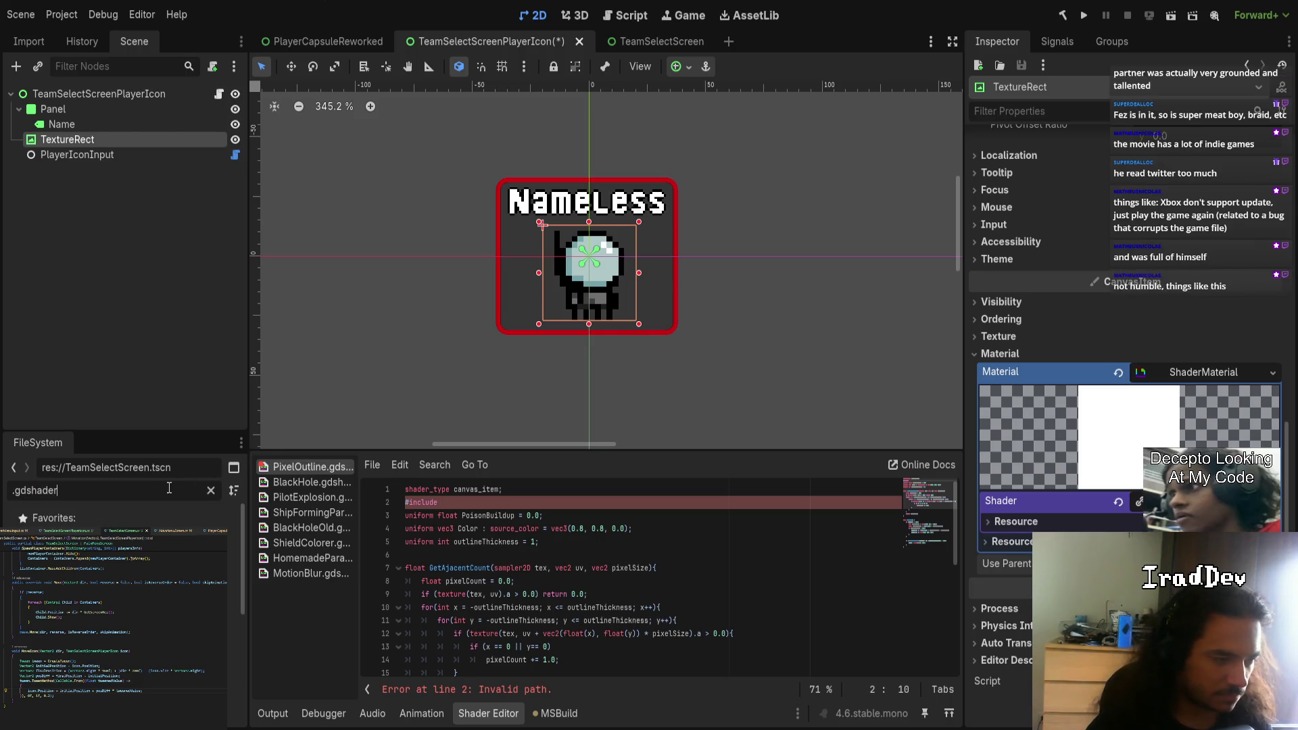
left_click_drag(152, 571, 152, 707)
mouse_move(234, 710)
left_mouse_down()
mouse_move(473, 522)
mouse_move(466, 510)
left_mouse_up()
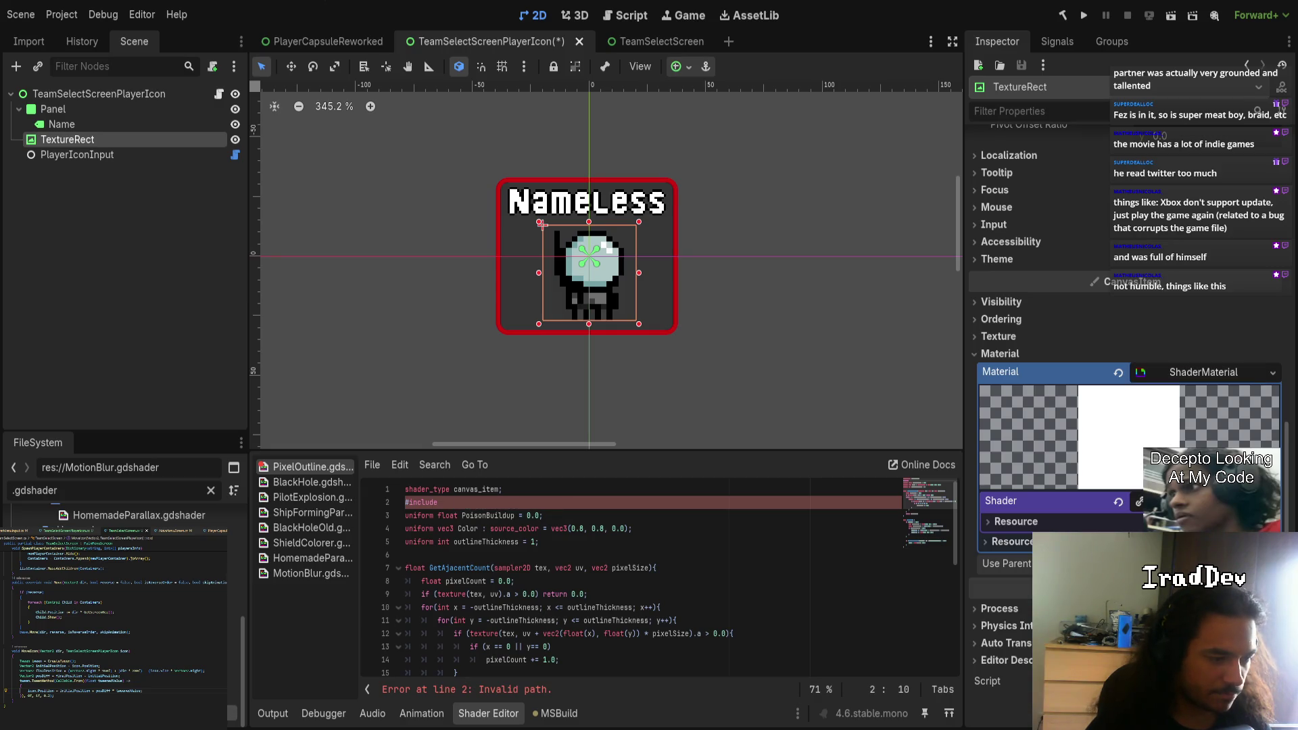
left_click_drag(501, 522, 502, 522)
type("res://MotionBlur.gdshader\"")
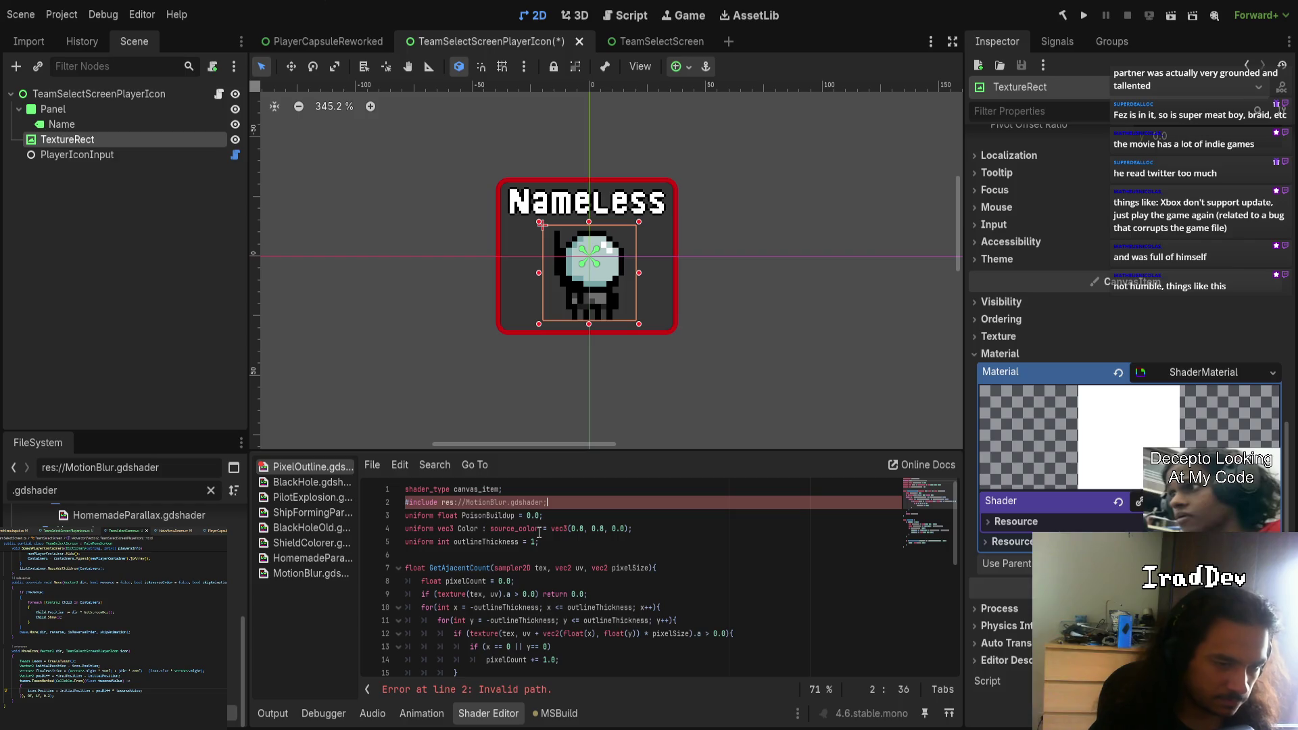
- Delete the dropped res:// path, paste the full disk path instead, then undo it
key("ctrl+shift+Left")
key("ctrl+shift+Left")
key("ctrl+shift+Left")
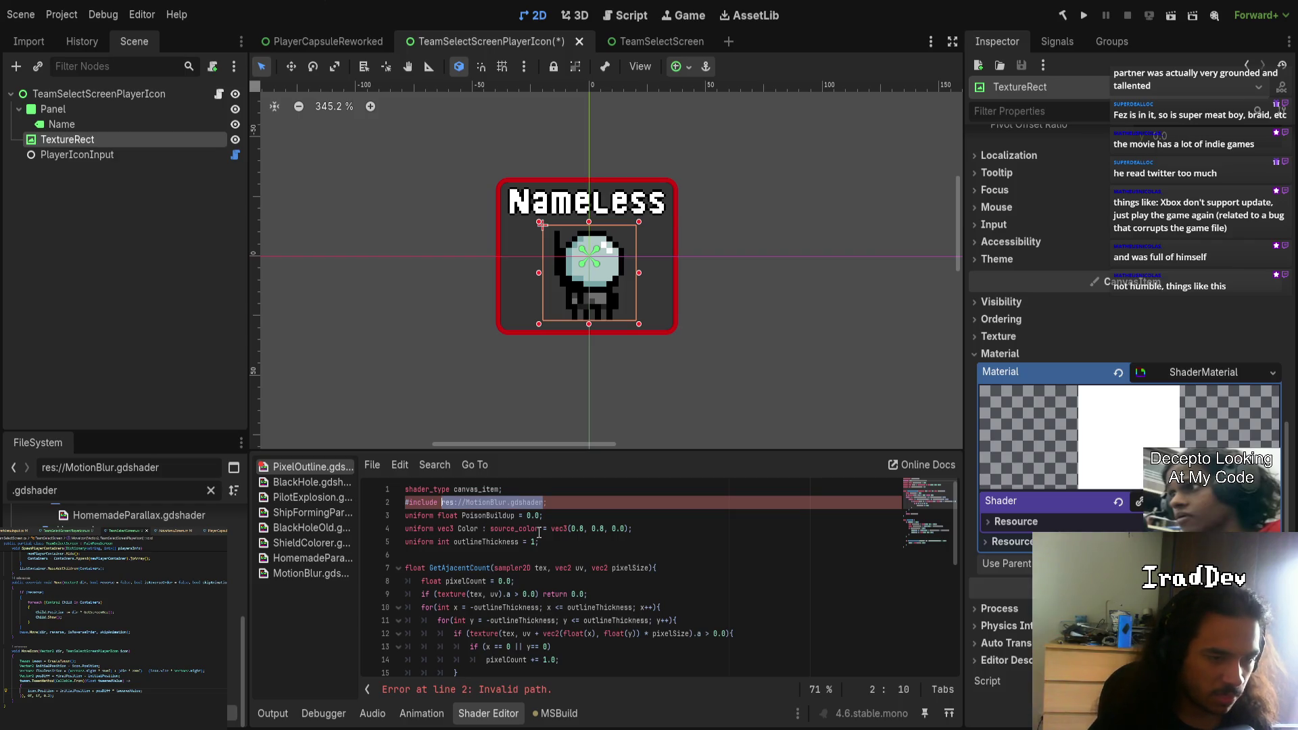
key("BackSpace")
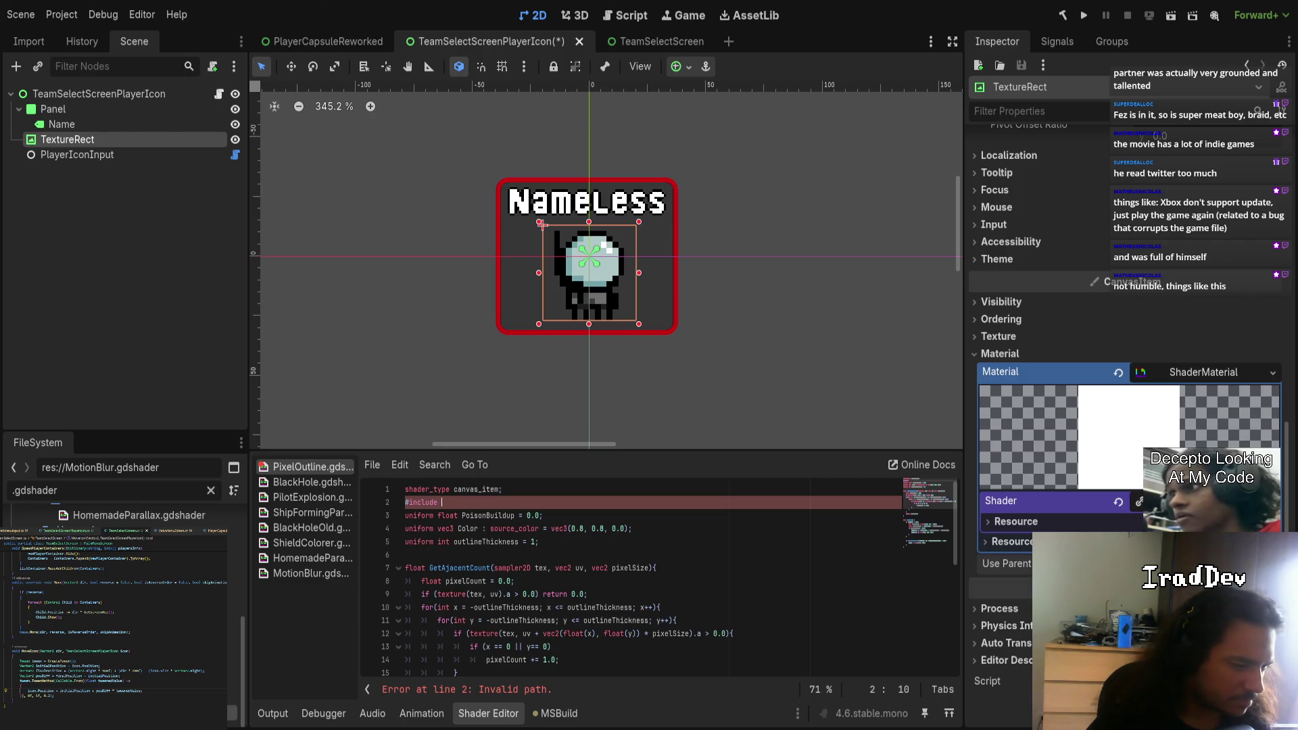
key("ctrl+v")
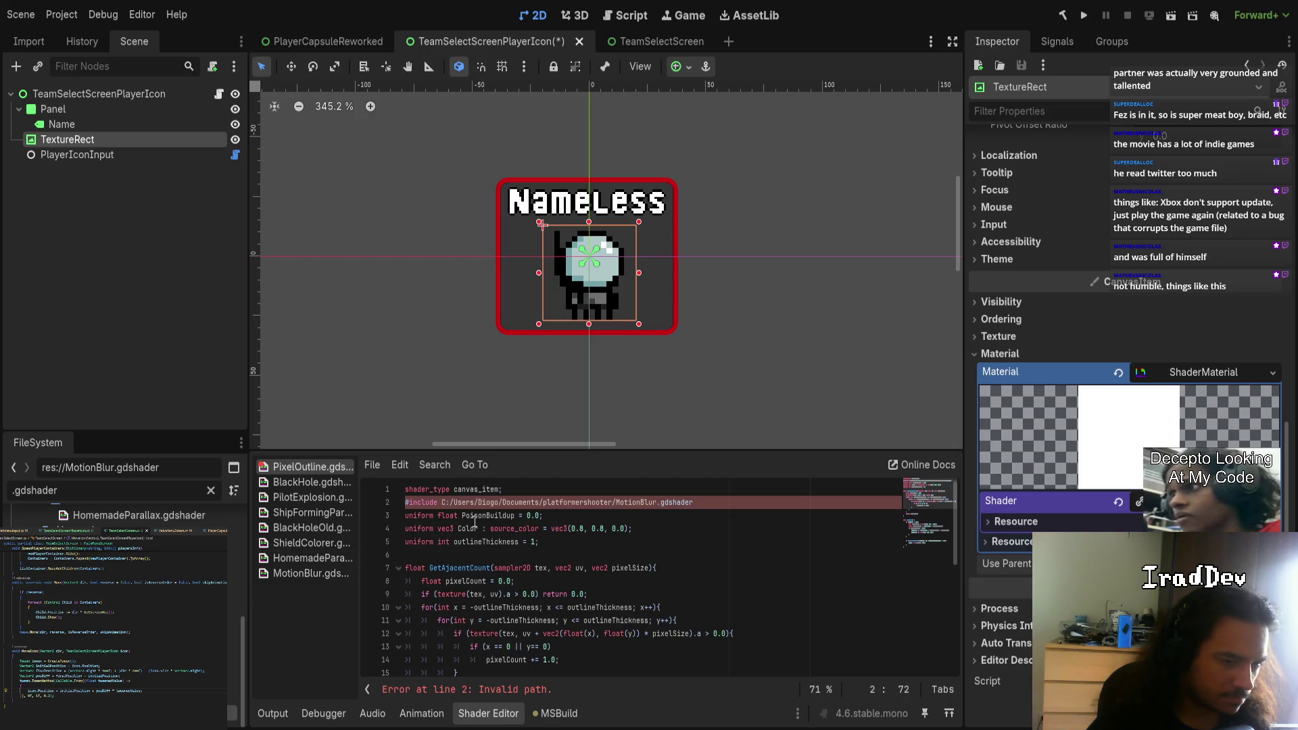
key("ctrl+z")
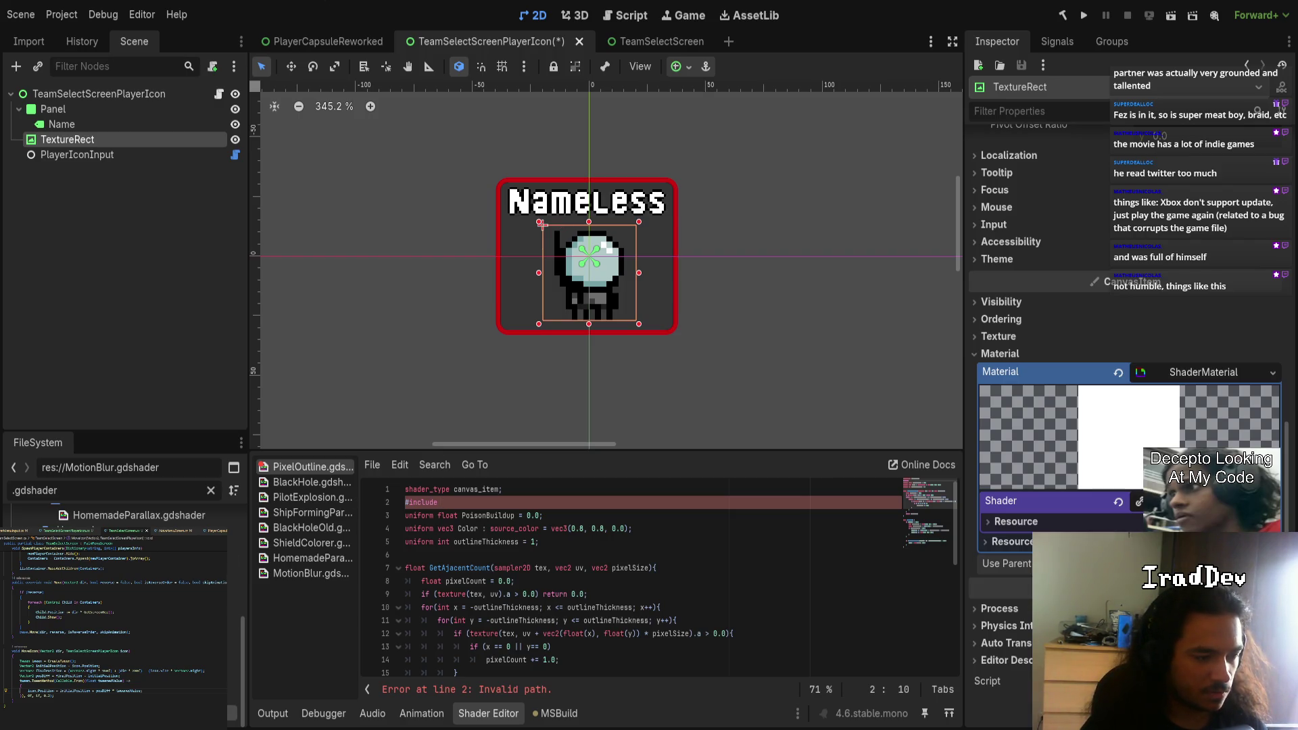
- Complete the include as "res://MotionBlur.gdshader" from autocomplete, trim the trailing space, and save
type("\"res://MotionBlur.gdshader")
key("Return")
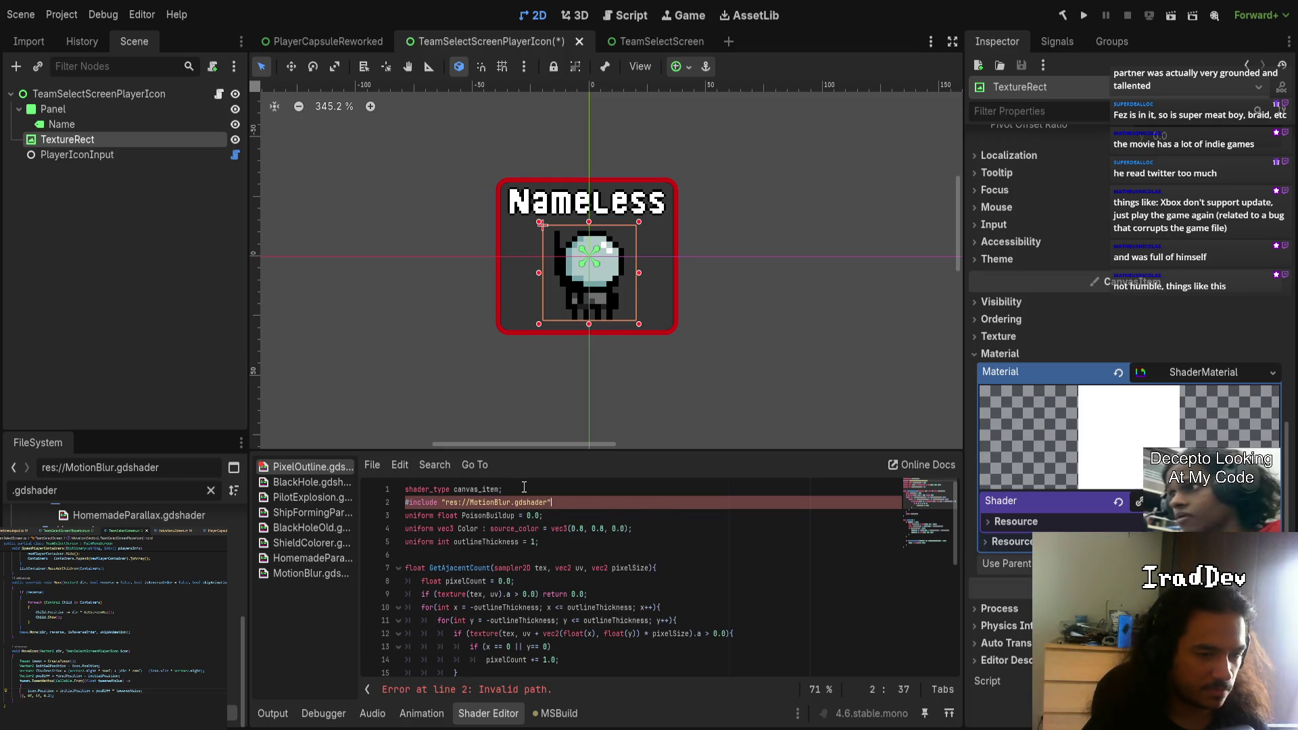
key("BackSpace")
type(";")
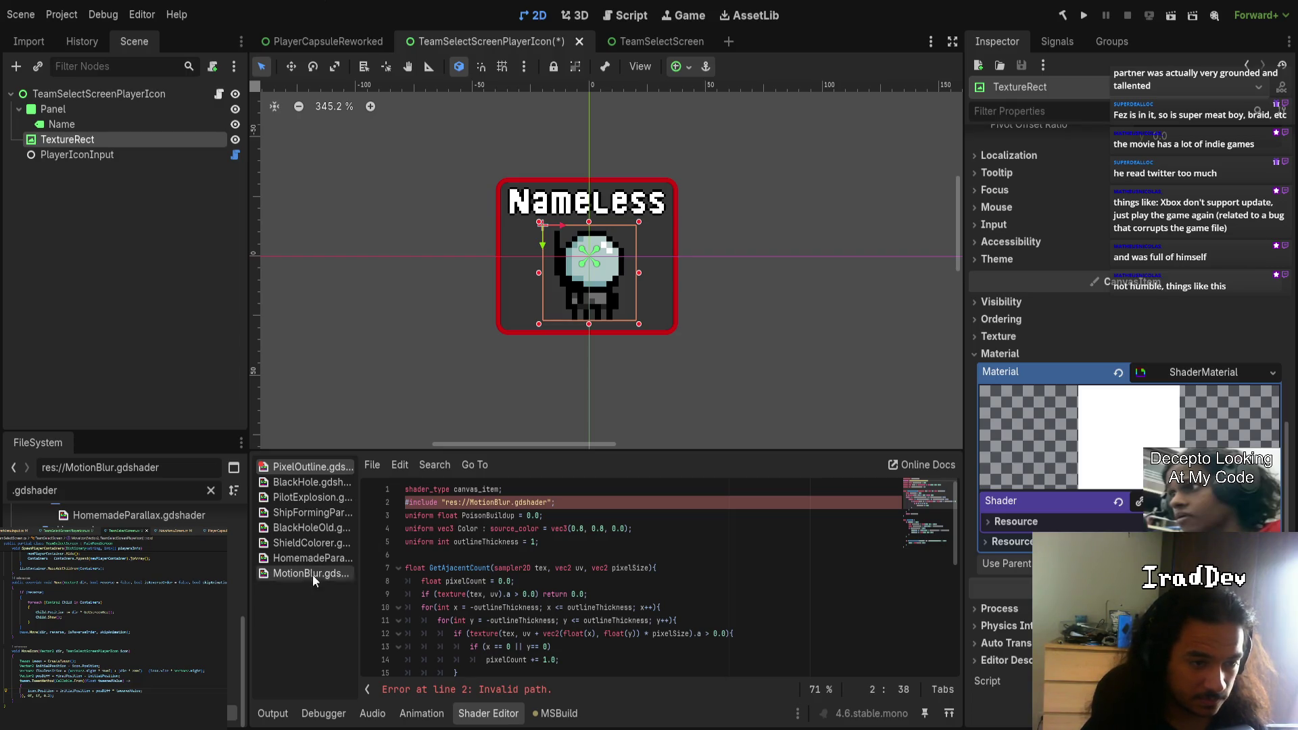
scroll(122, 541, "up", 3)
scroll(121, 541, "down", 2)
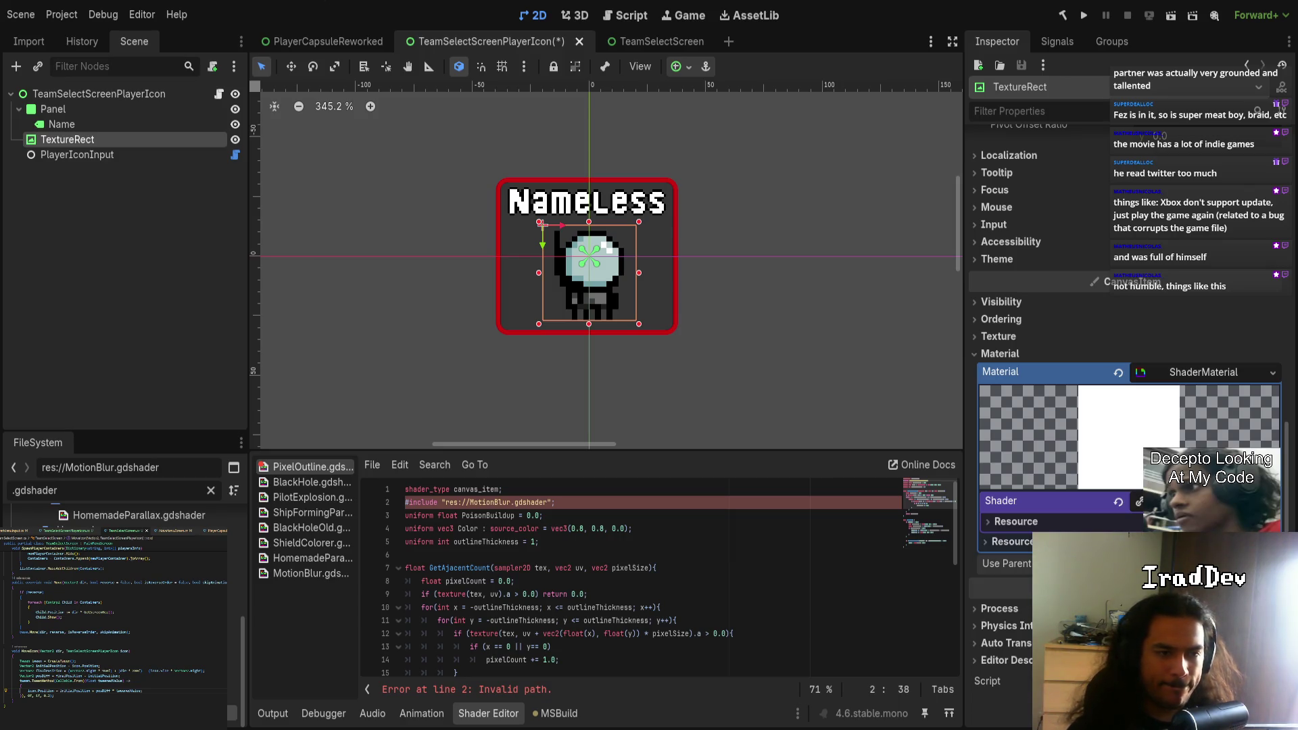
key("ctrl+s")
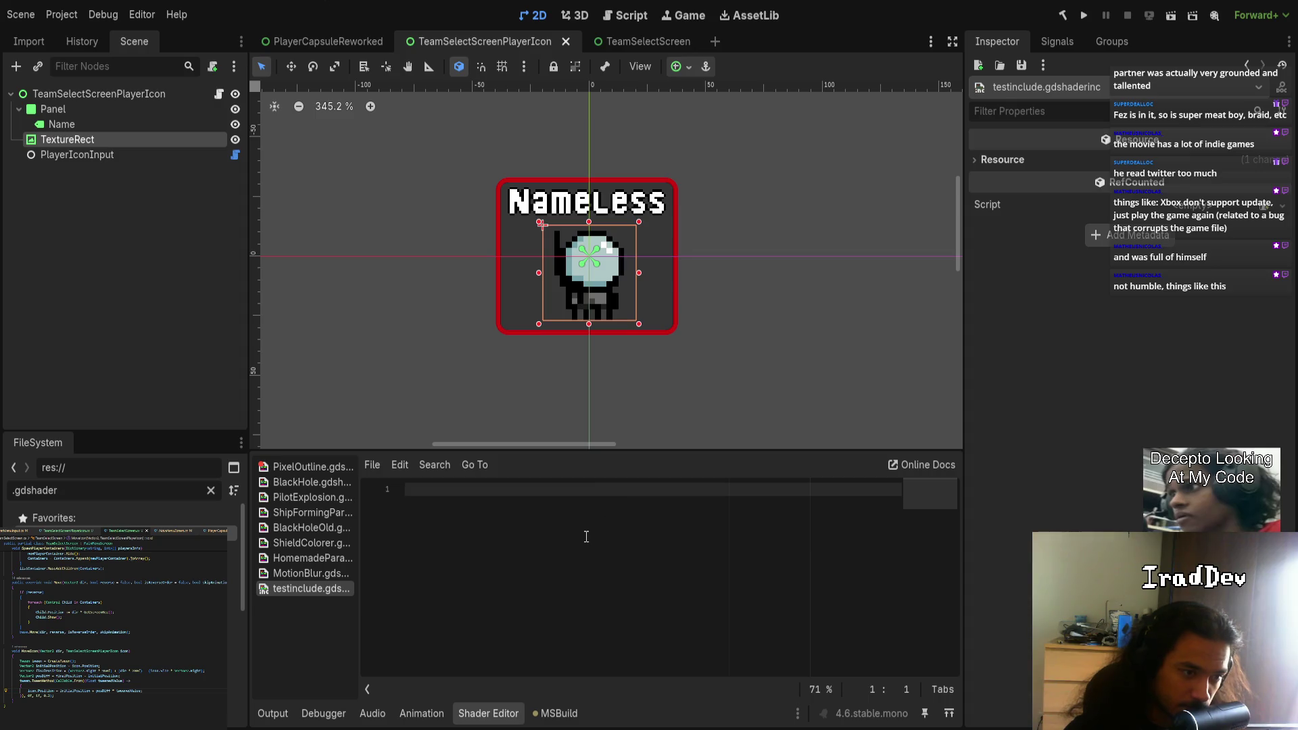
- Close testinclude.gdshaderinc with Ctrl+W and return to the PixelOutline shader code
left_click(309, 580)
left_click(305, 589)
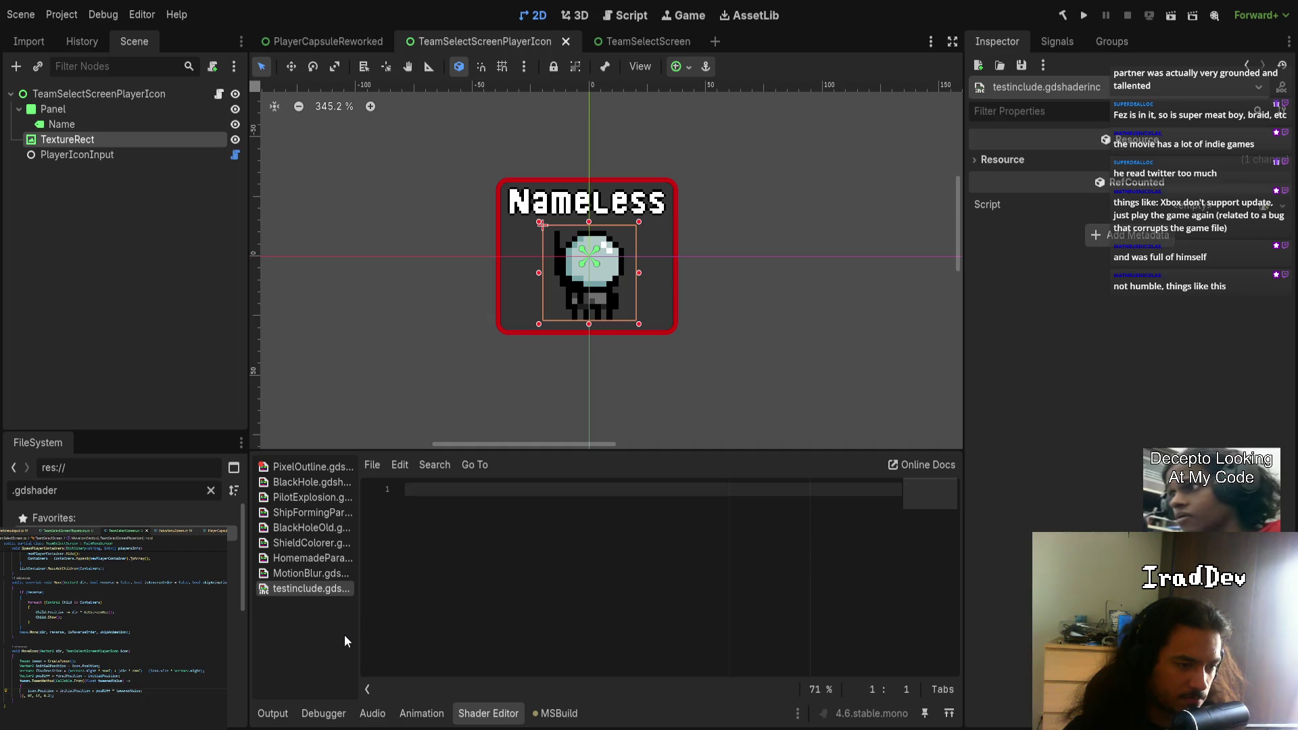
key("ctrl+w")
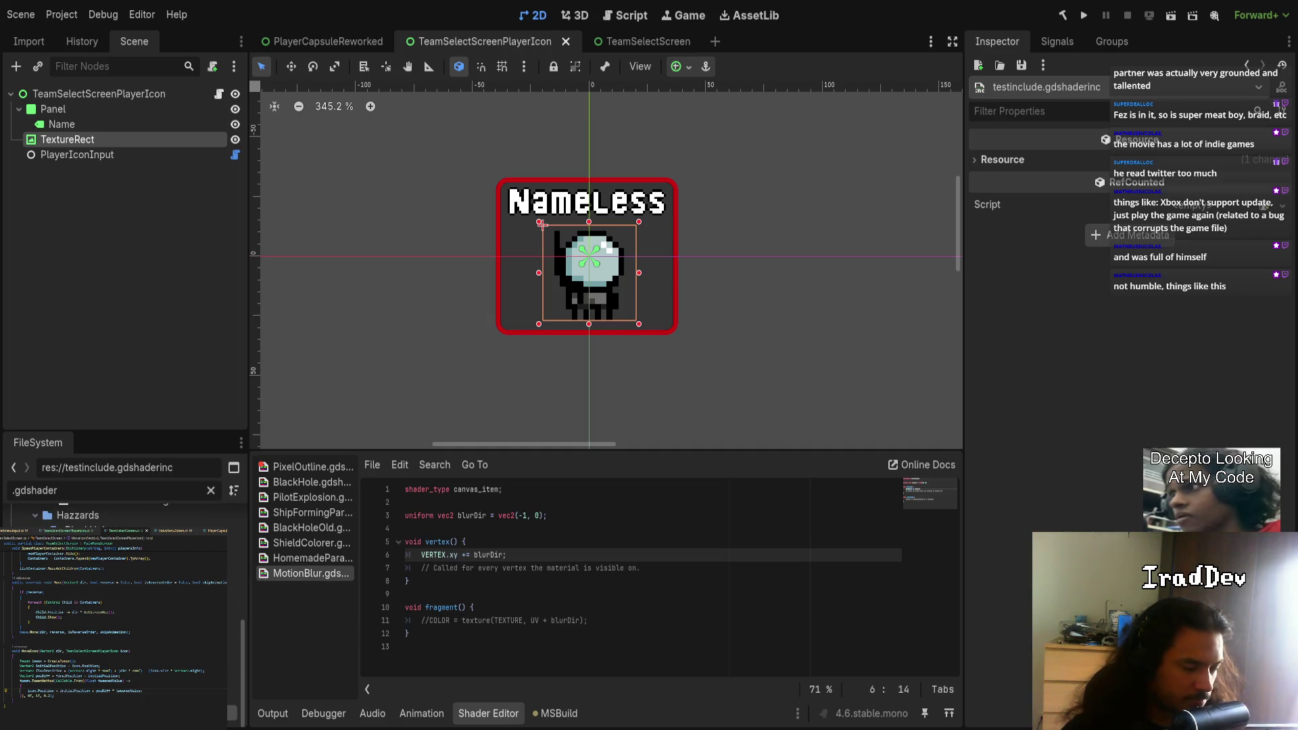
left_click(307, 466)
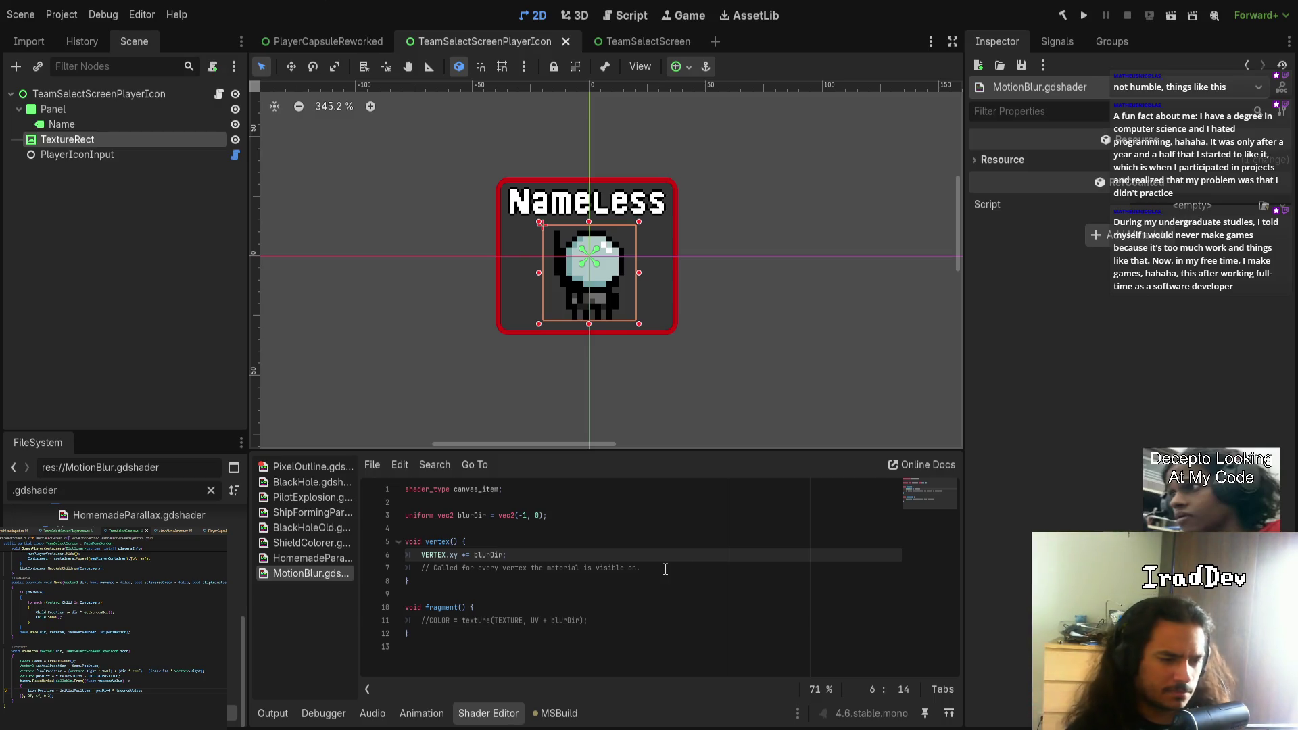
- Fix the gdshadr typo and re-paste the res://MotionBlur.gdshader include path
left_click(315, 470)
left_click(545, 503)
type("e")
key("ctrl+shift+Left")
key("ctrl+shift+Left")
key("ctrl+shift+Left")
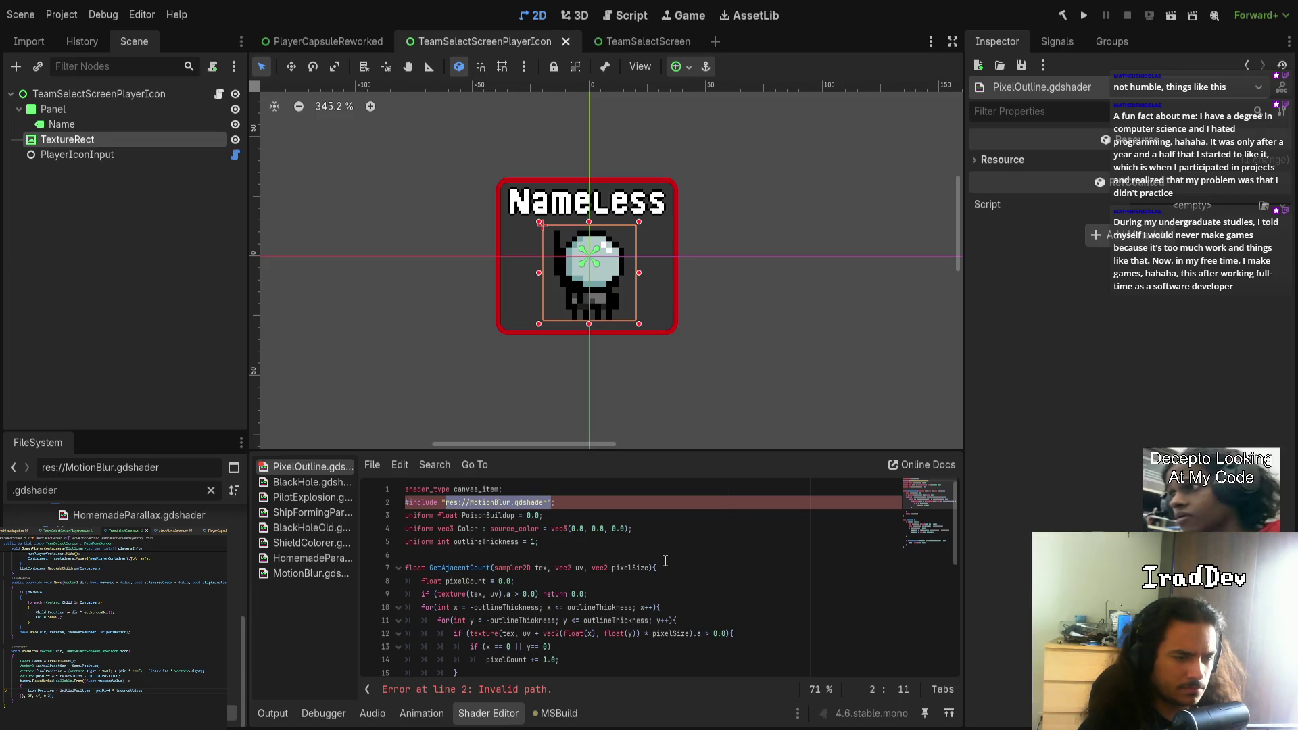
key("BackSpace")
key("BackSpace")
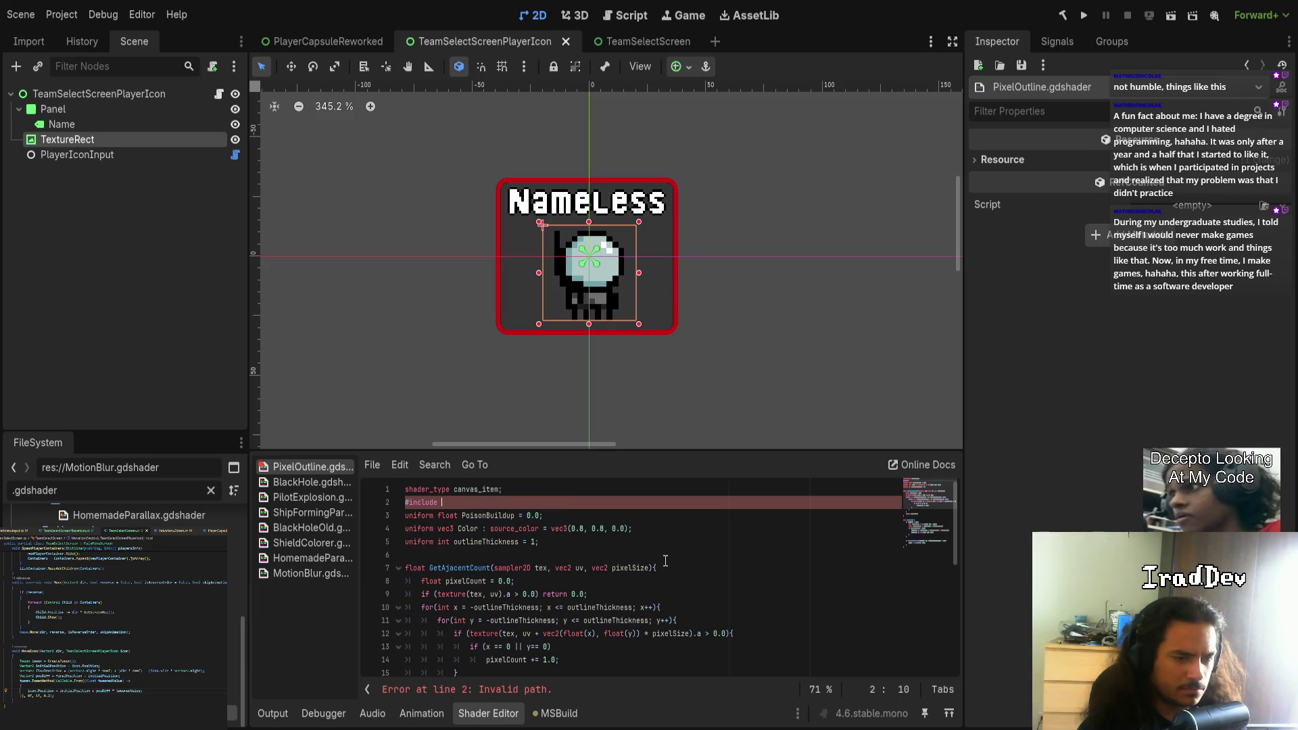
type("res://MotionBlur.gdshader")
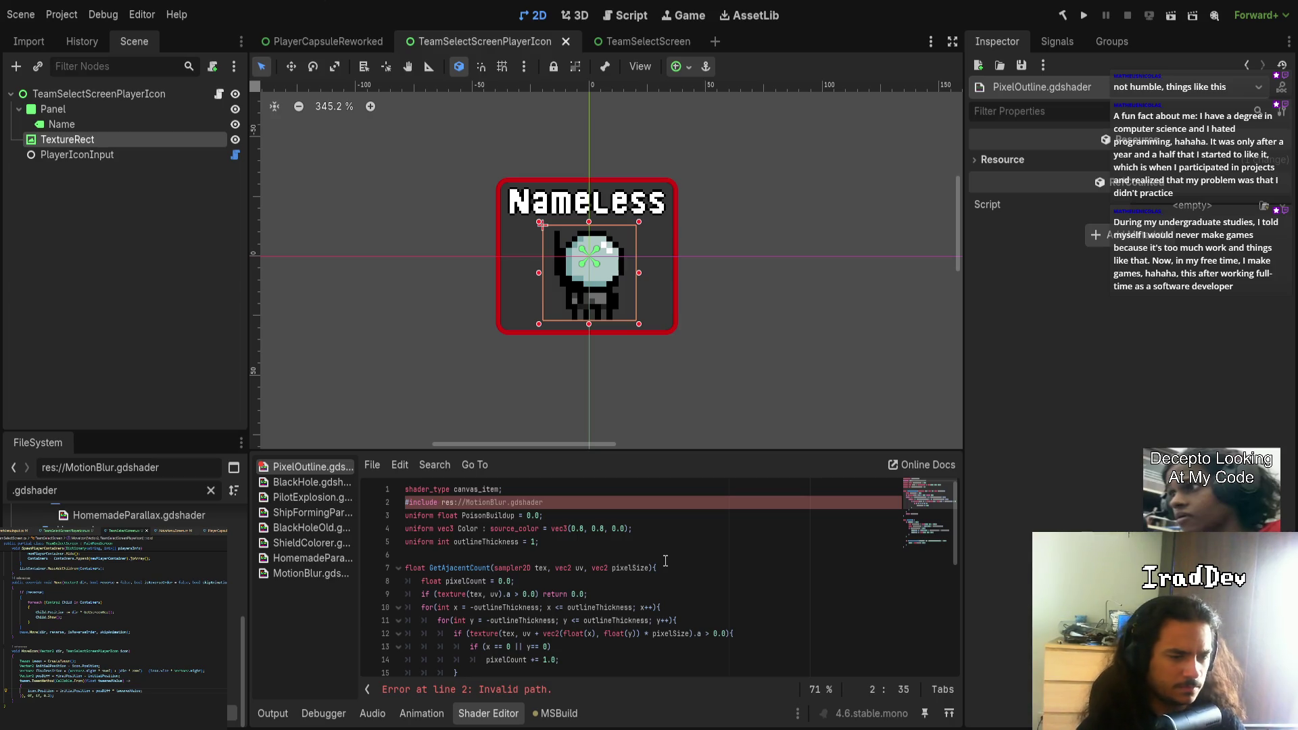
- Wrap the include path in quotes and put the cursor back at its end
key("ctrl+shift+Left")
key("ctrl+shift+Left")
key("ctrl+shift+Left")
type("\"")
key("Left")
key("ctrl+shift+Left")
key("ctrl+shift+Left")
key("ctrl+shift+Left")
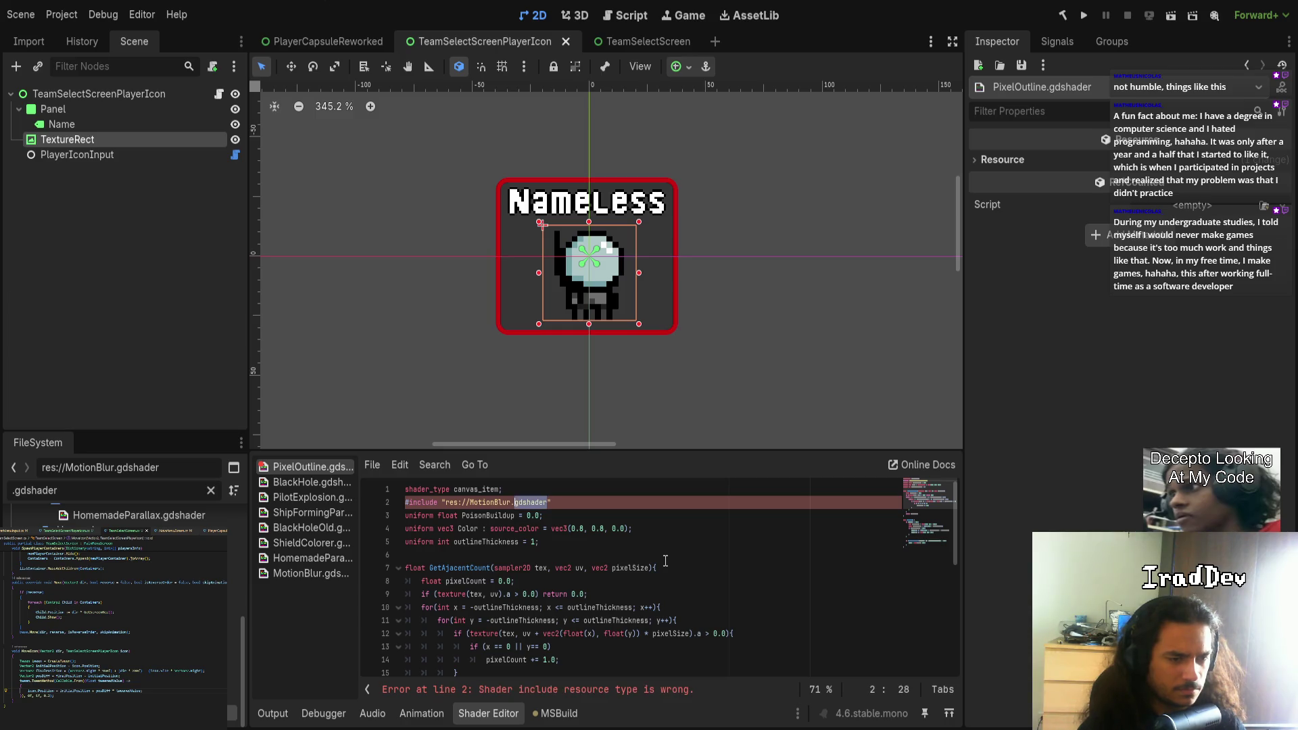
key("Right")
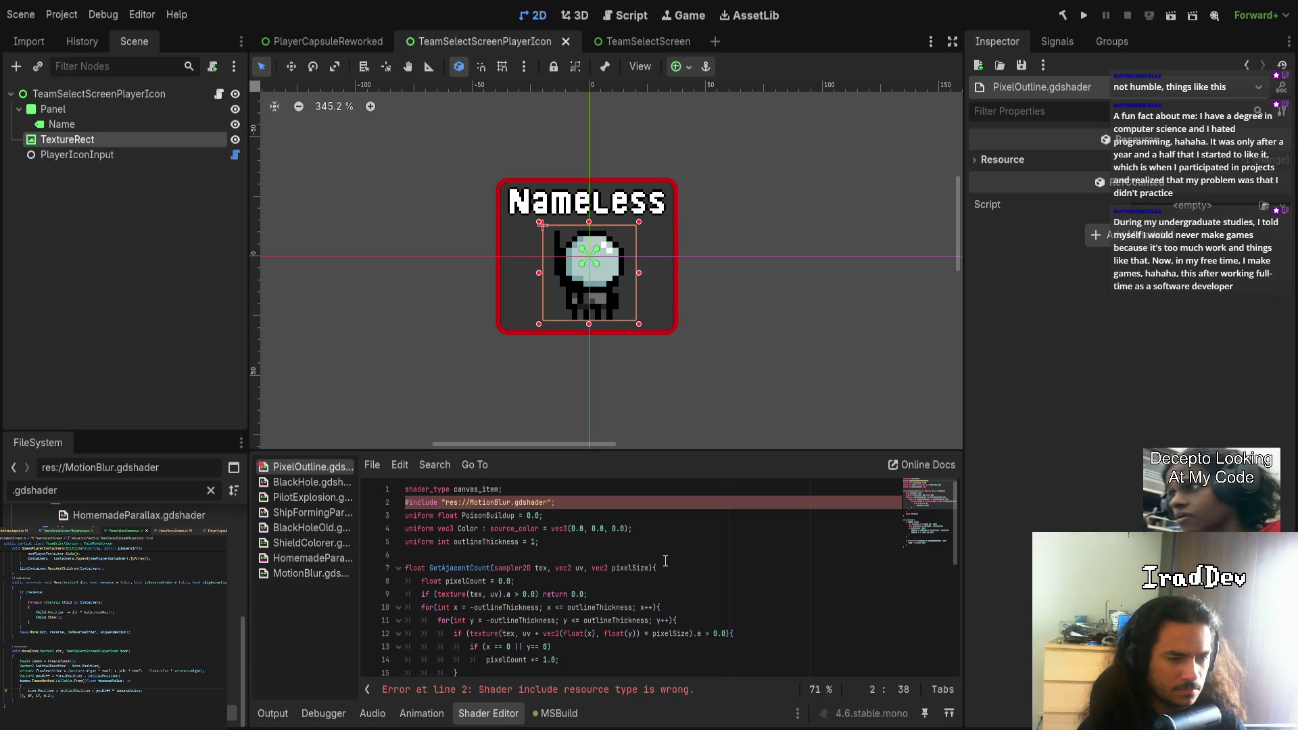
- Delete the trailing semicolon, jump to the include error, and undo an accidental icon move
key("BackSpace")
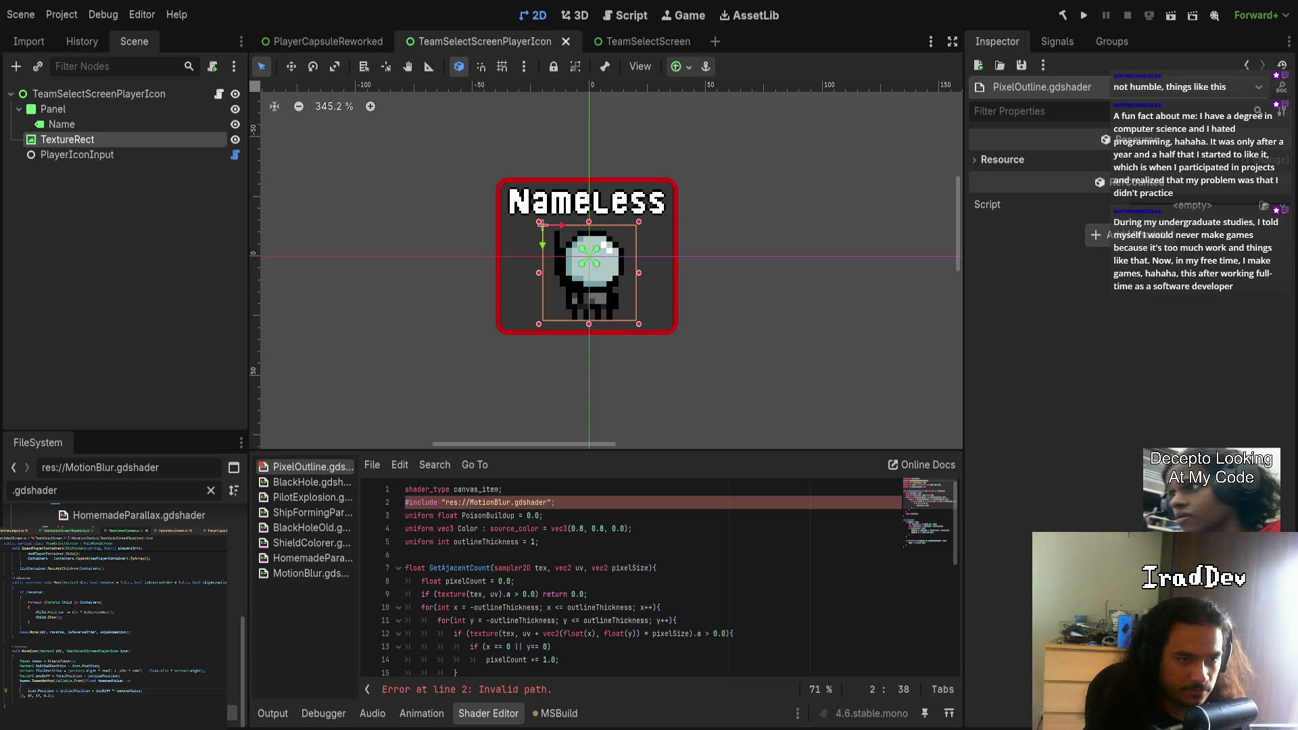
key("BackSpace")
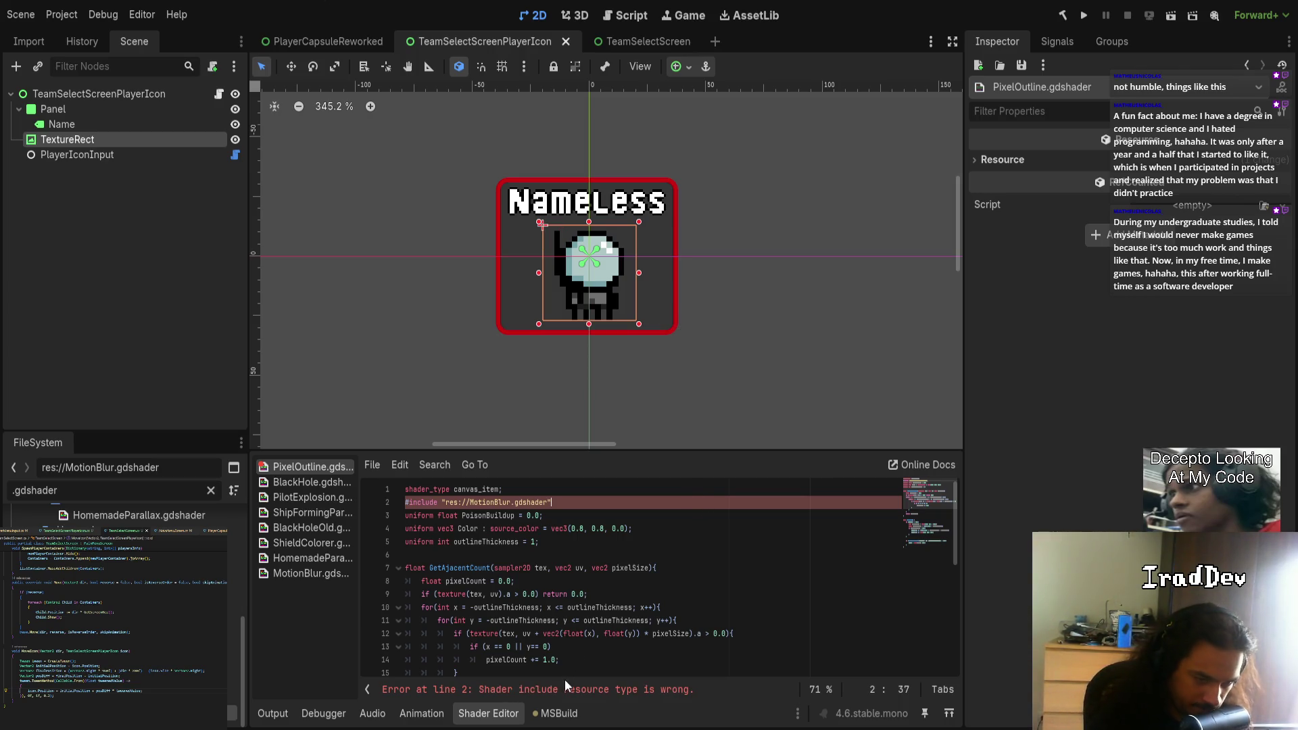
left_click(563, 692)
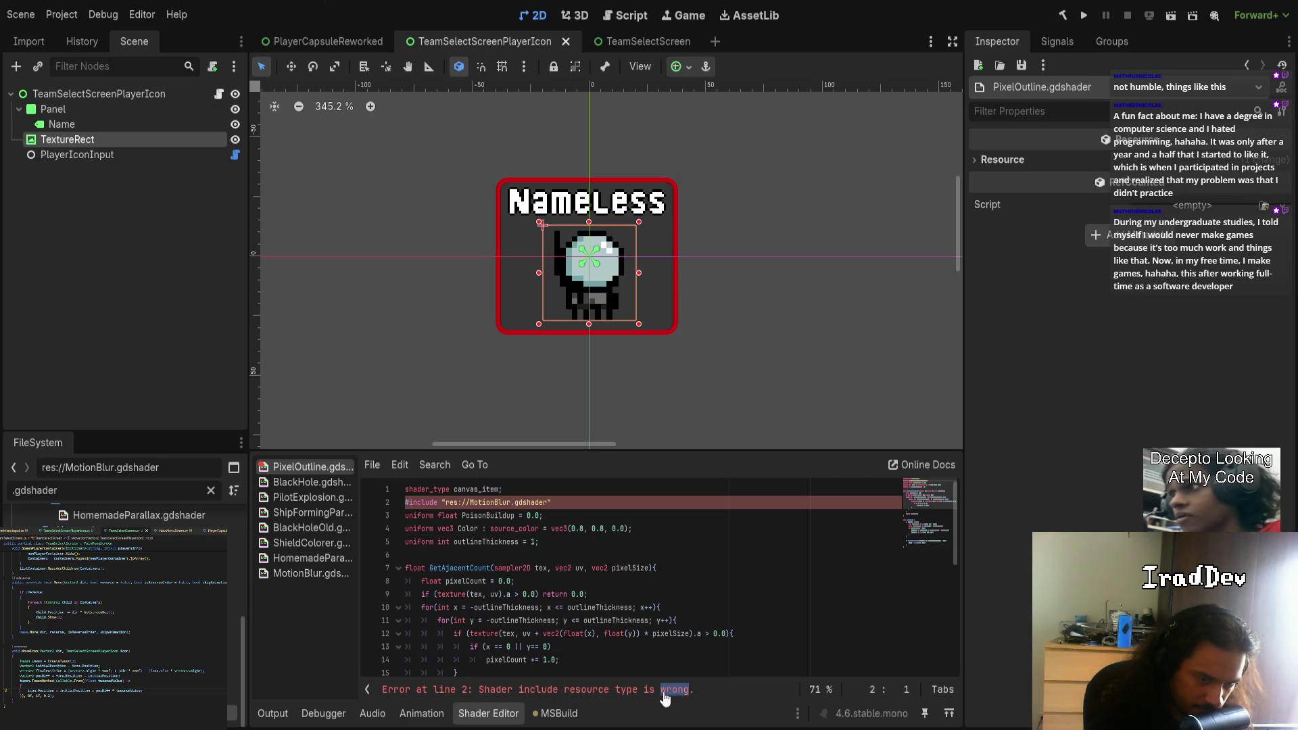
left_click_drag(481, 692, 695, 690)
left_click_drag(542, 224, 549, 217)
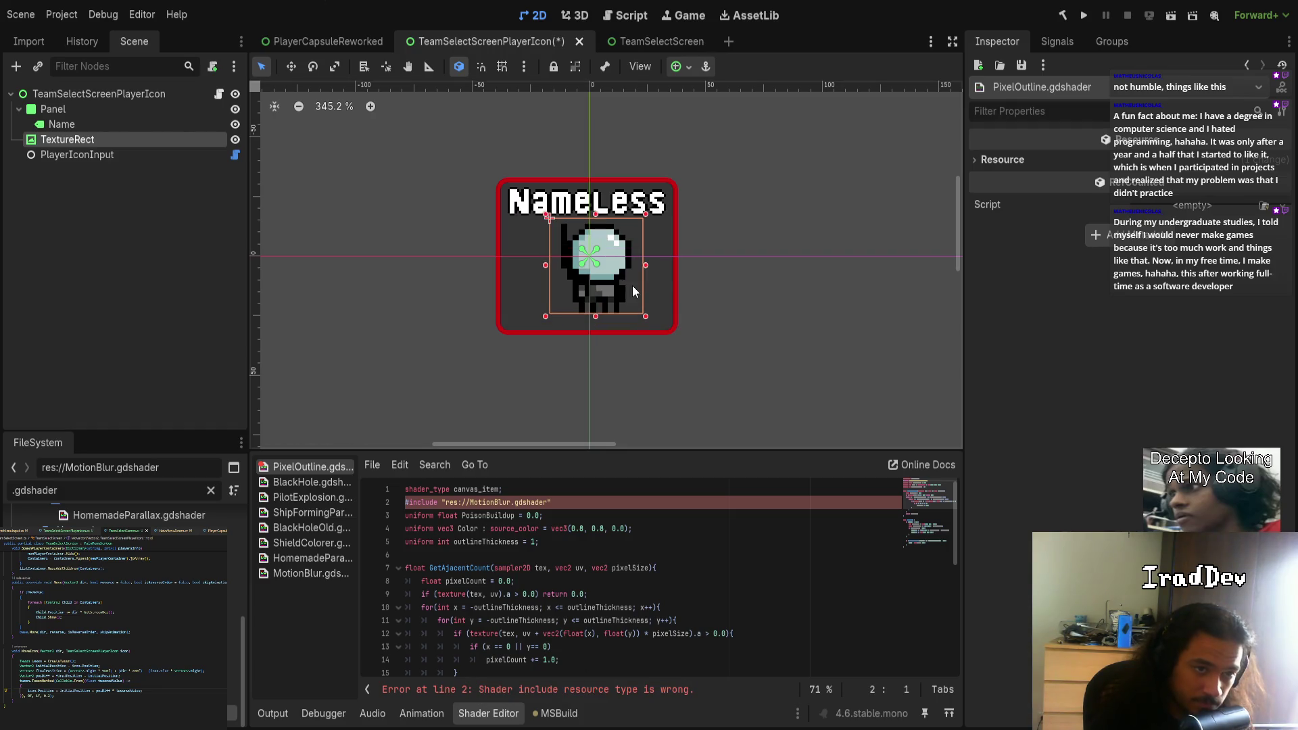
key("ctrl+z")
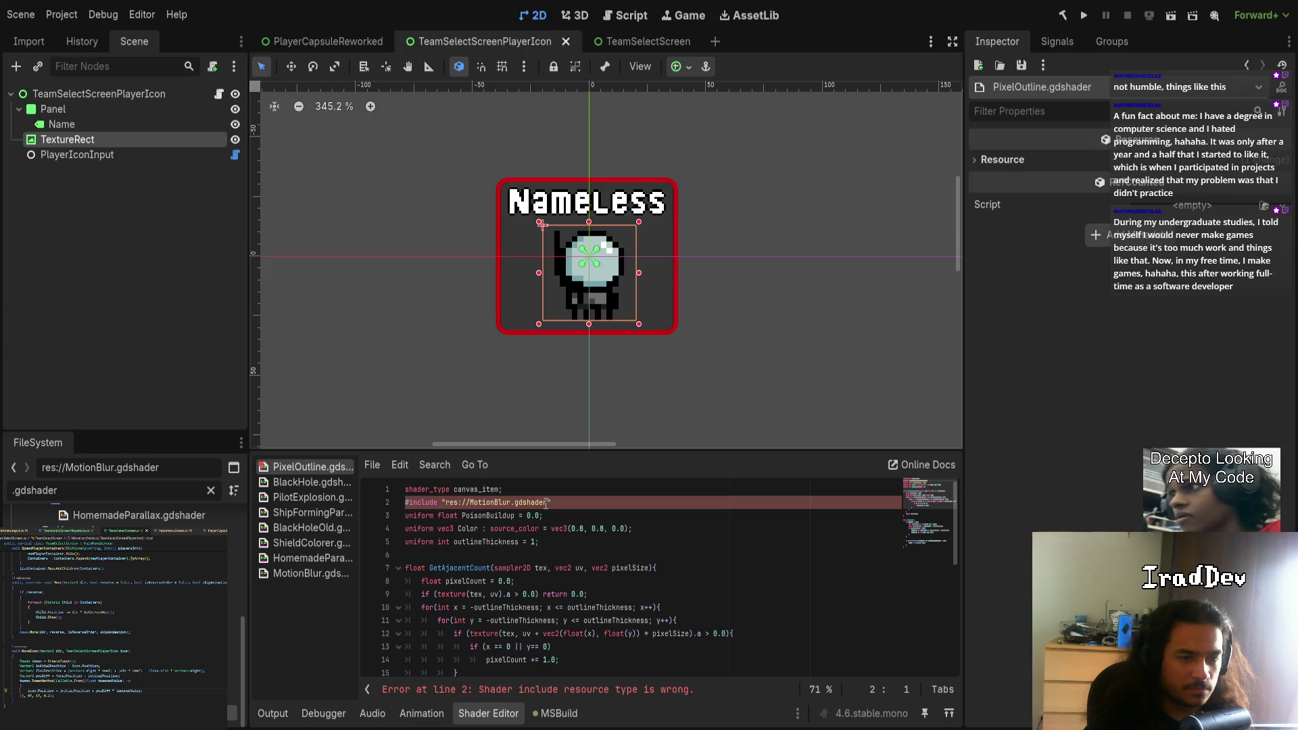
- Drop the 'inc' suffix so line 2 includes MotionBlur.gdshader, then jump the file browser to res://
left_click(547, 502)
type("inc")
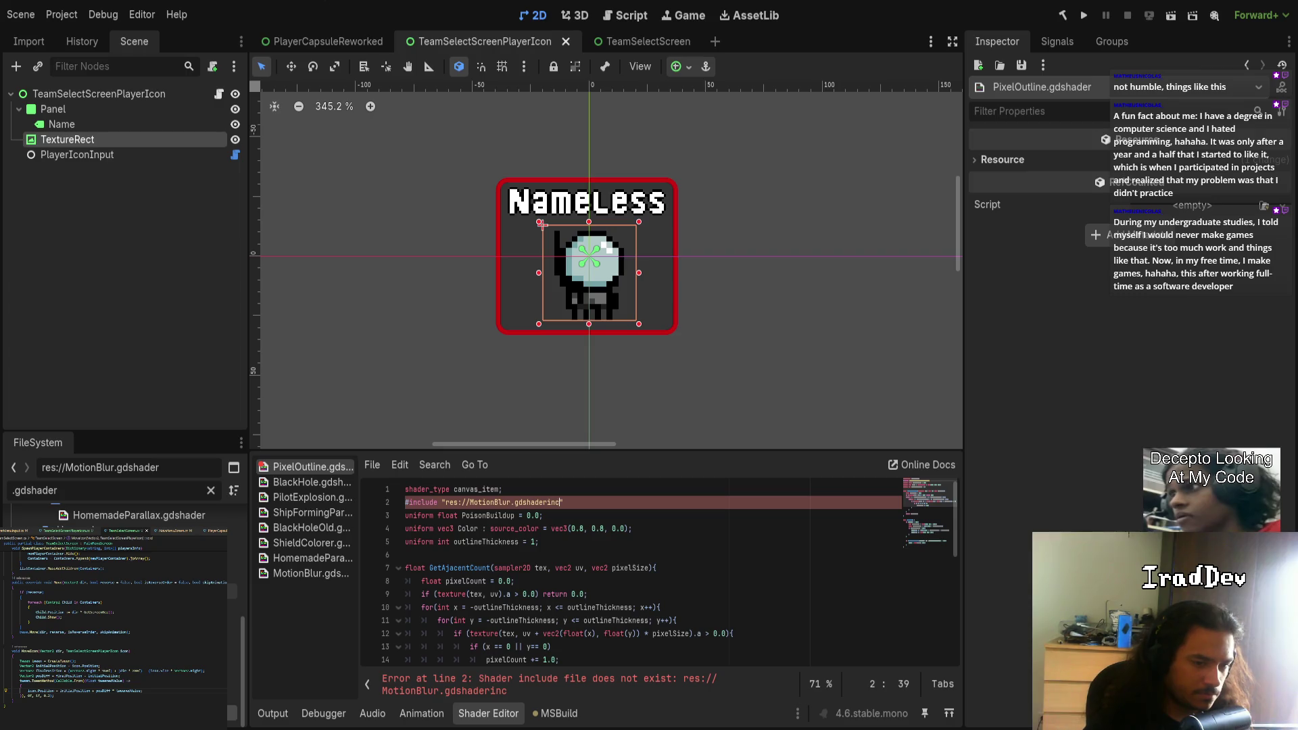
key("BackSpace")
key("BackSpace")
key("BackSpace")
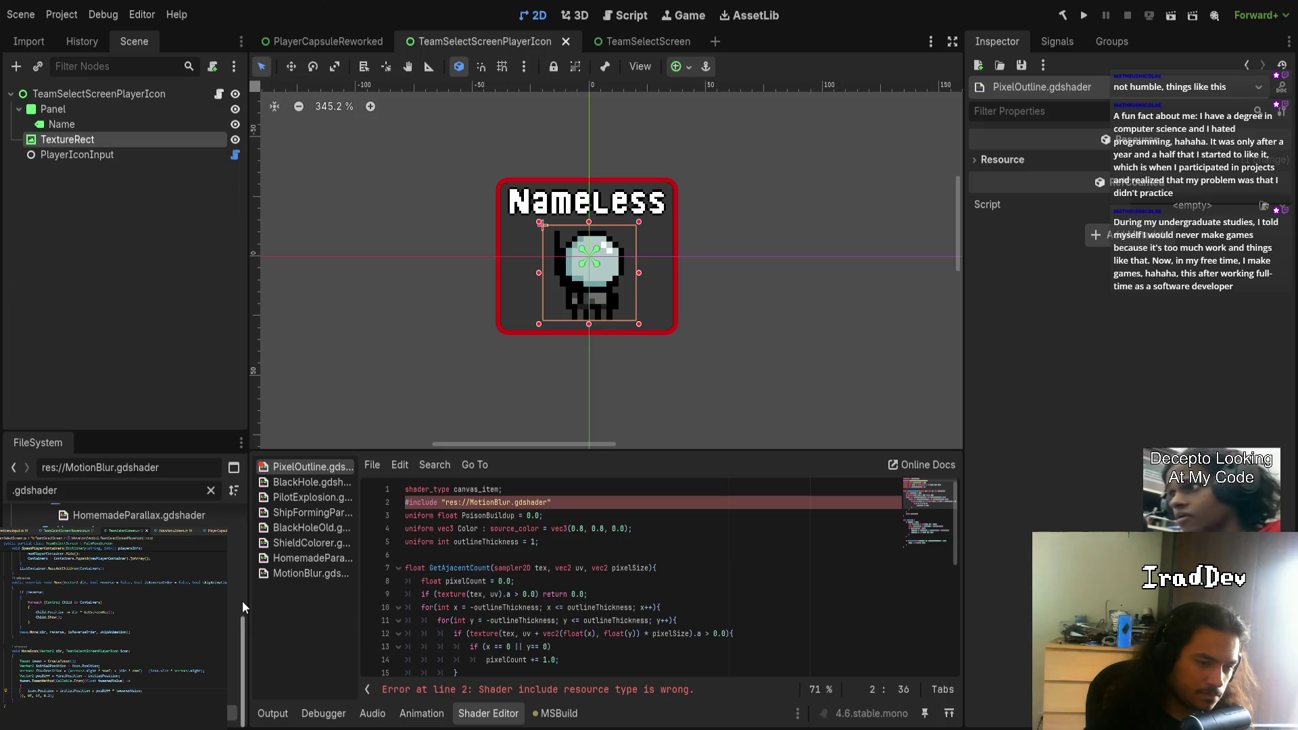
scroll(245, 587, "up", 5)
left_click(122, 533)
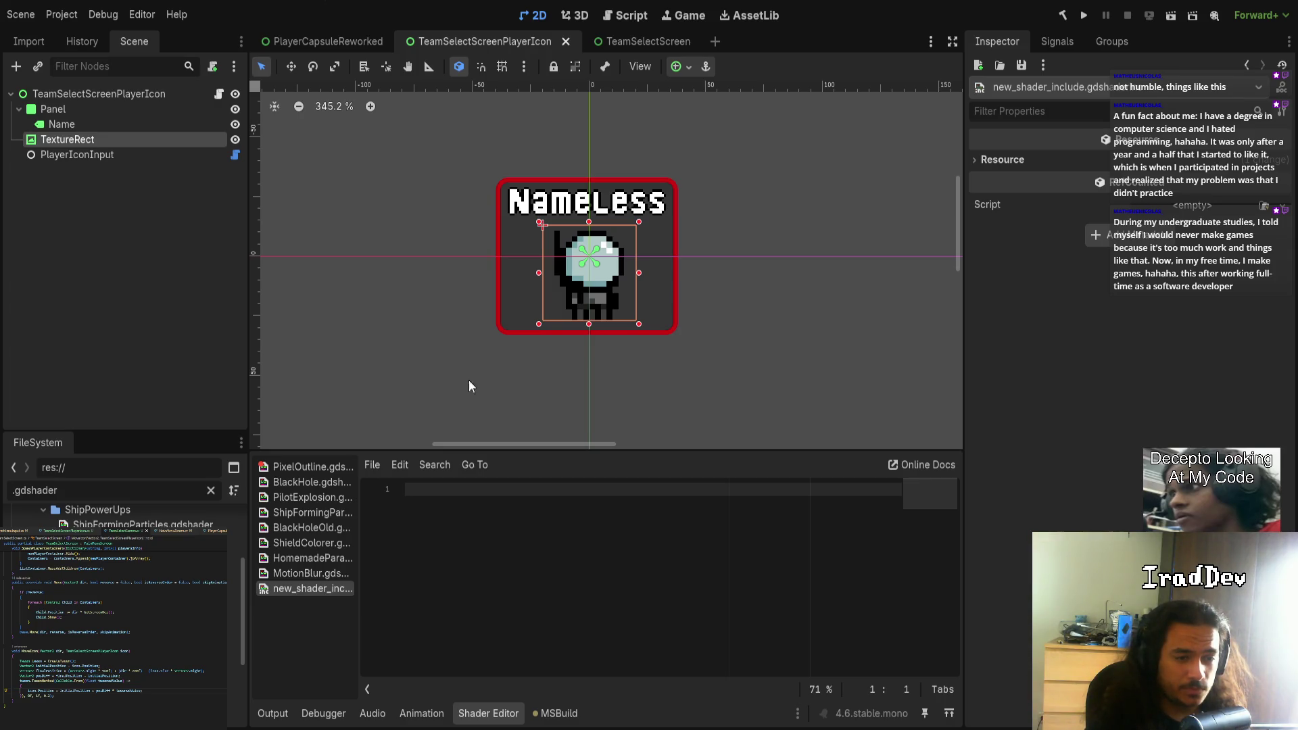
- Reopen PixelOutline.gdshader, enlarge the code area, and select the fragment function's code
left_click(322, 468)
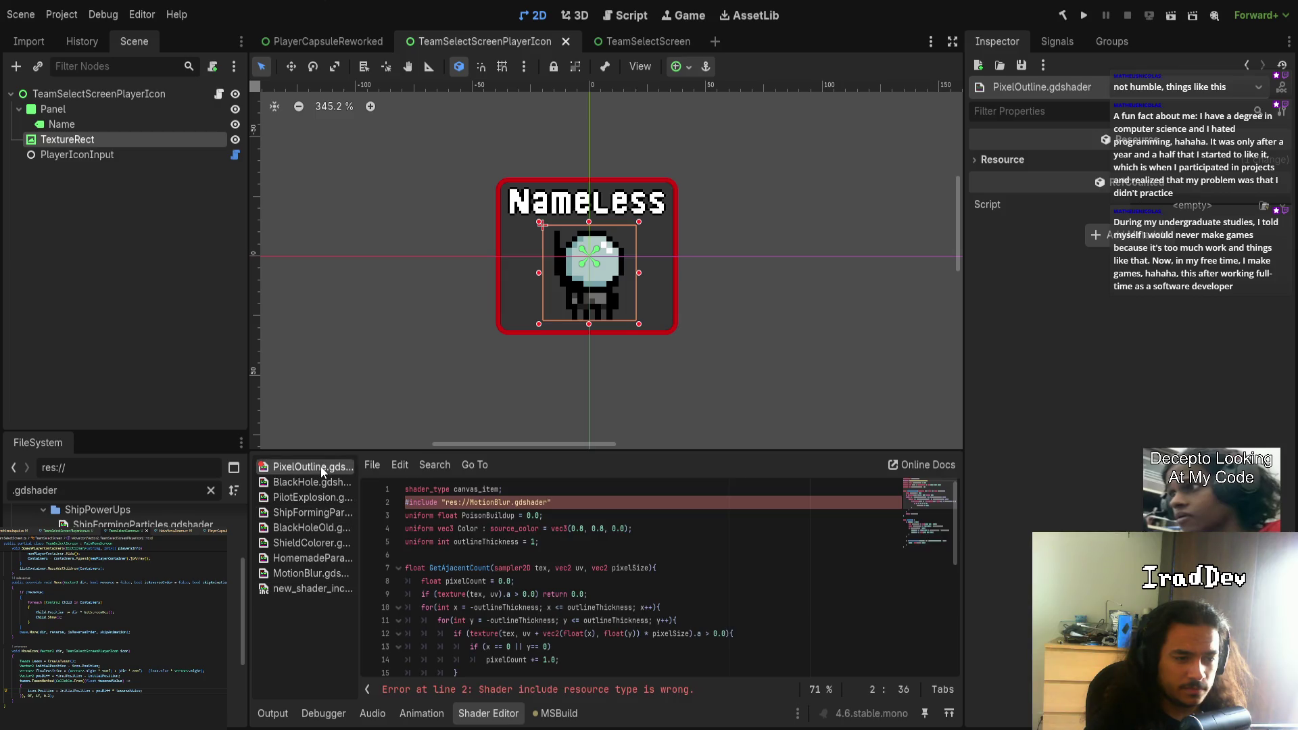
scroll(513, 500, "down", 6)
mouse_move(577, 451)
left_mouse_down()
mouse_move(605, 362)
mouse_move(612, 244)
left_mouse_up()
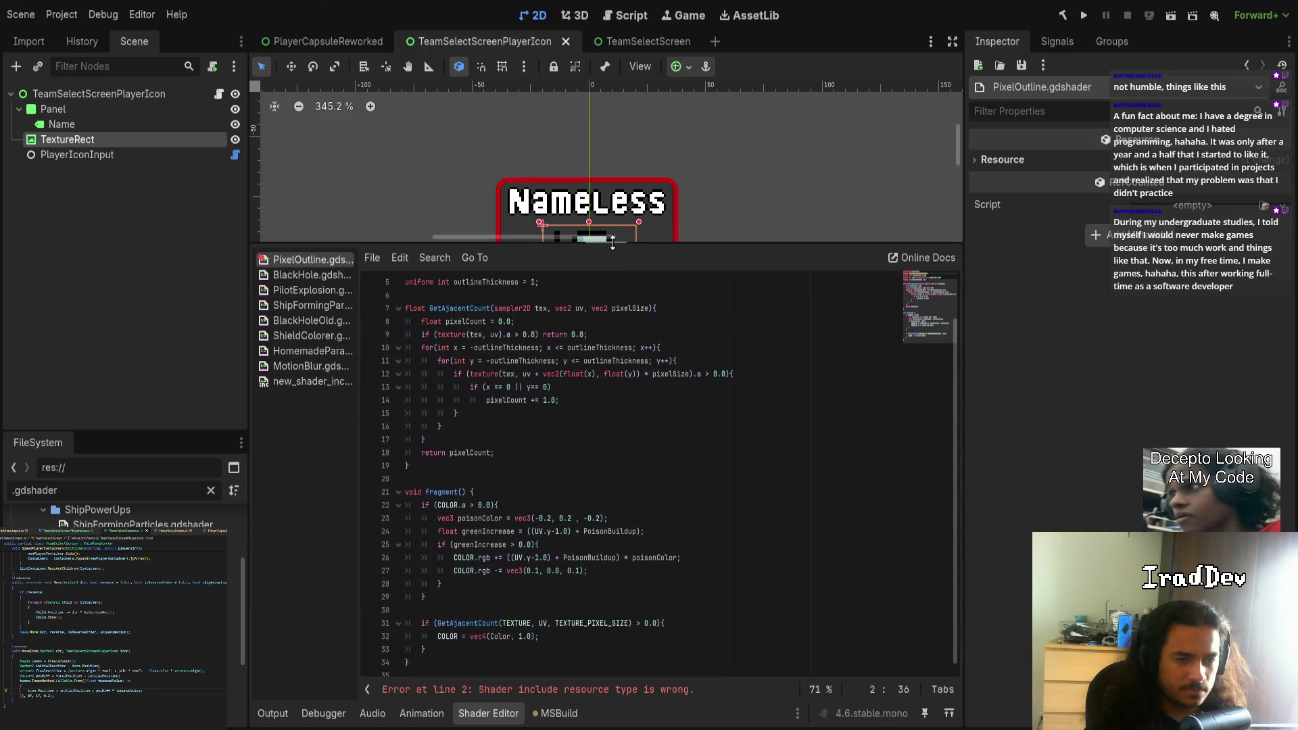
left_click_drag(433, 597, 390, 499)
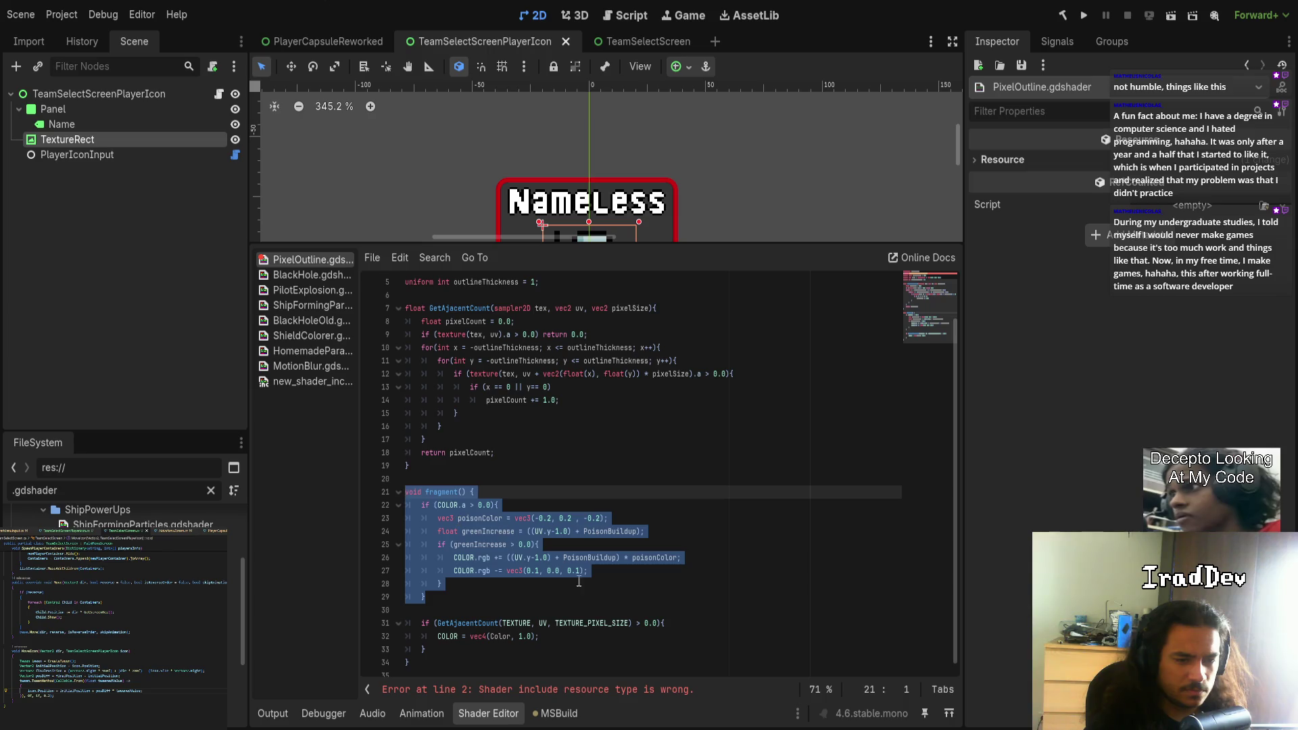
scroll(605, 593, "up", 2)
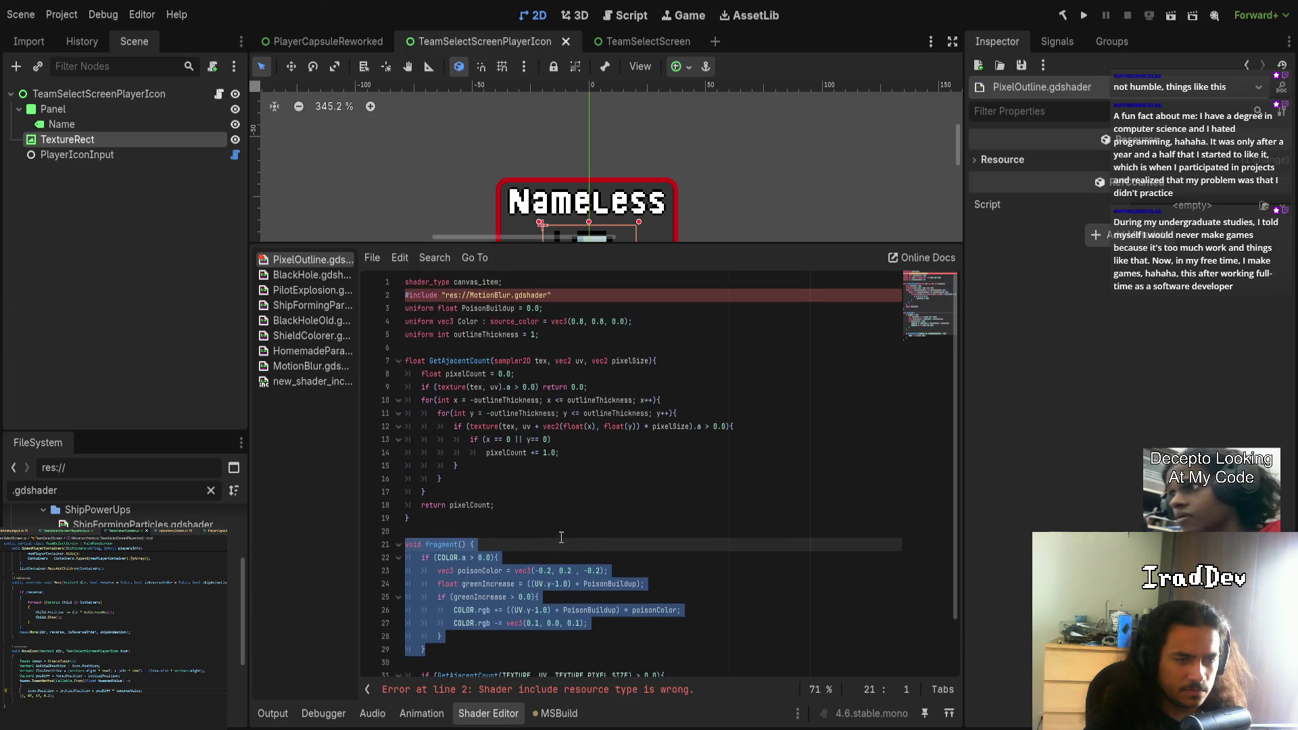
left_click(545, 508)
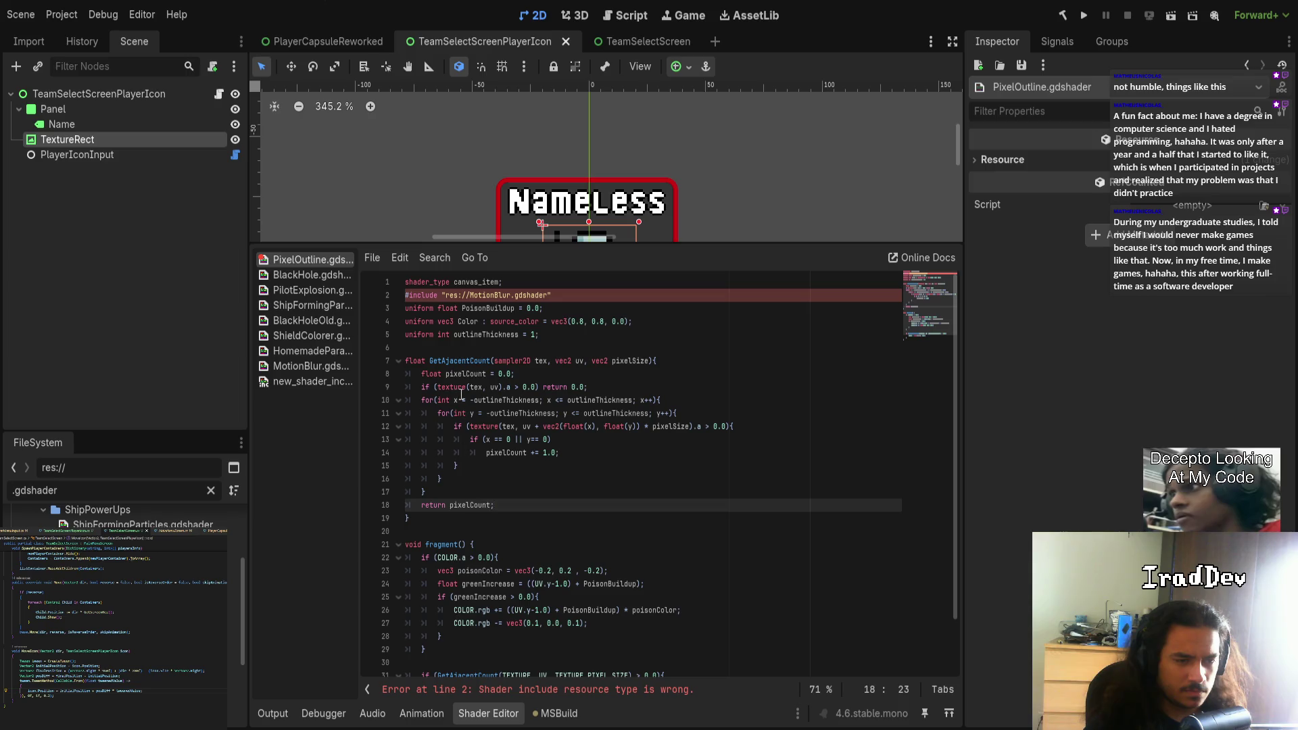
scroll(462, 363, "down", 2)
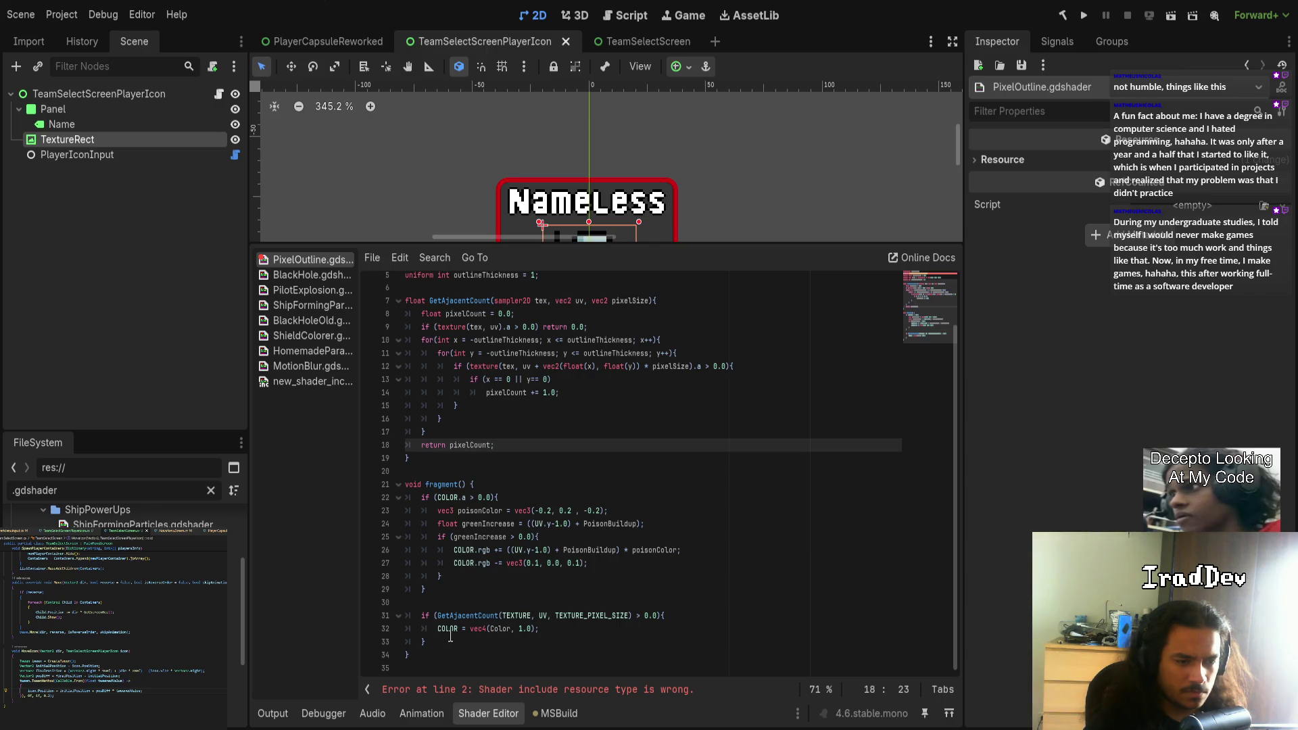
triple_click(469, 616)
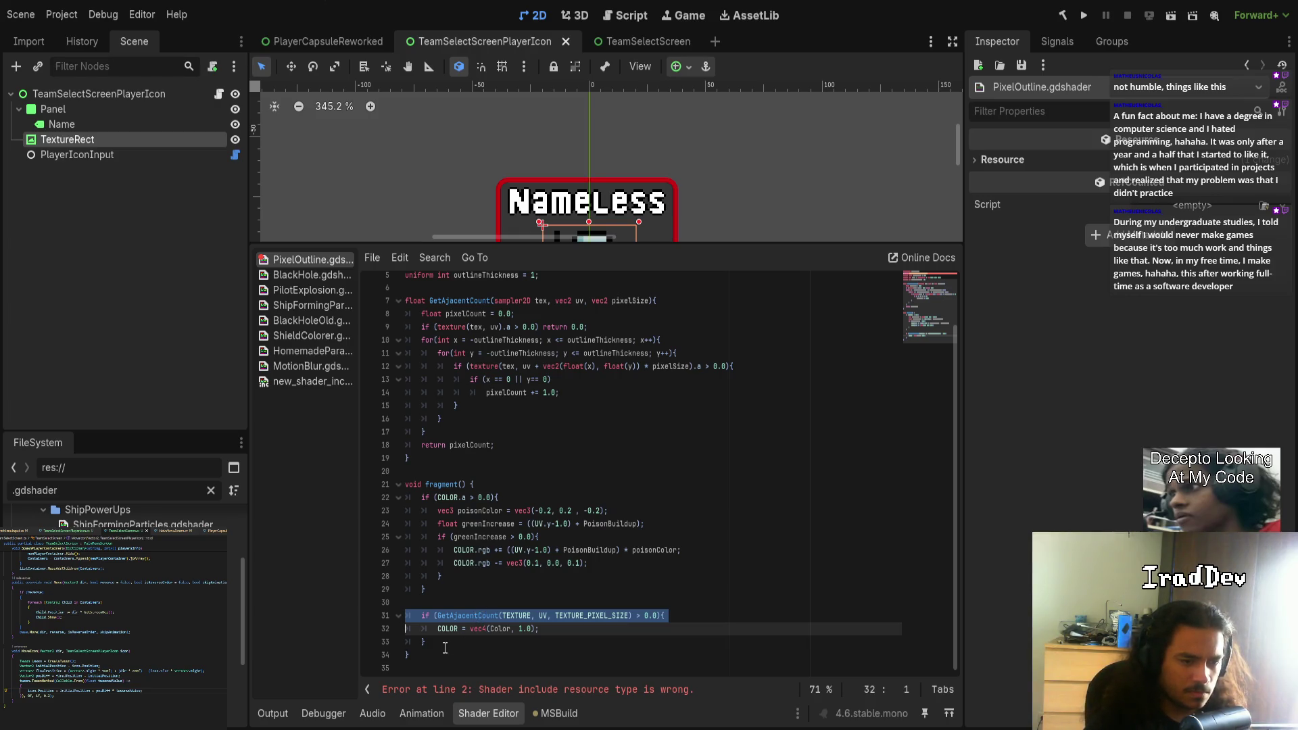
mouse_move(427, 641)
left_mouse_down()
mouse_move(413, 621)
mouse_move(429, 642)
mouse_move(394, 300)
left_mouse_up()
key("ctrl+c")
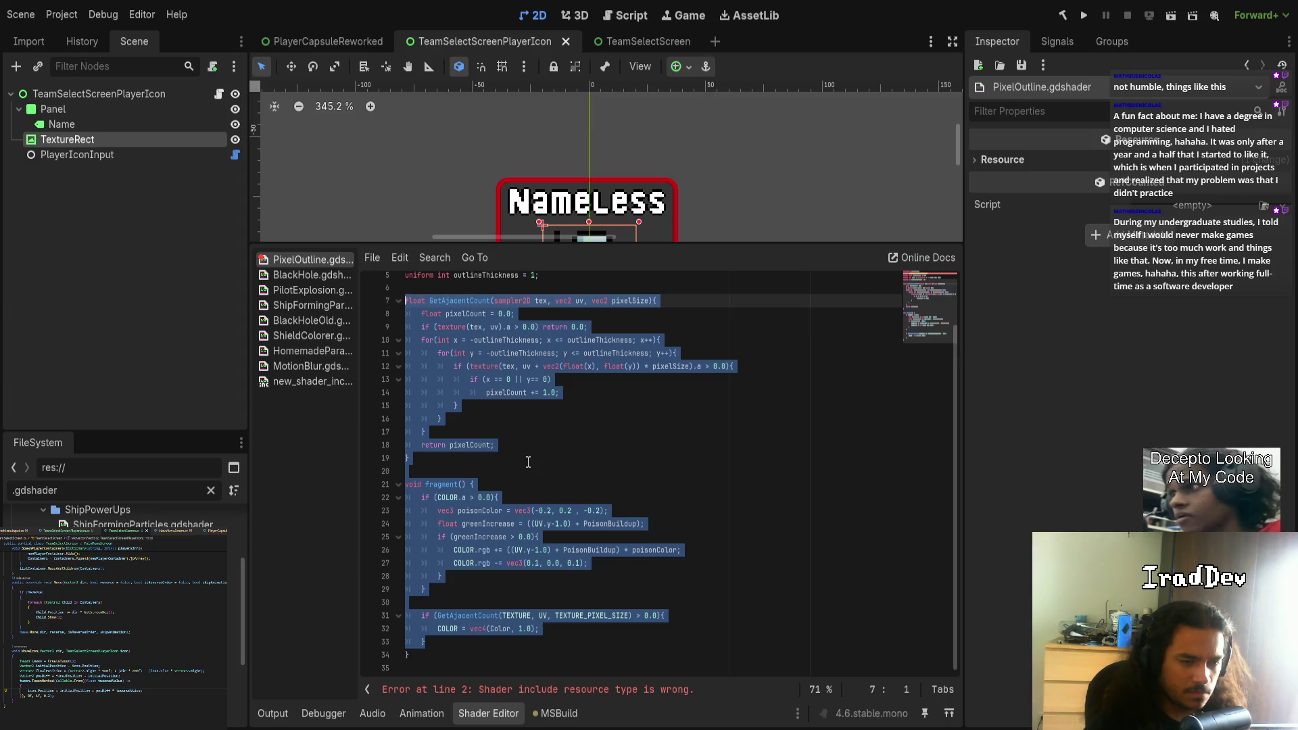
left_click(534, 465)
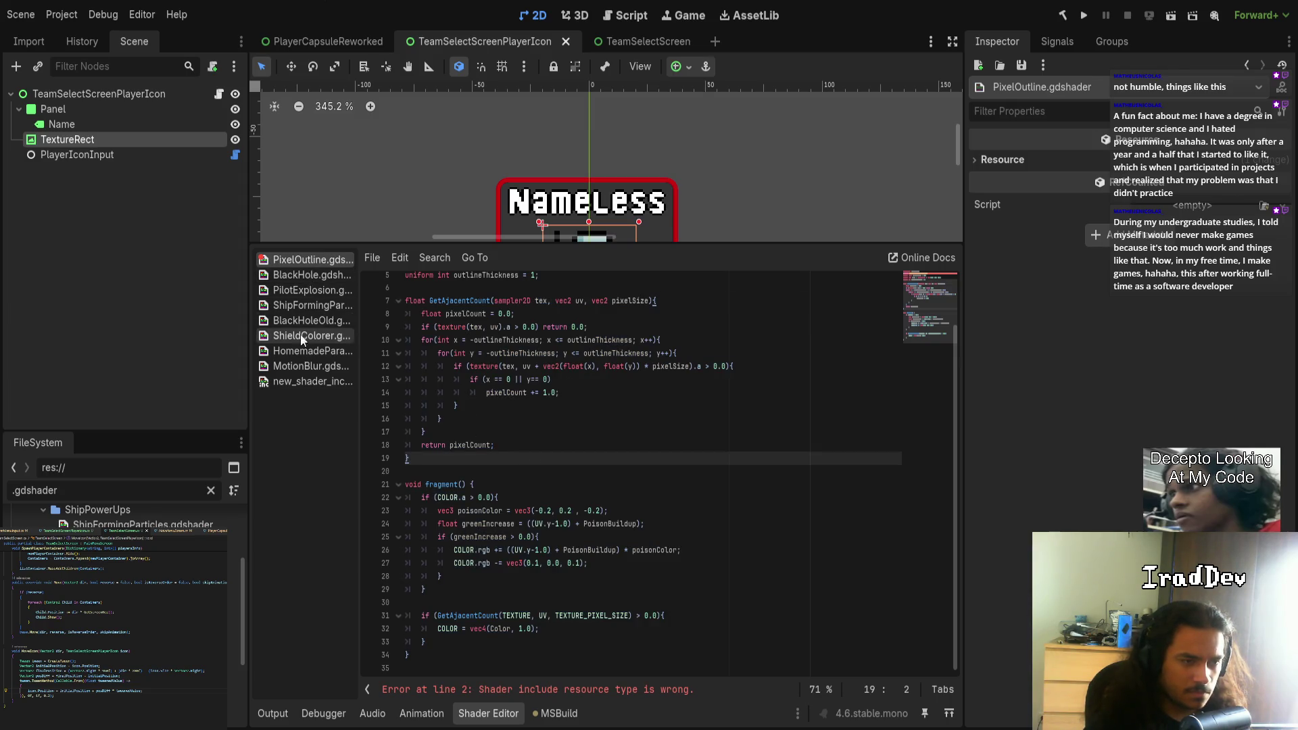
- Paste the outline code into new_shader_include, add outlineThickness = 1 on line 1, and save
left_click(294, 382)
key("ctrl+v")
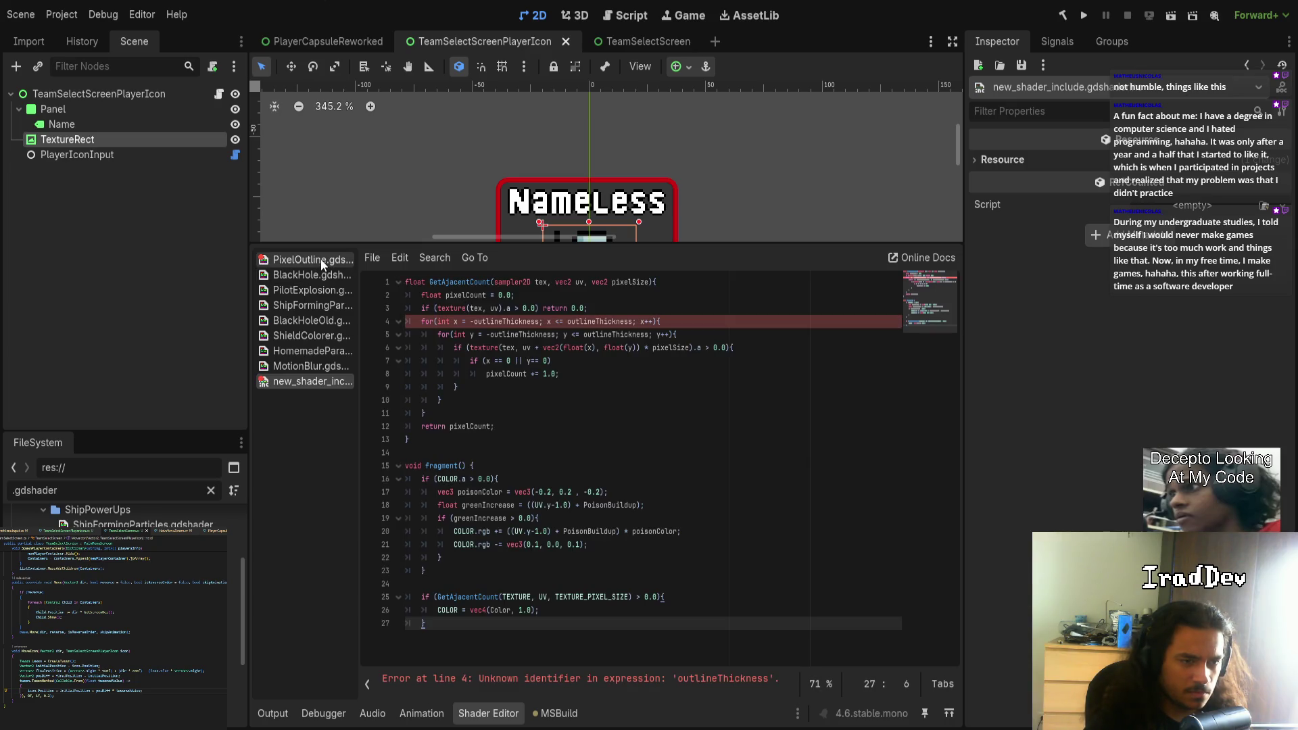
key("ctrl+Home")
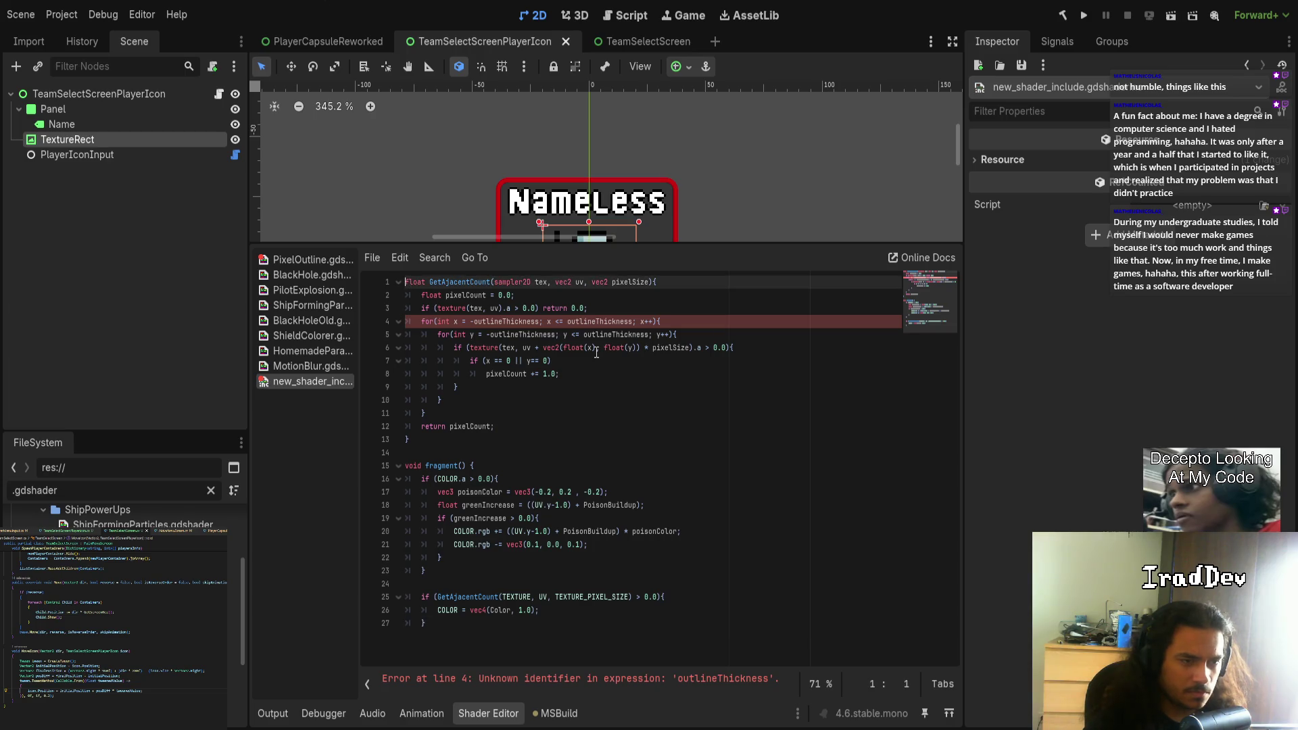
key("Return")
key("Return")
key("Up")
key("Up")
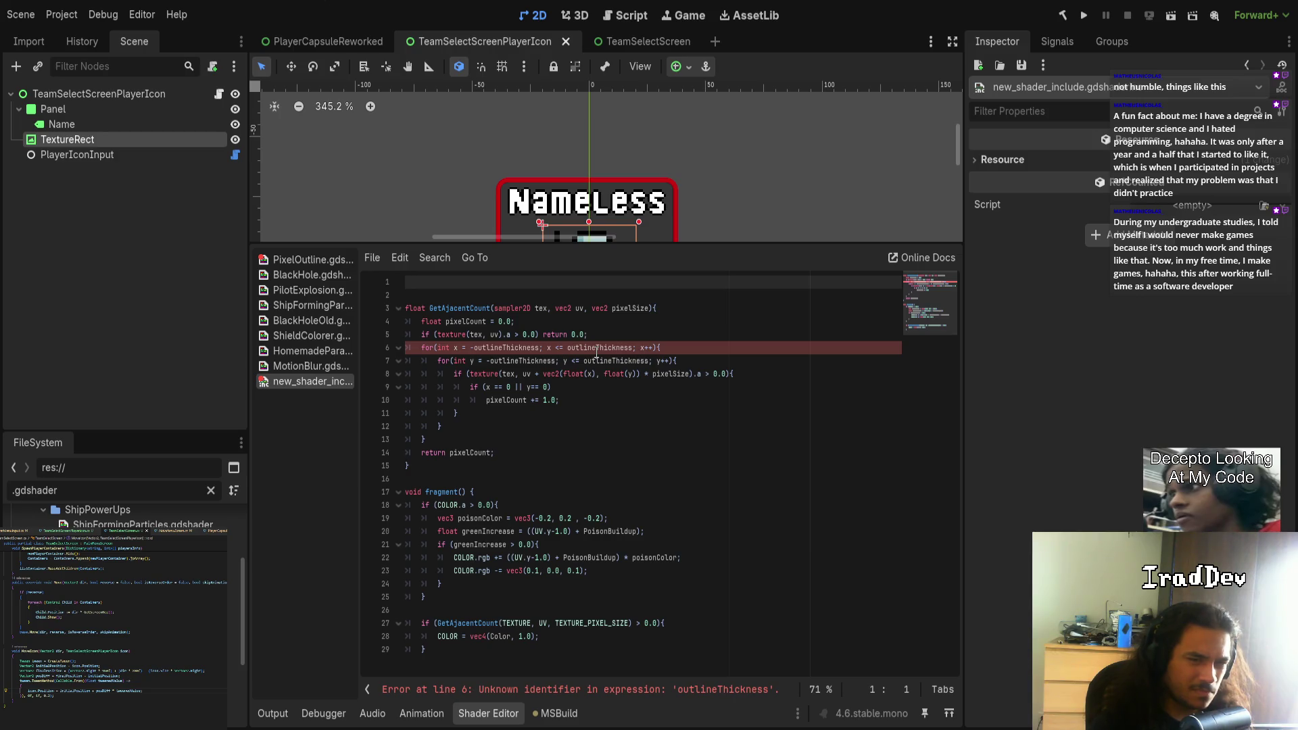
type("unif")
key("BackSpace")
key("BackSpace")
key("BackSpace")
type("nm")
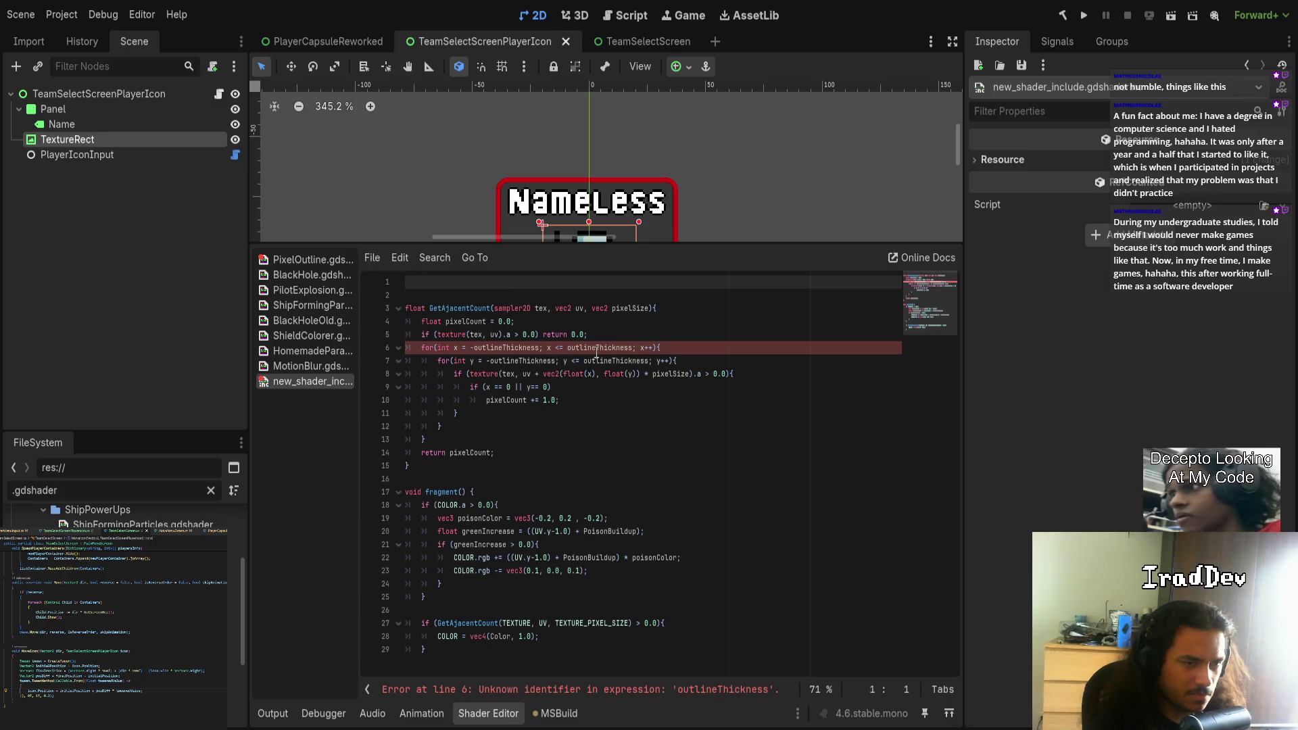
type("o")
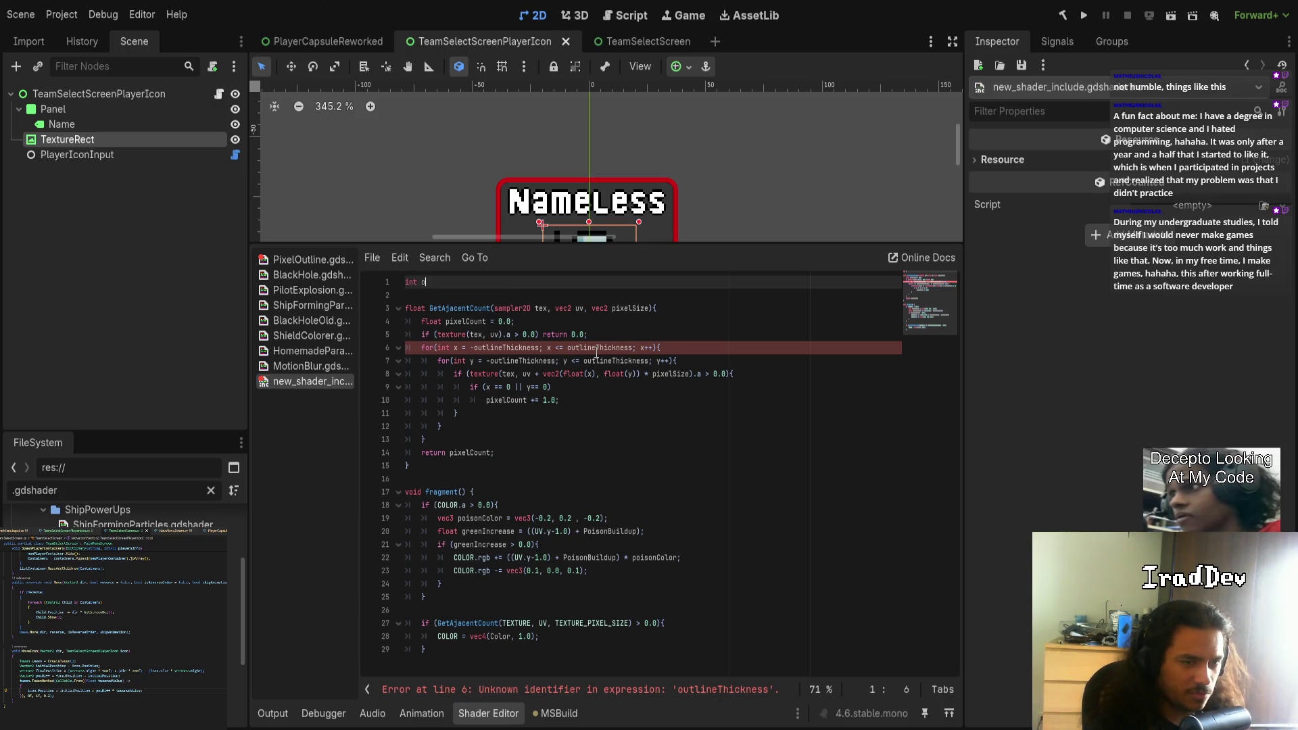
type("utline")
type("Thickness")
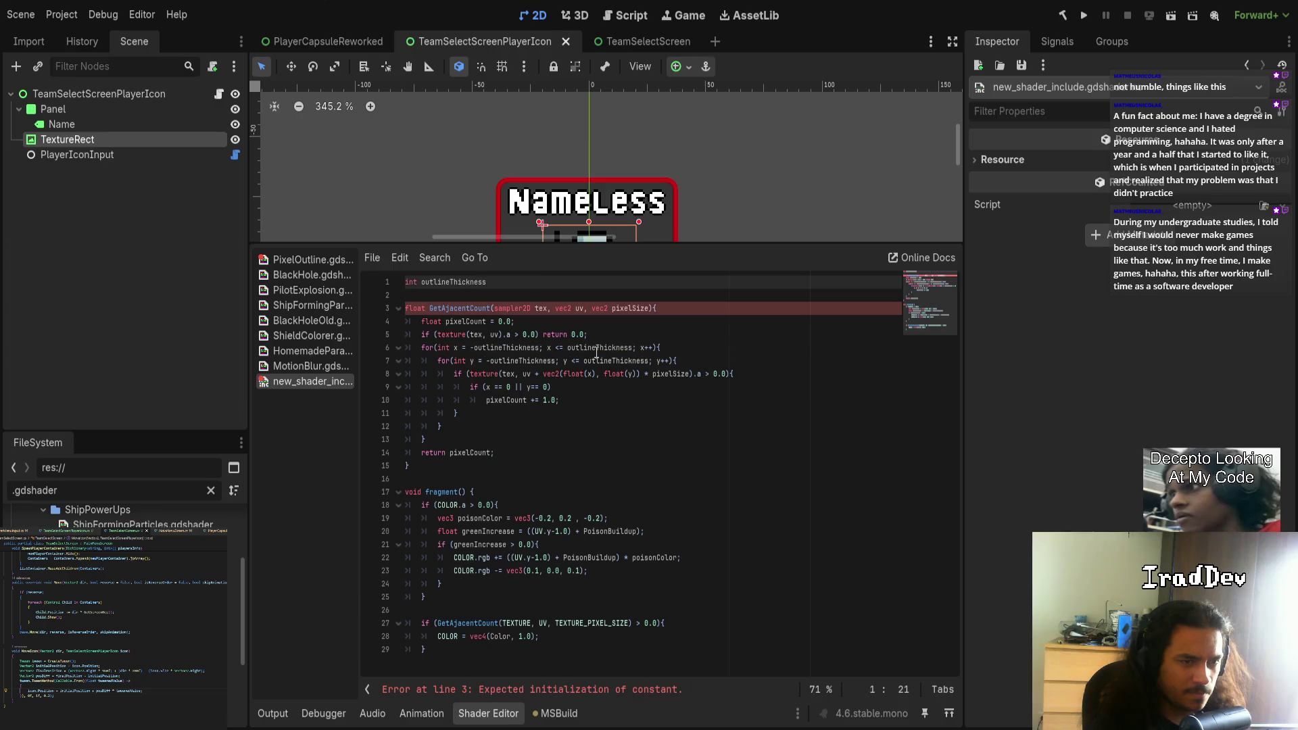
type(" = 1;")
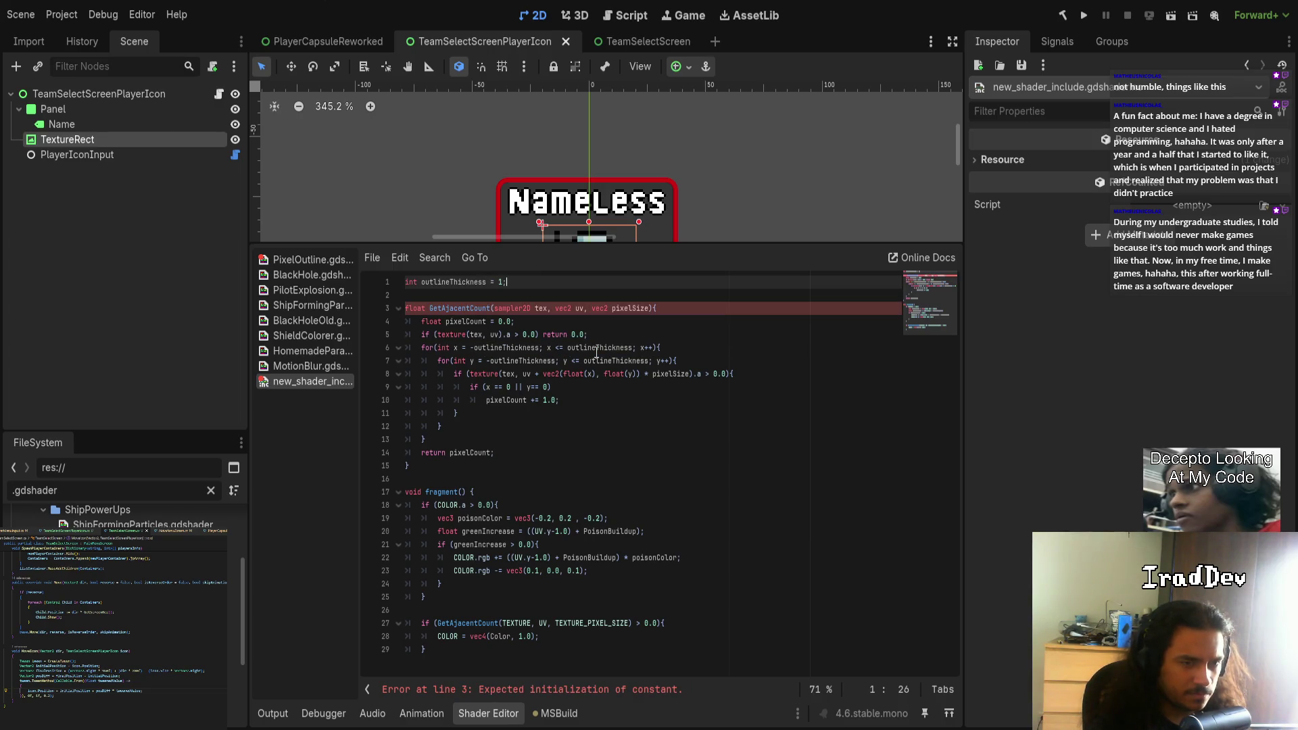
key("ctrl+s")
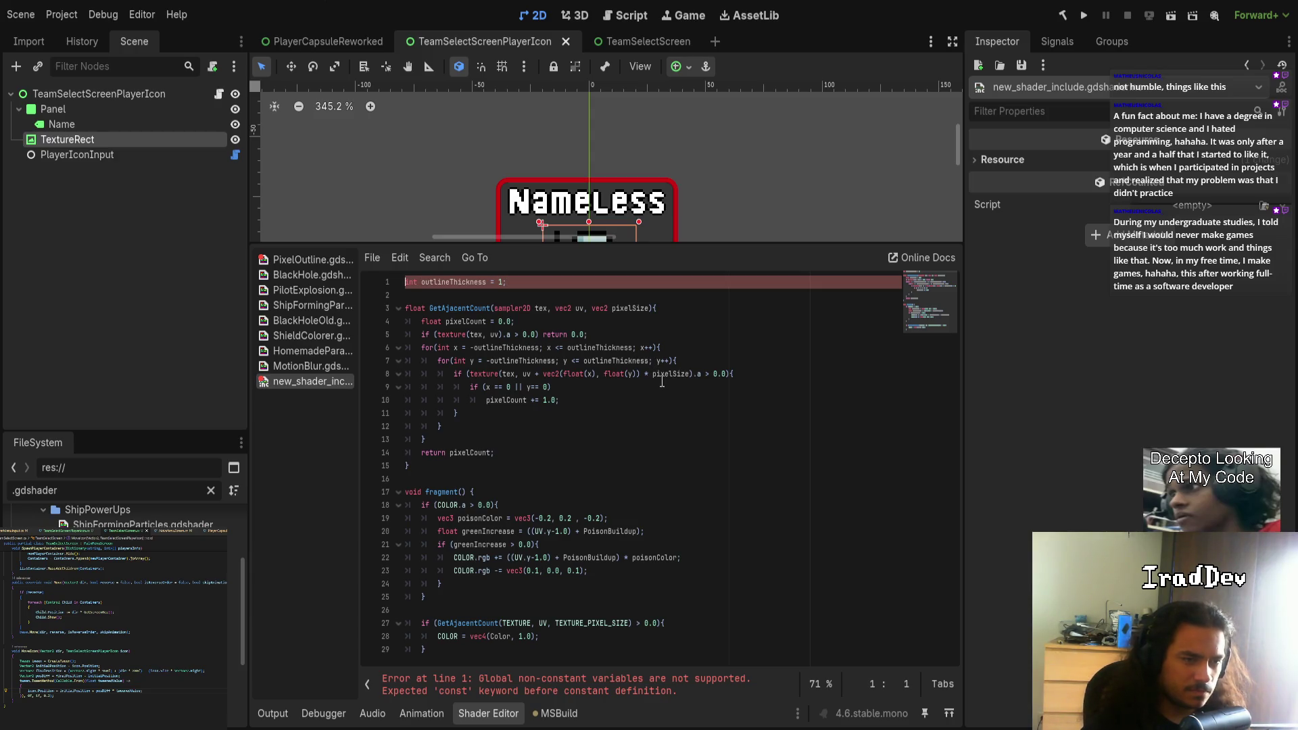
- Make outlineThickness a const and delete the poison colour block in fragment(), then restore it
key("Home")
type("const")
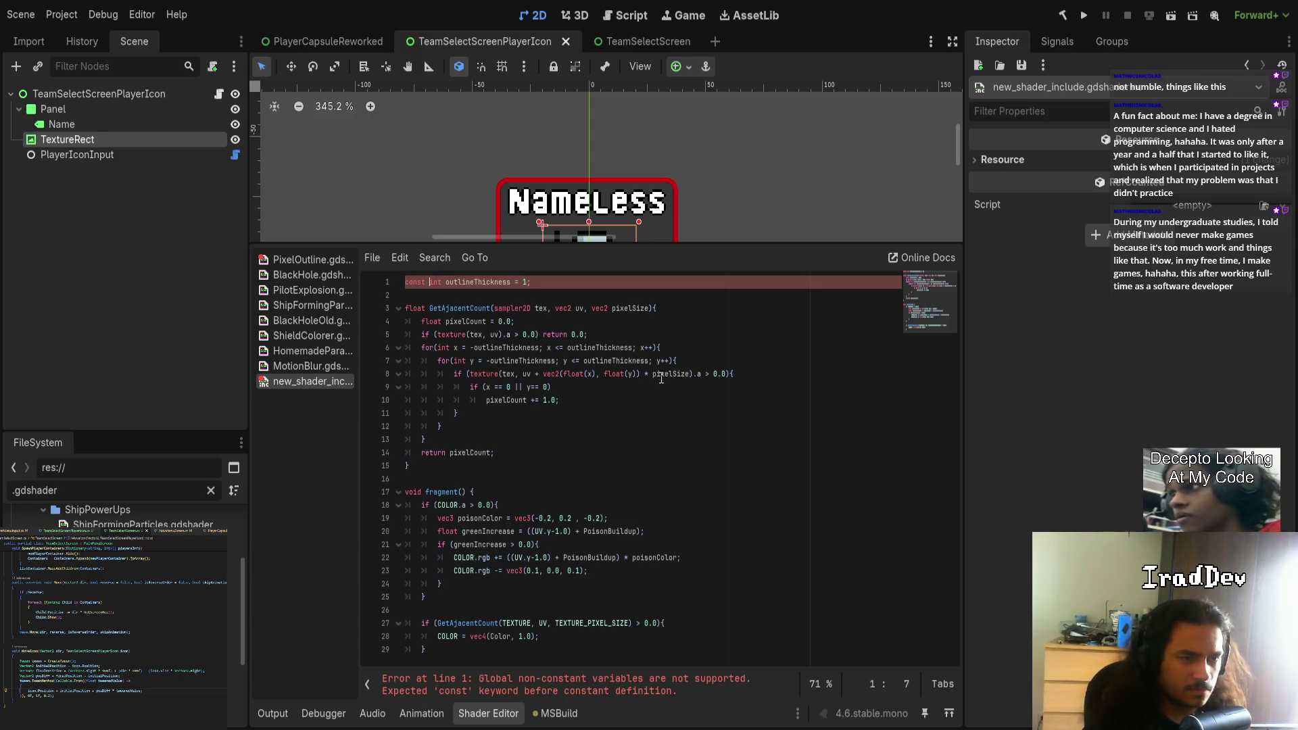
left_click_drag(474, 598, 375, 511)
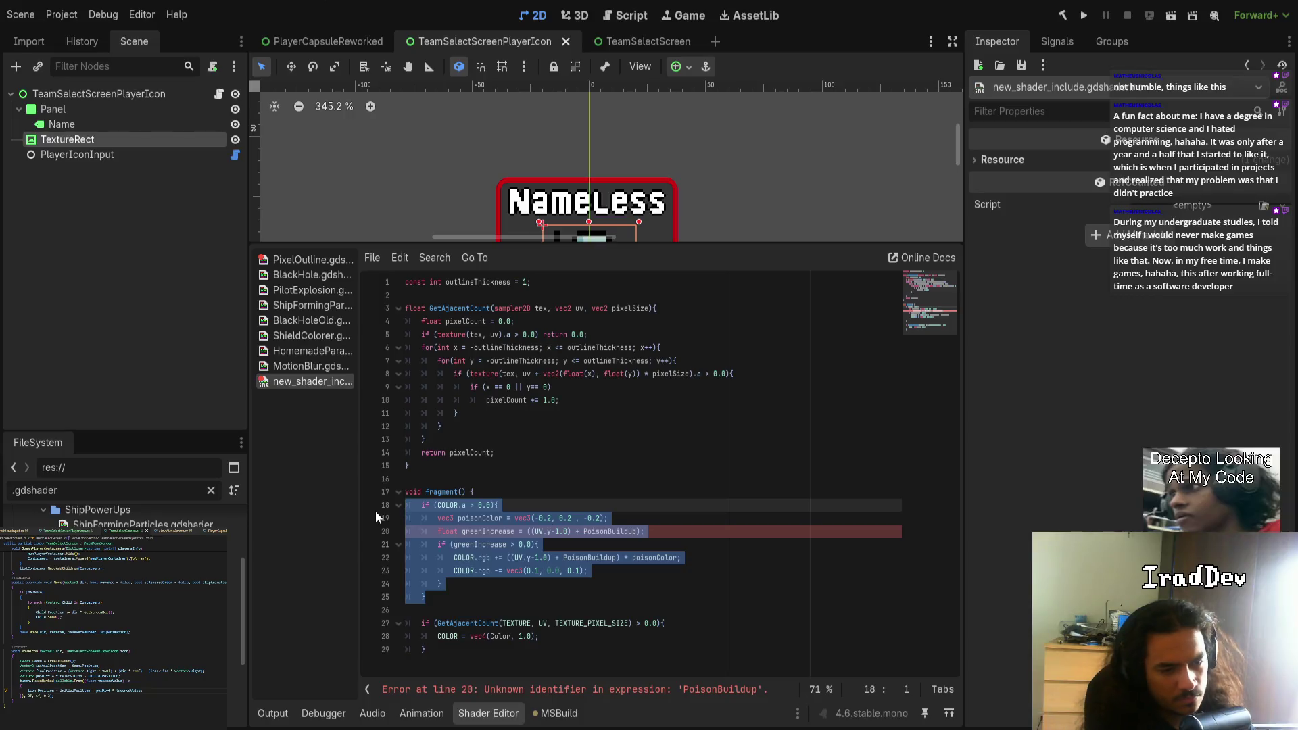
key("BackSpace")
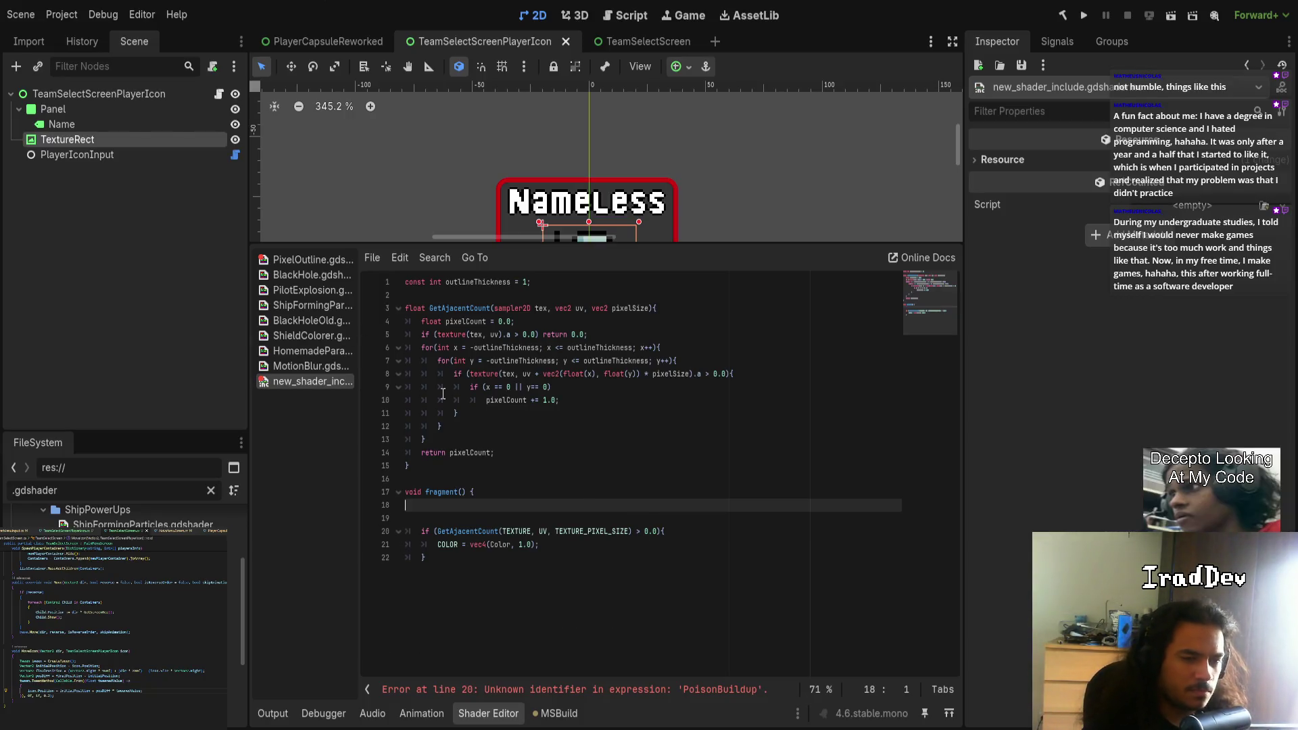
key("BackSpace")
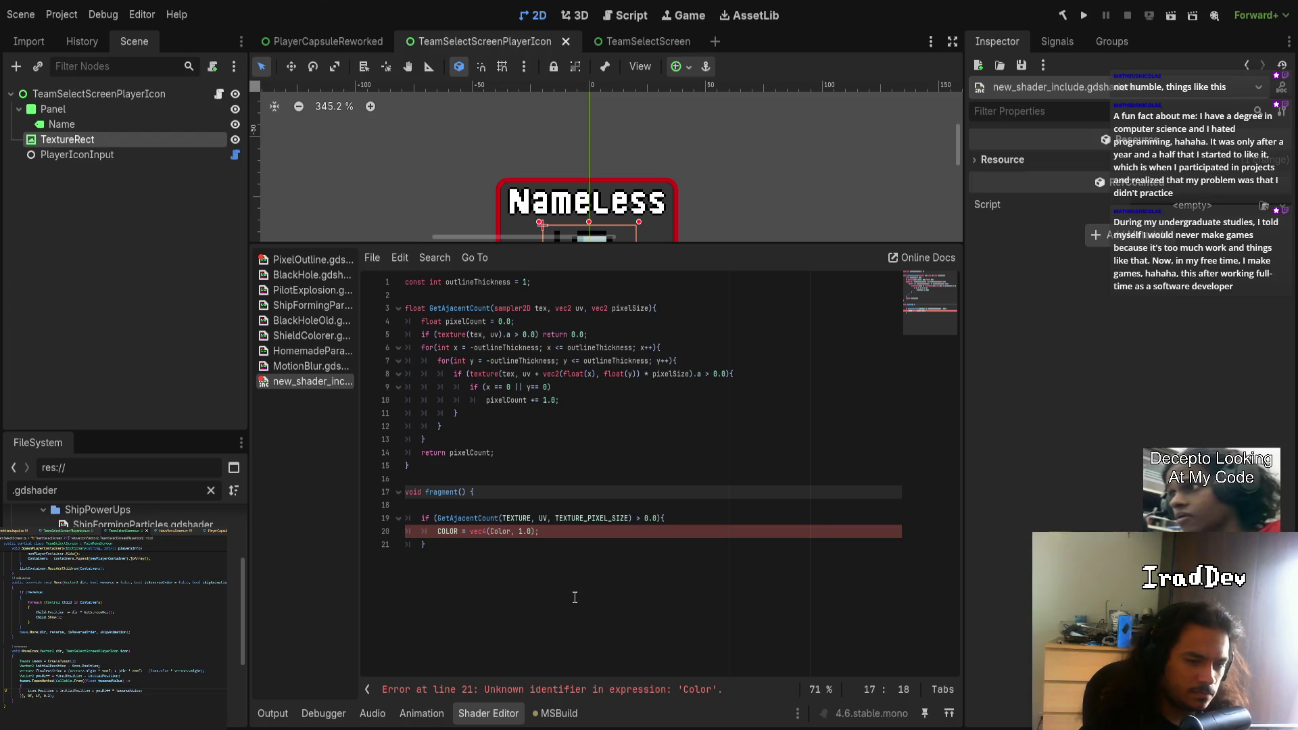
key("Delete")
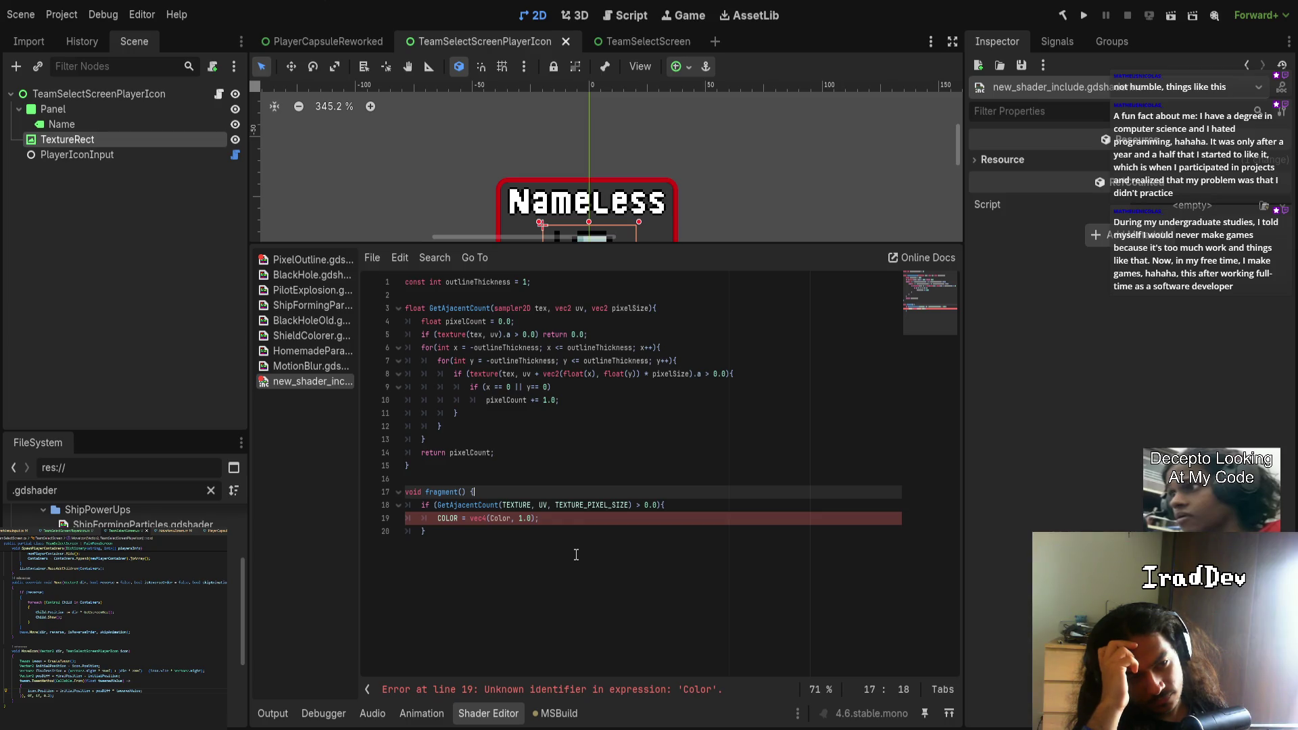
key("ctrl+z")
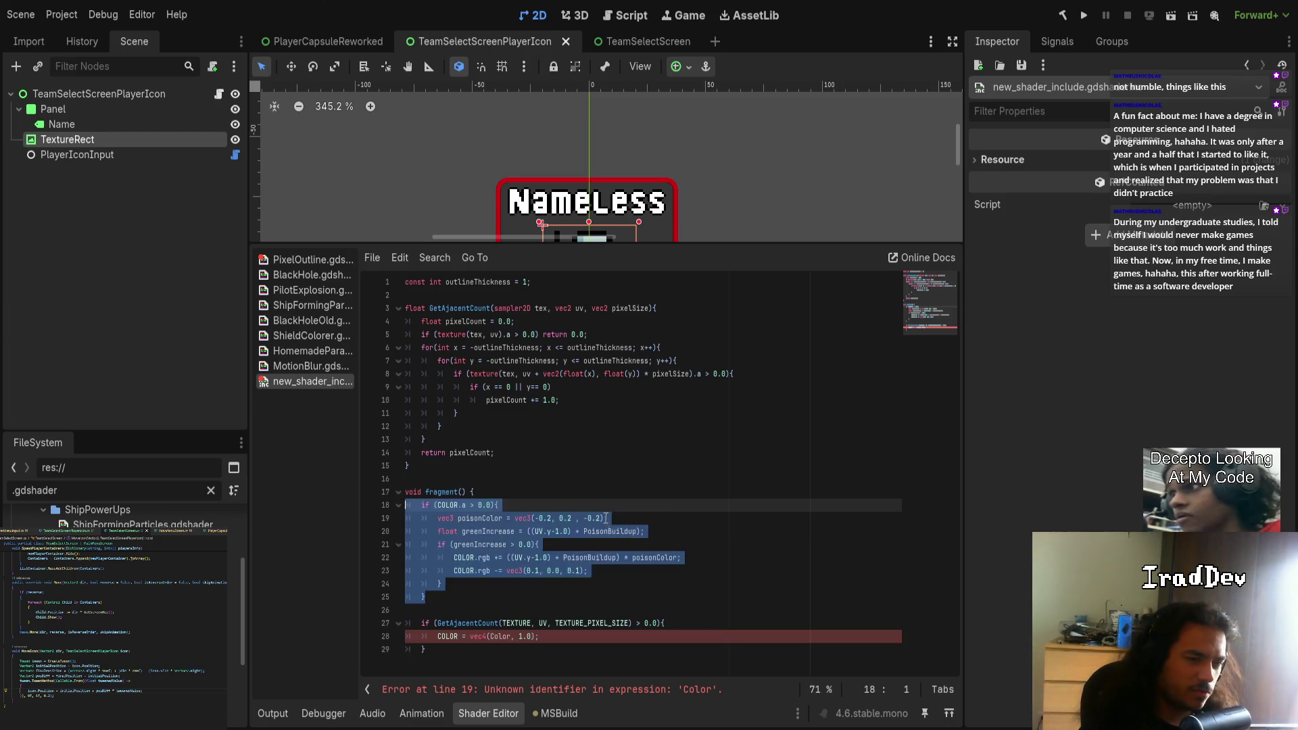
- Undo every edit to new_shader_include, save it empty, and confirm closing it
key("ctrl+z")
key("ctrl+z")
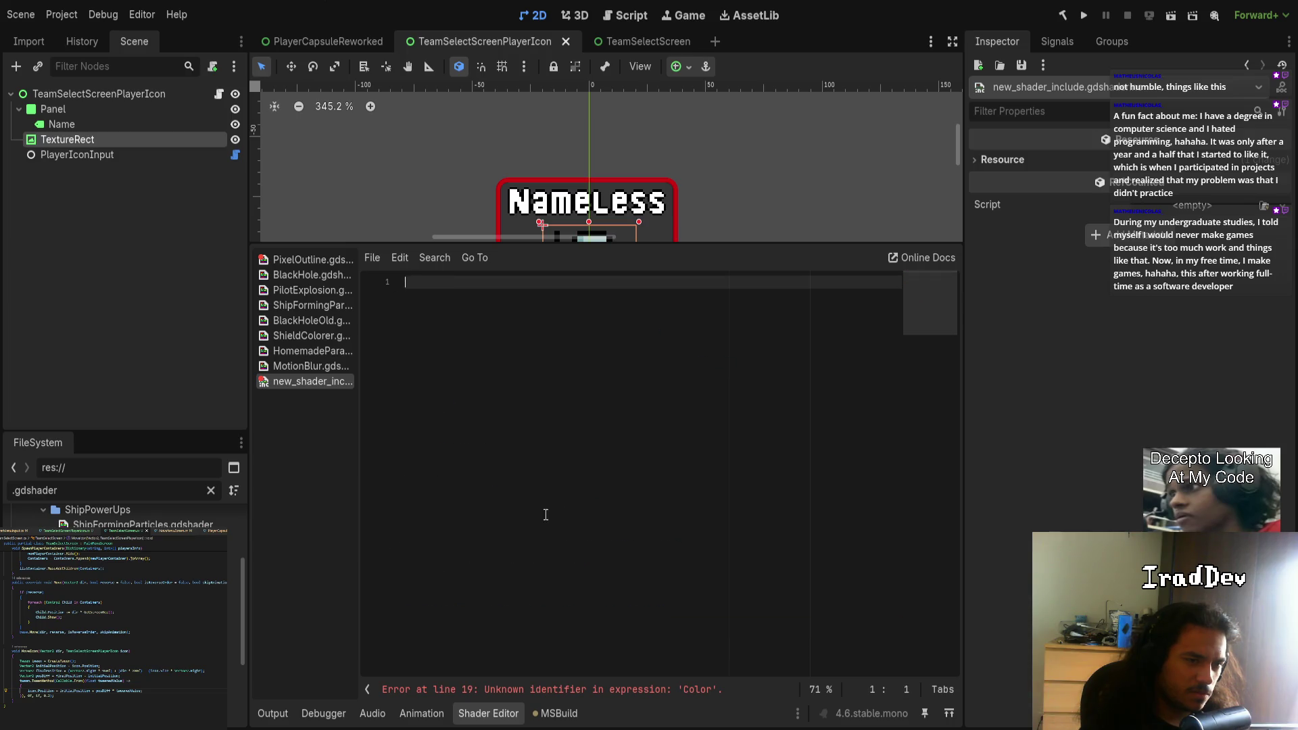
key("ctrl+s")
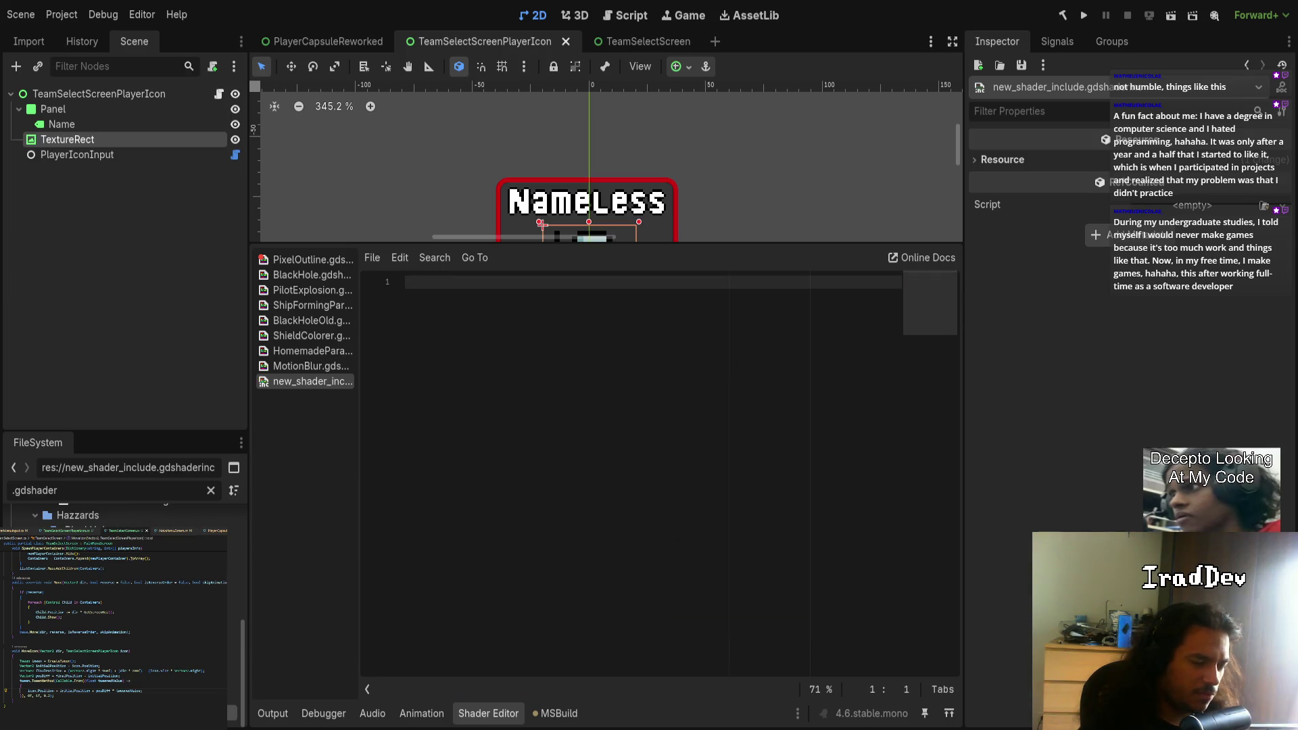
key("ctrl+w")
left_click(311, 259)
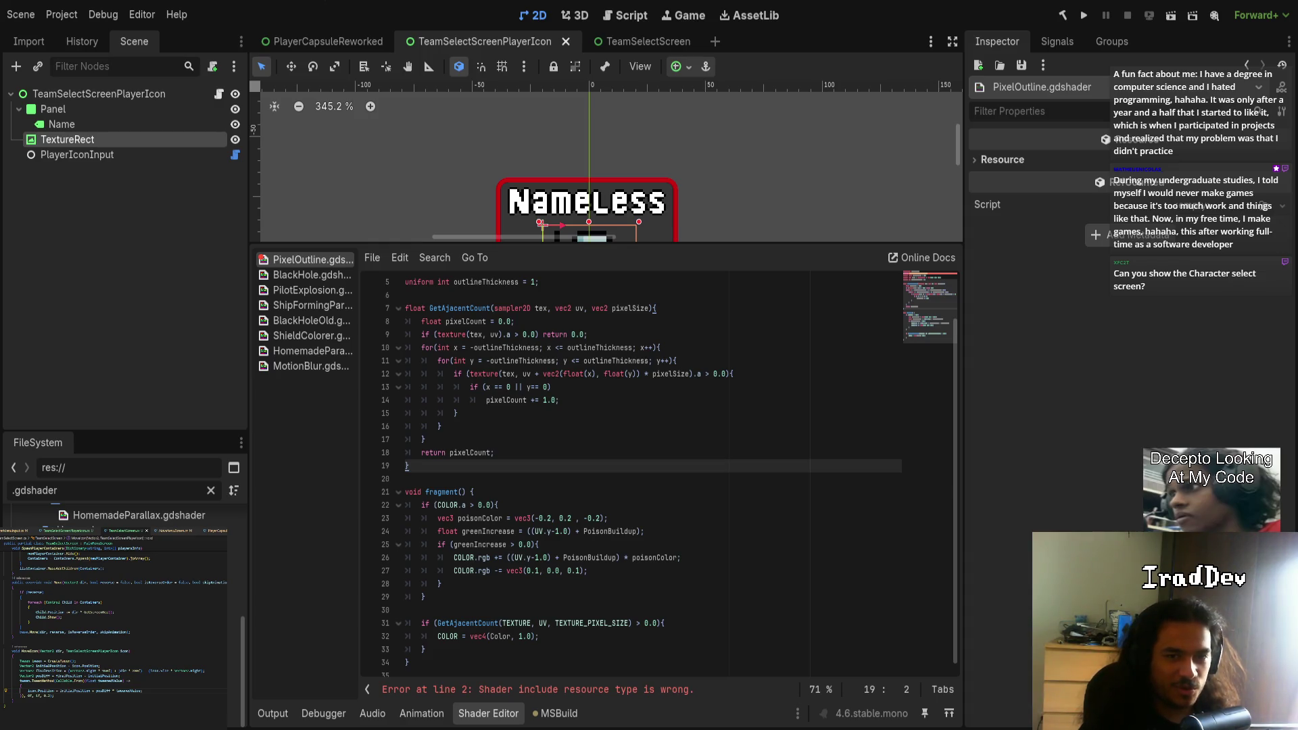
mouse_move(563, 245)
left_mouse_down()
mouse_move(540, 453)
mouse_move(514, 488)
left_mouse_up()
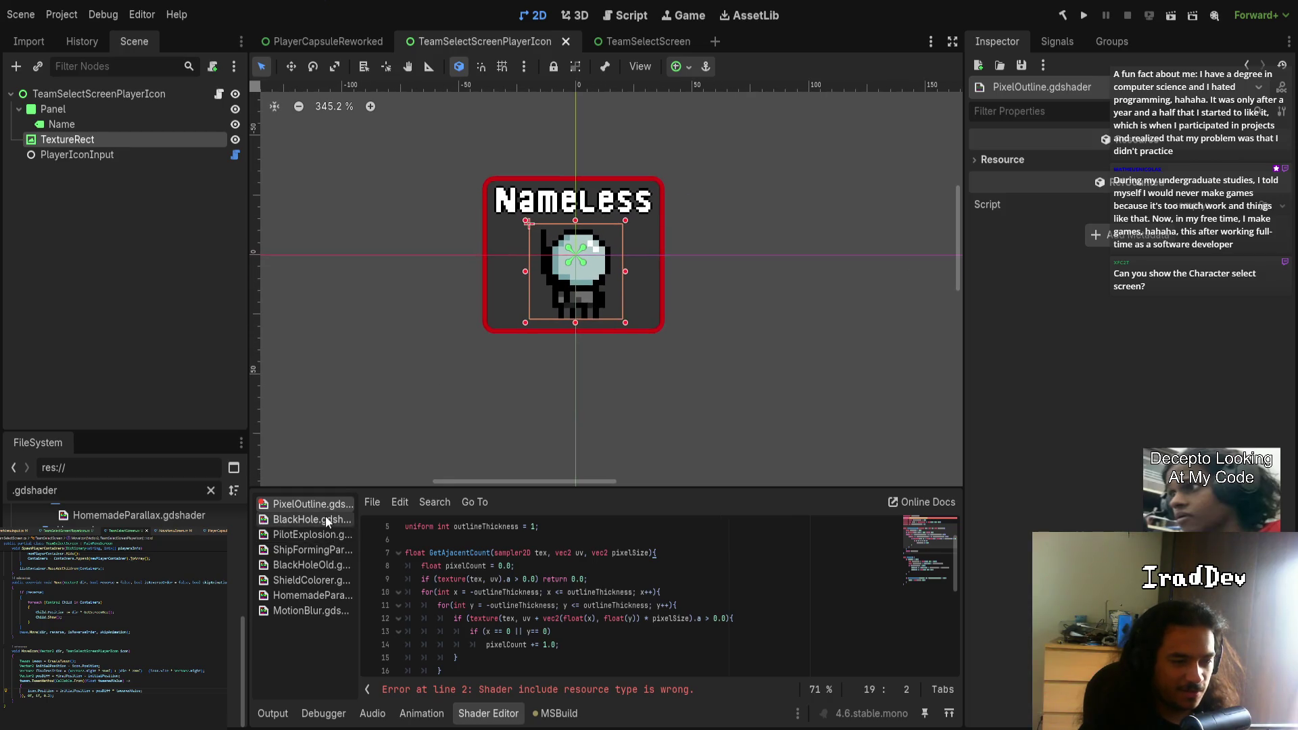
scroll(495, 583, "up", 2)
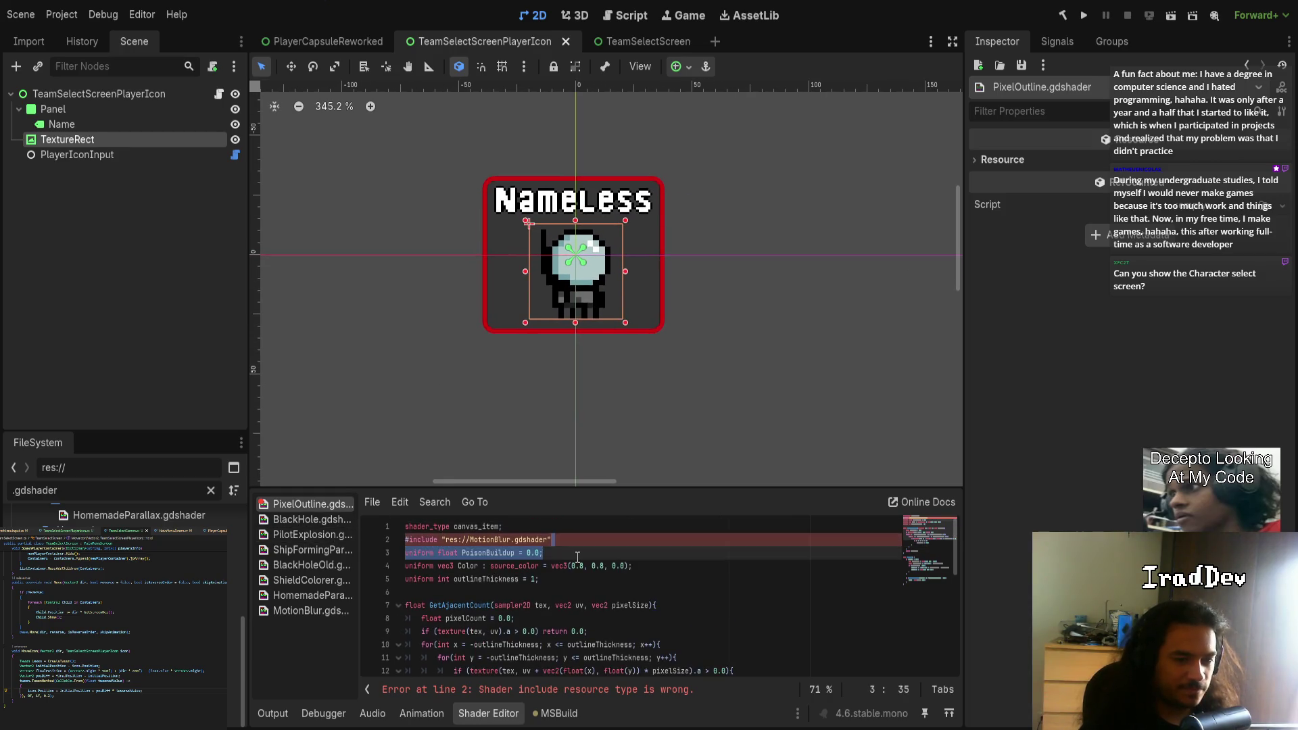
left_click(578, 555)
key("shift+Up")
key("BackSpace")
key("ctrl+s")
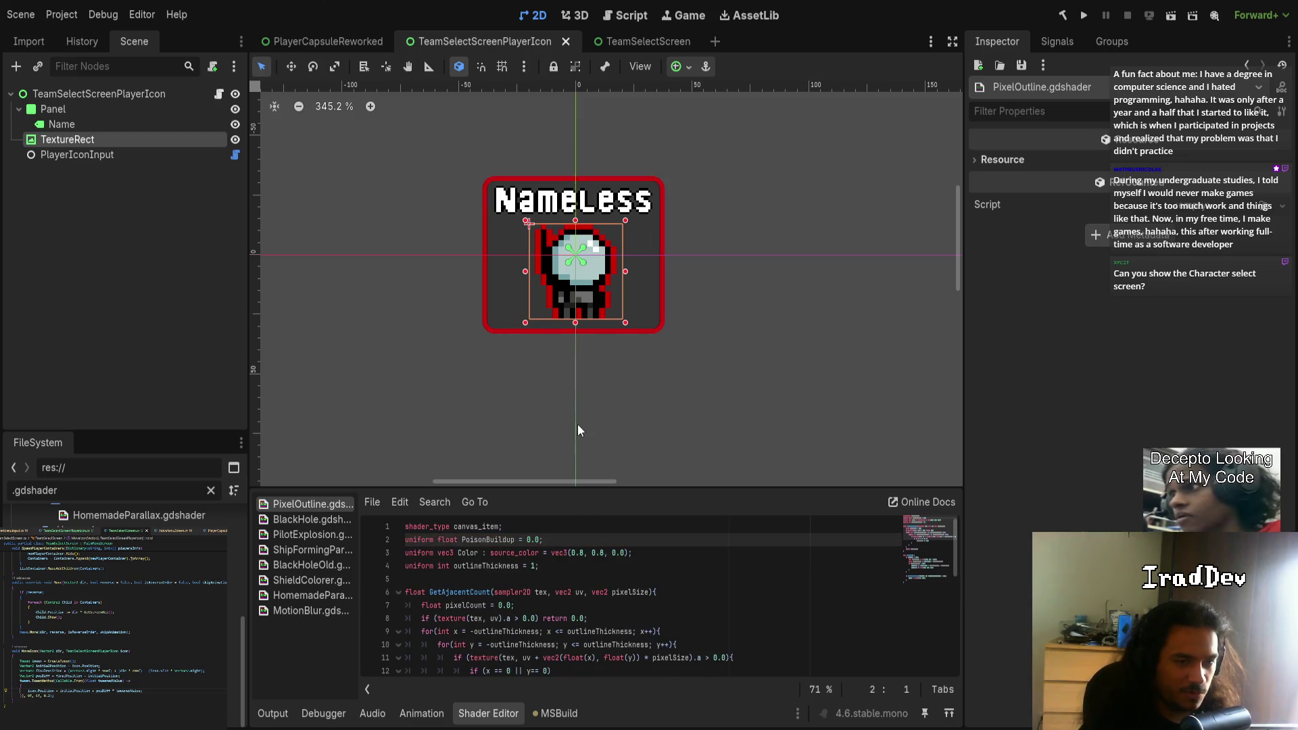
left_click_drag(578, 425, 503, 430)
left_click(327, 42)
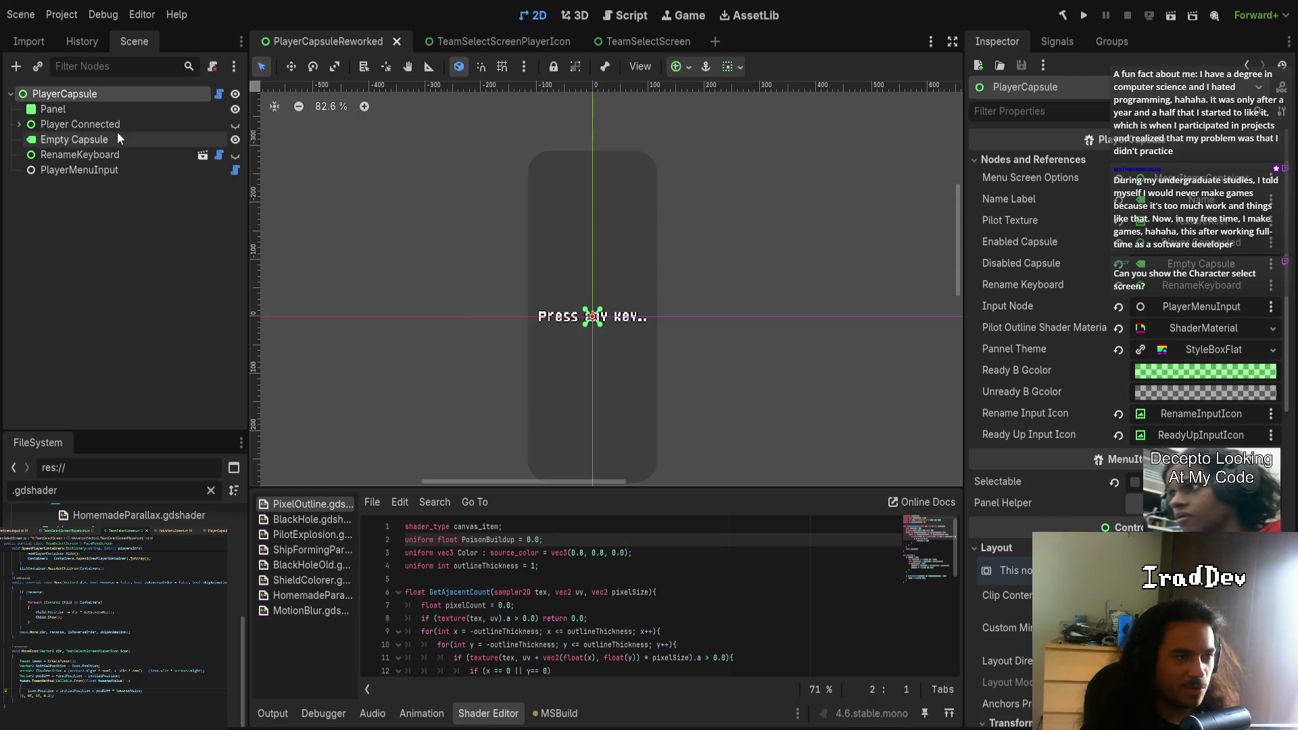
- Switch to the PlayerCapsuleReworked scene tab and run the game project
left_click(474, 40)
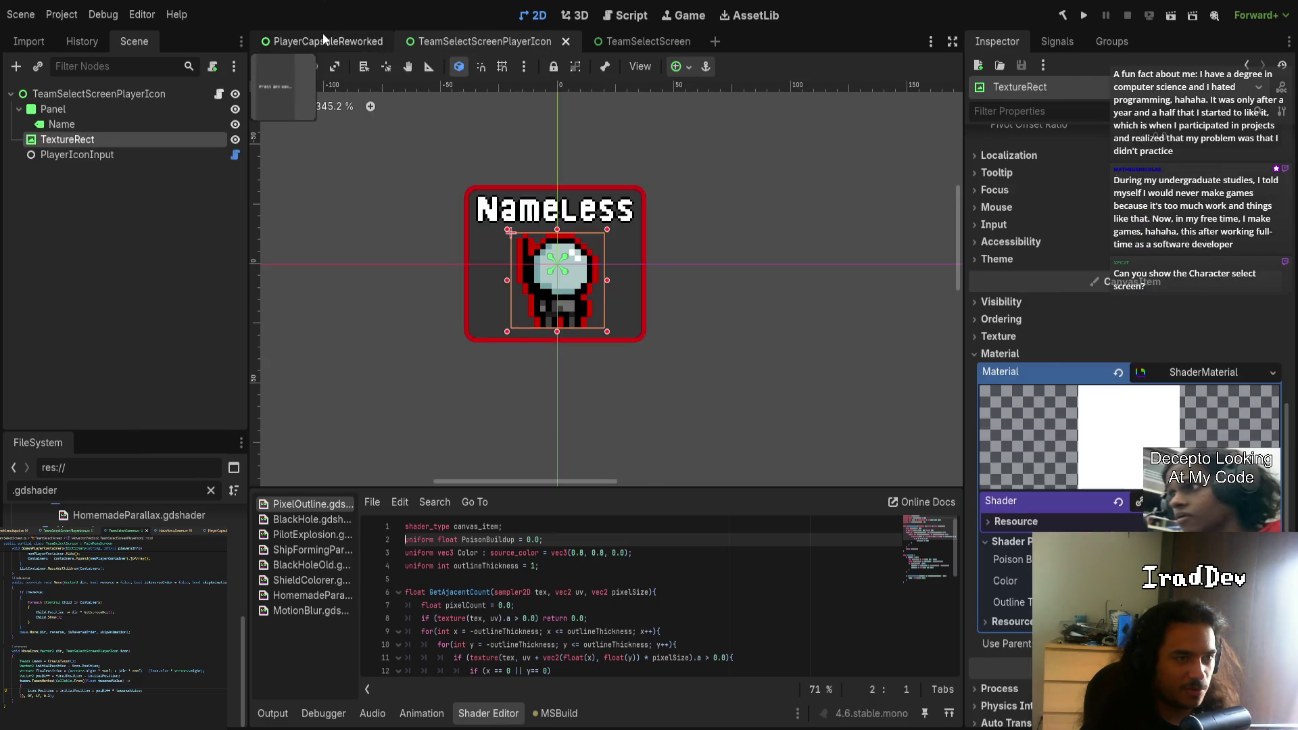
left_click(323, 39)
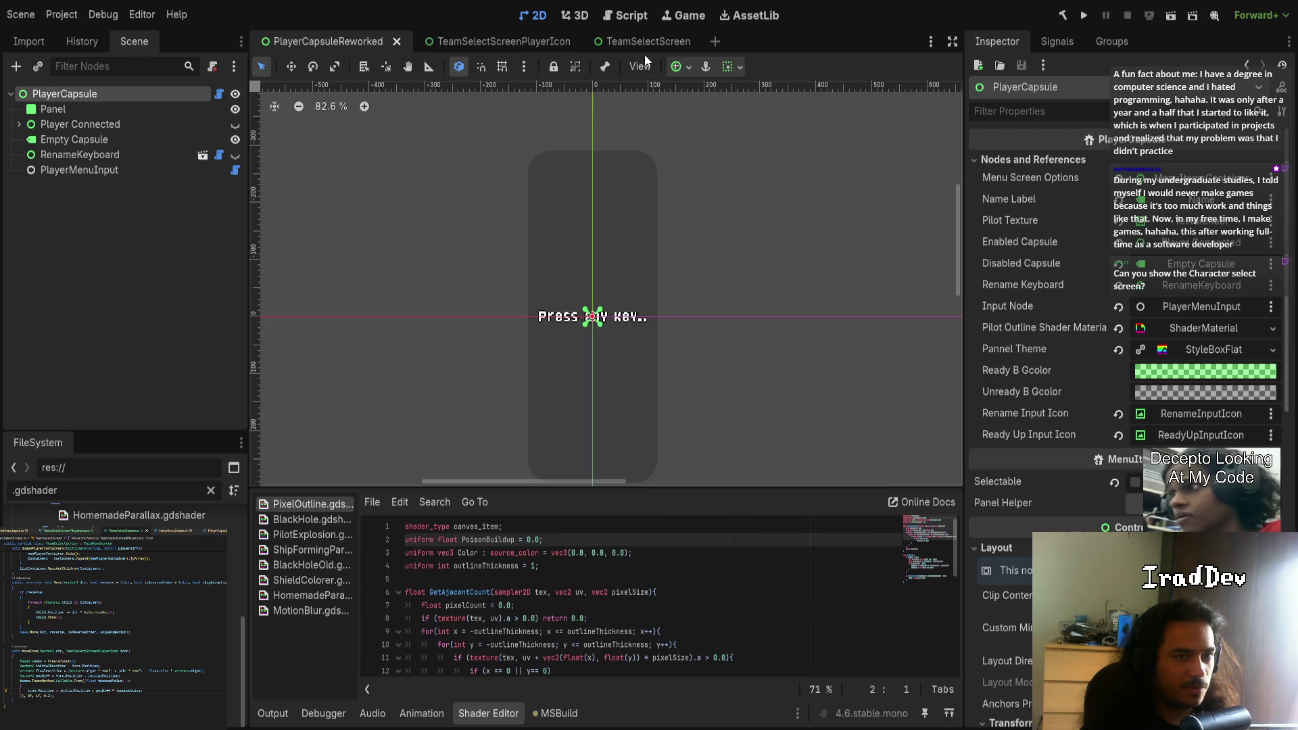
left_click(1084, 15)
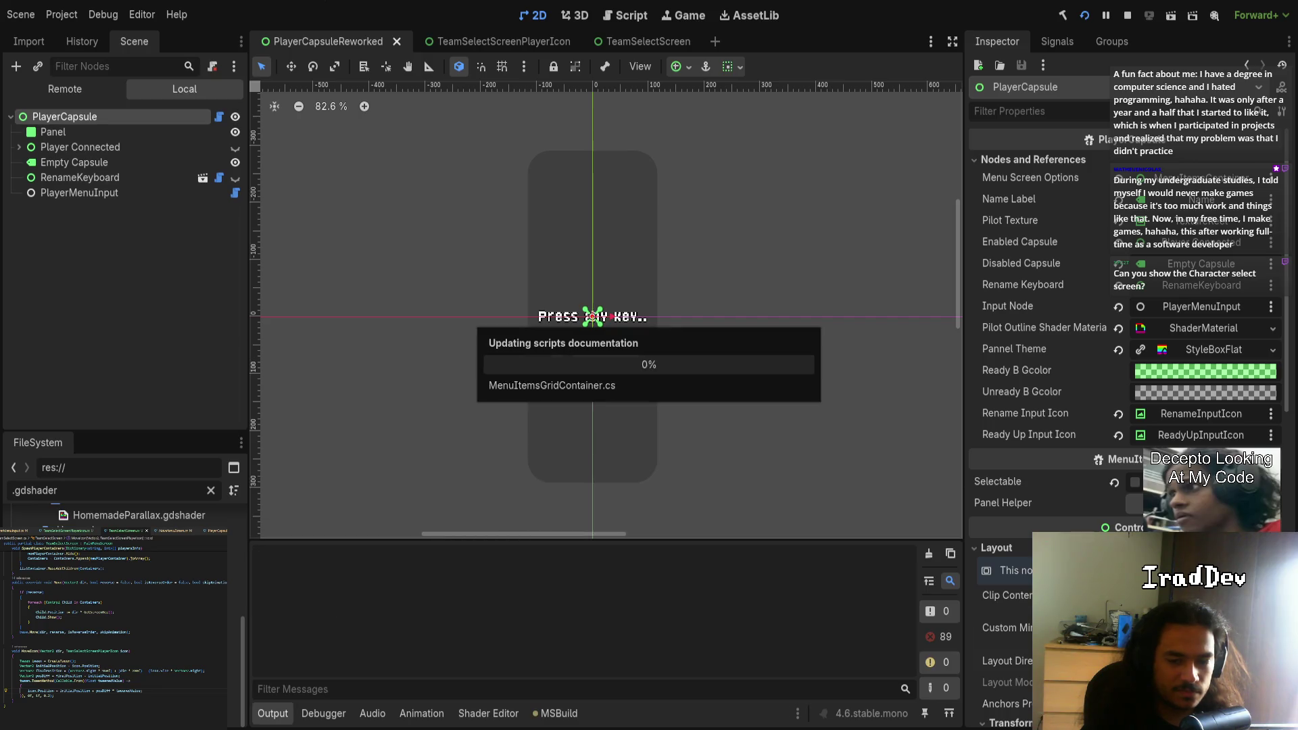
- Move past the title screen through Play to Gamemode Select, then back to the main menu
key("Return")
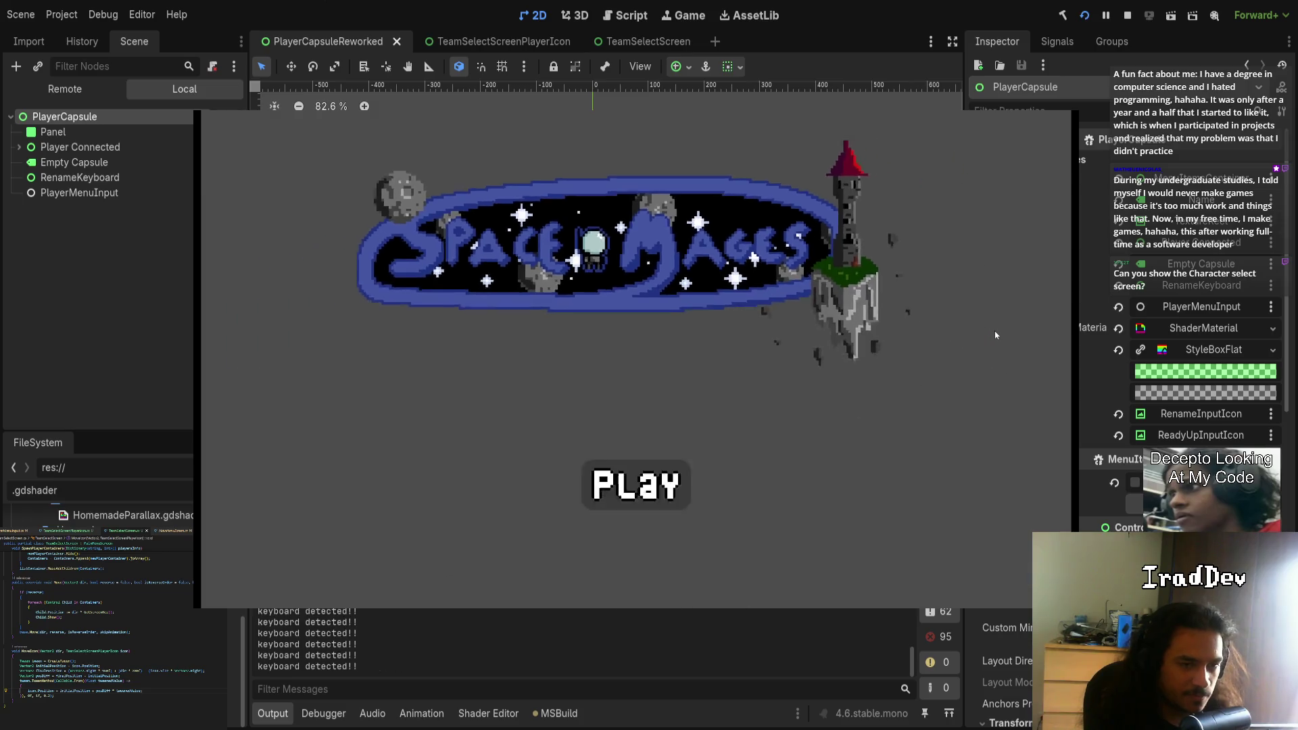
key("Return")
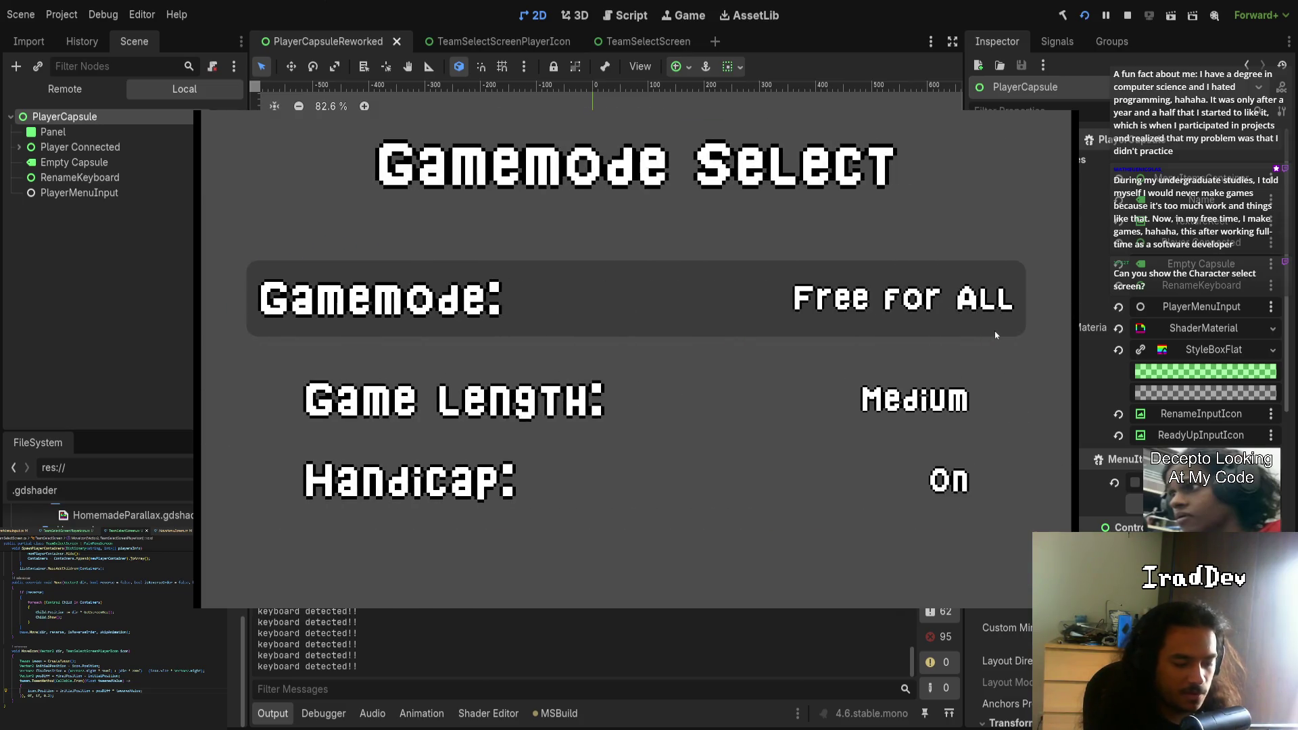
key("Return")
key("Return")
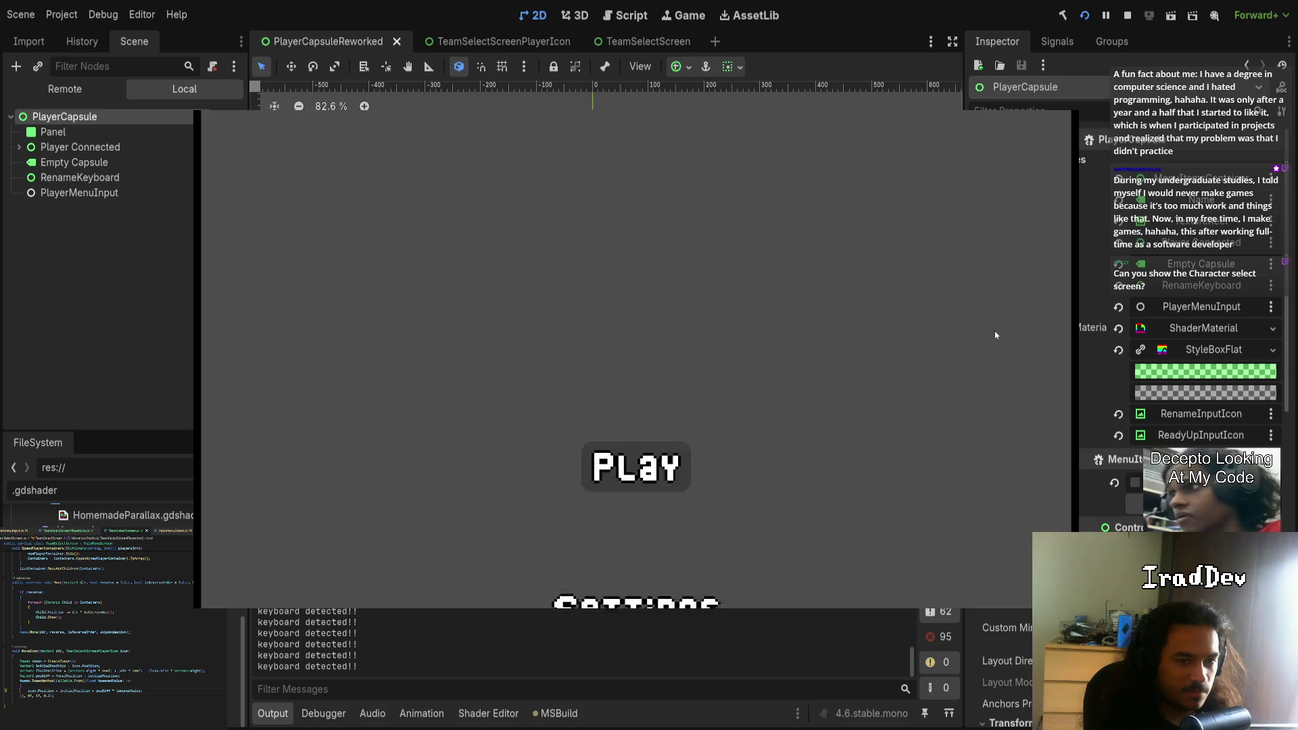
key("Down")
key("Return")
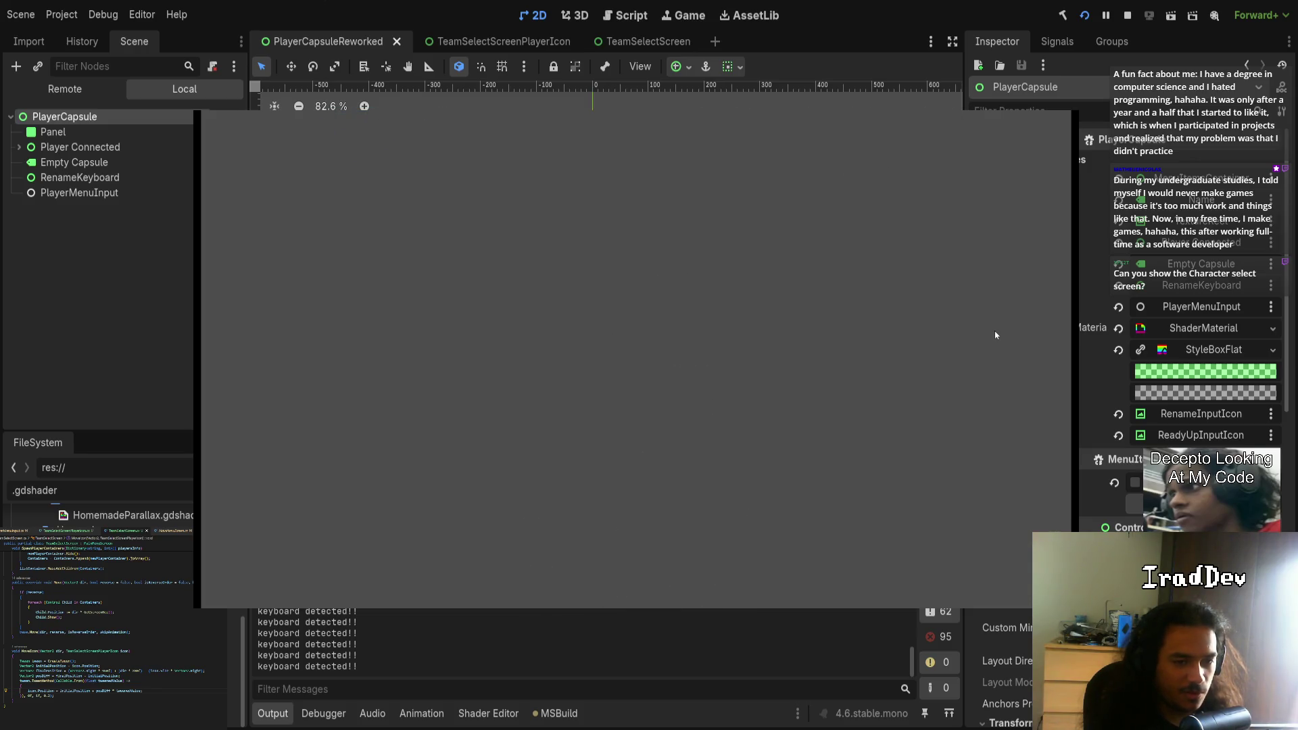
key("Return")
- Browse Video and Audio Settings, nudging the Music volume up and back down
key("Return")
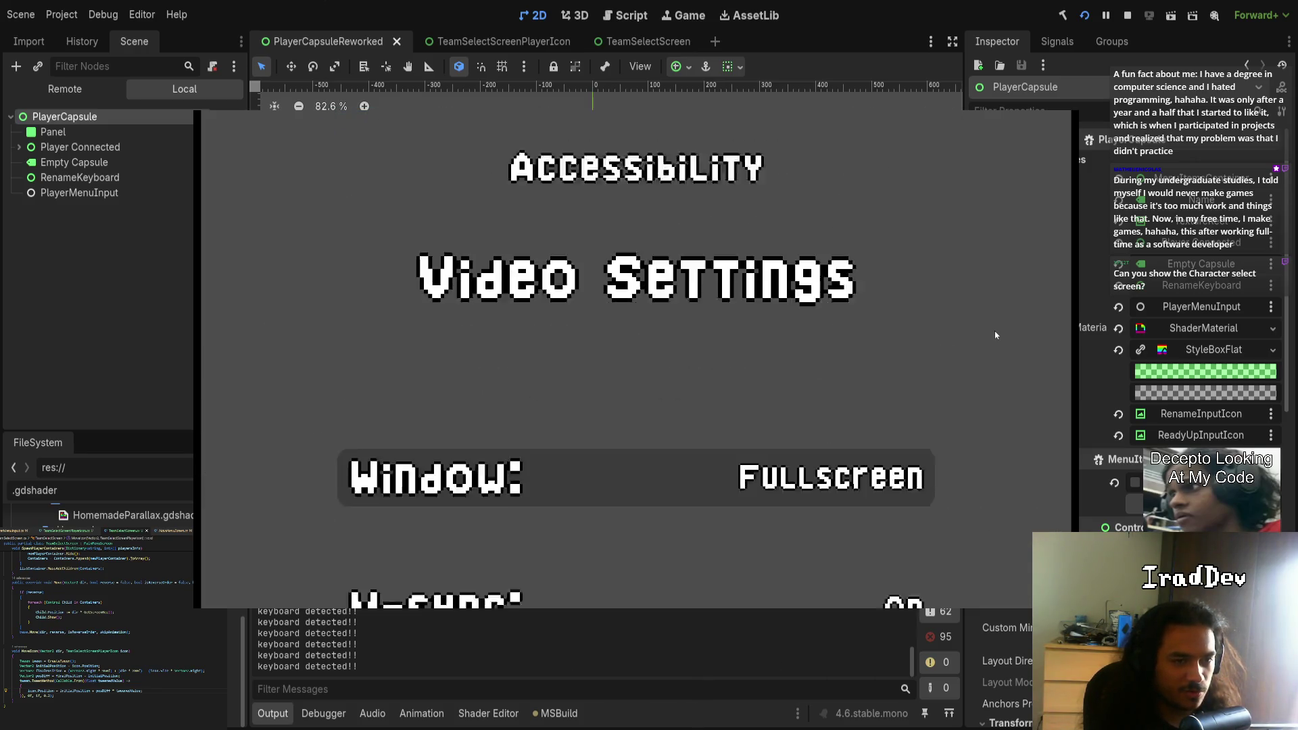
key("Escape")
key("Down")
key("Return")
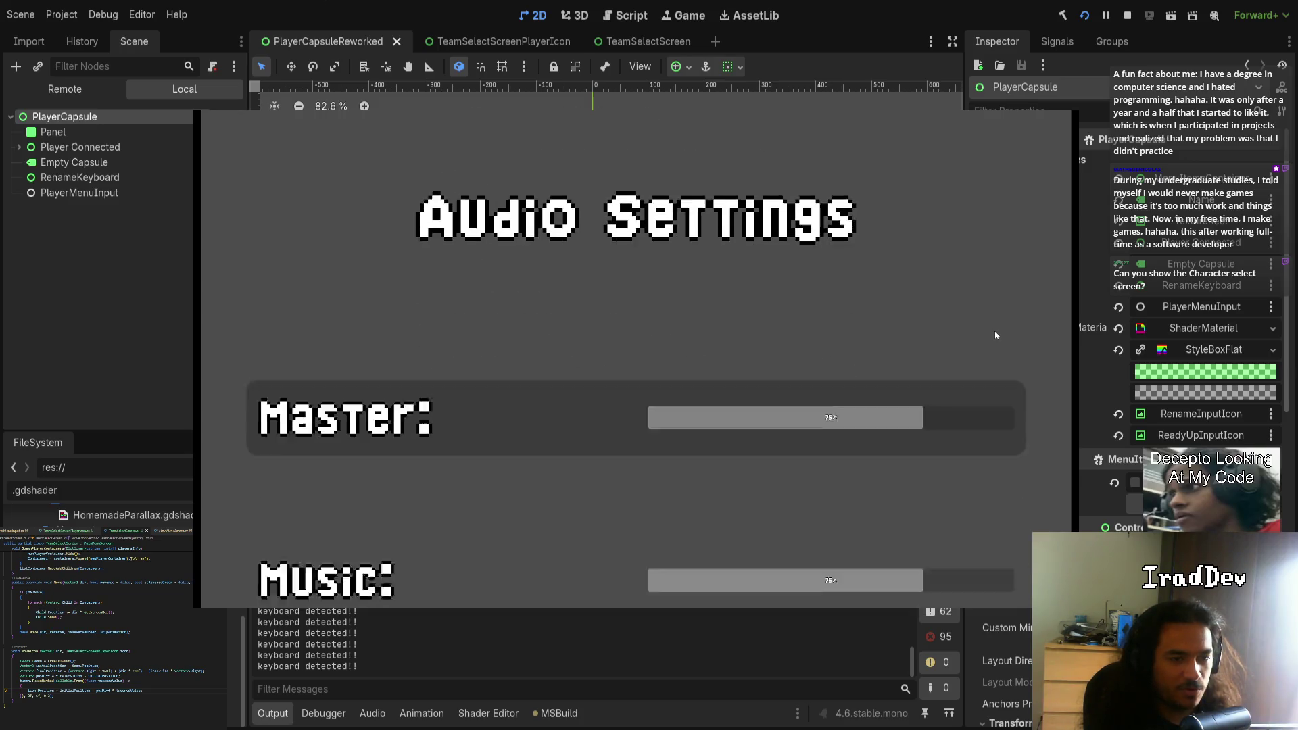
key("Down")
key("Right")
key("Right")
key("Right")
key("Left")
key("Left")
key("Left")
key("Escape")
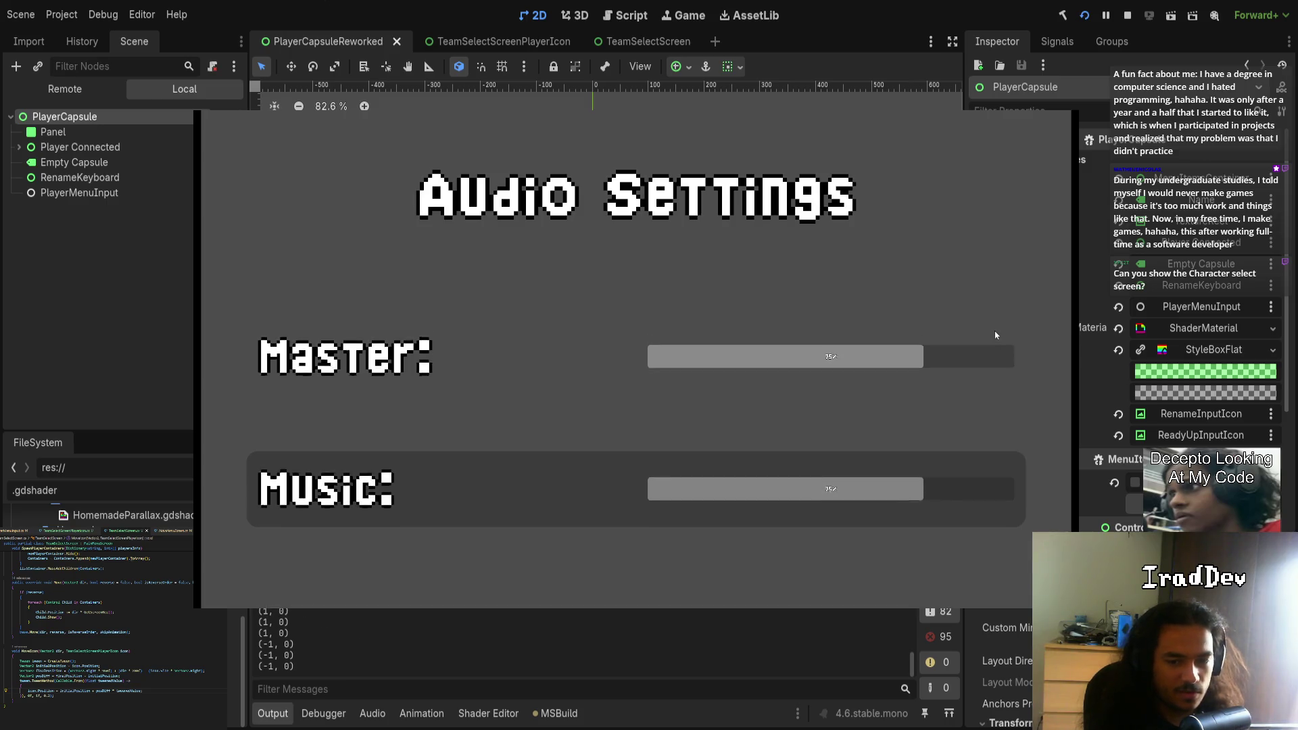
key("Escape")
- Return to Play, cycle gamemodes past Capture the Flag, and confirm into Character Select
key("Up")
key("Return")
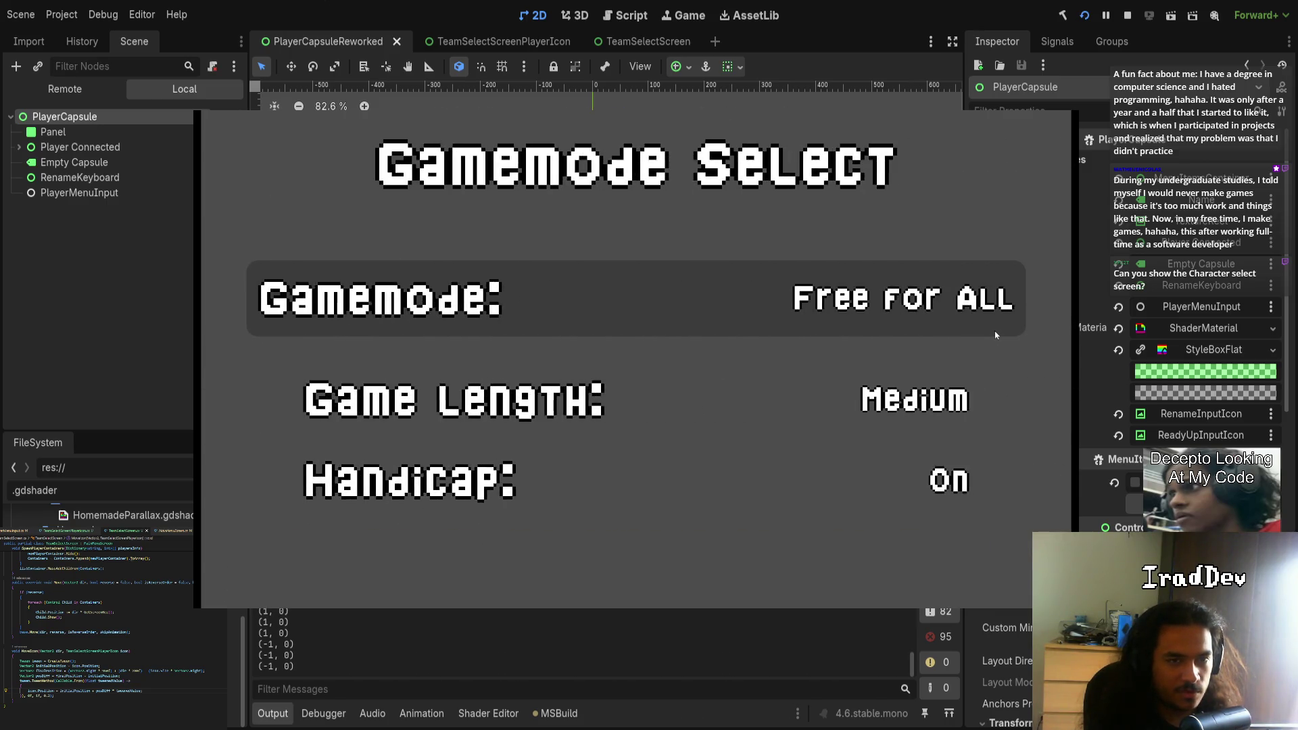
key("Right")
key("Right")
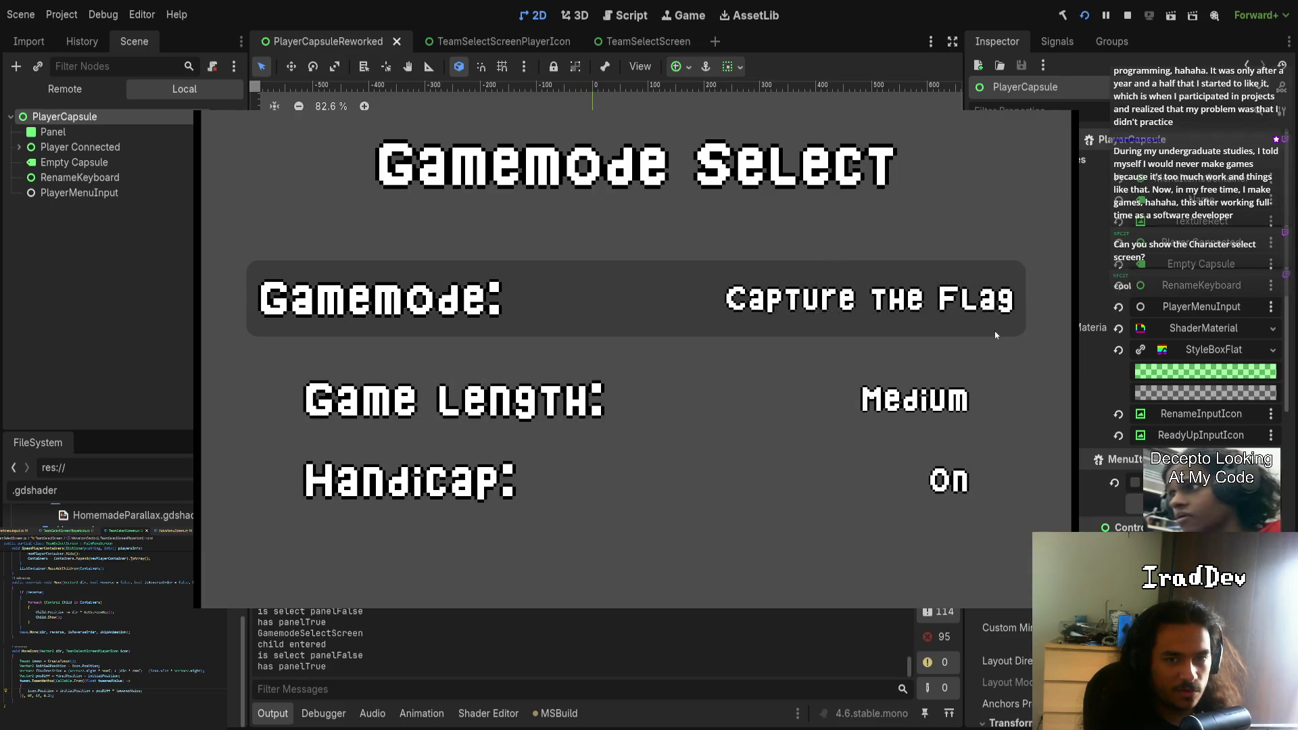
key("Right")
key("Right")
key("Return")
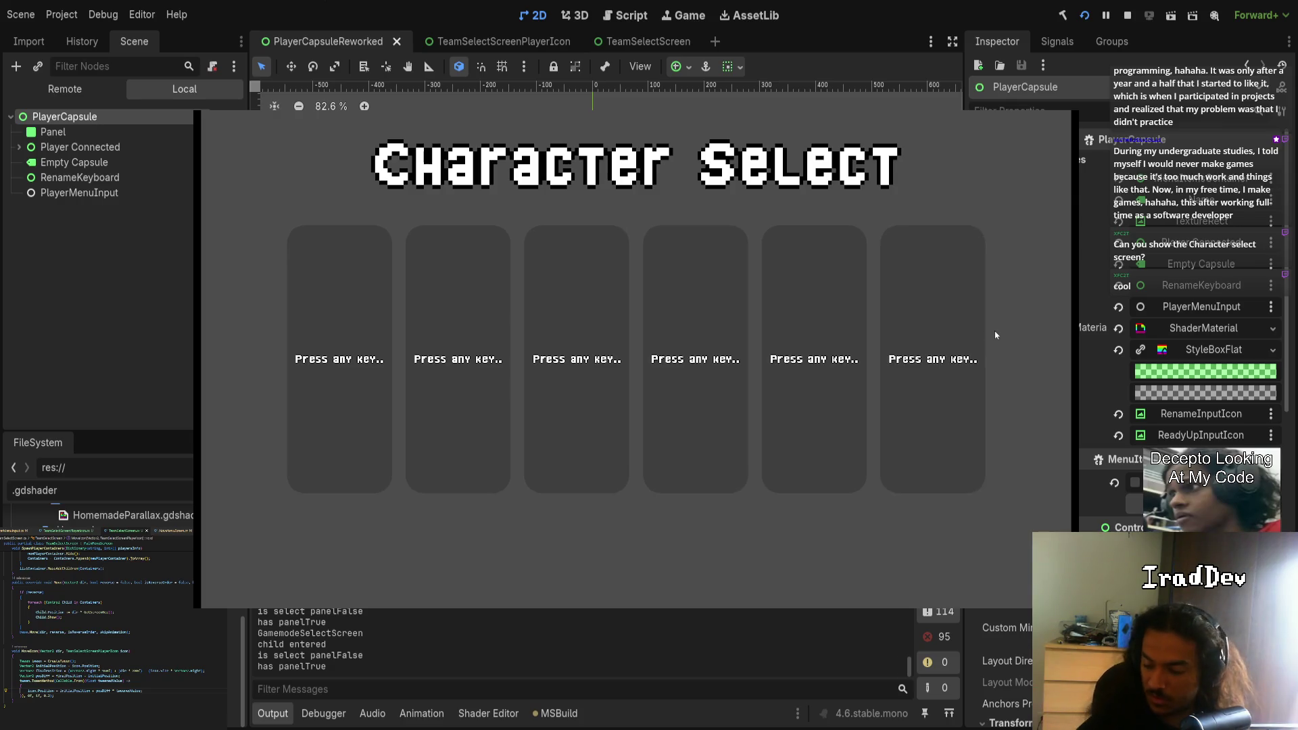
- Join a player, then toggle the second player's ready state on and off
key("Return")
key("Return")
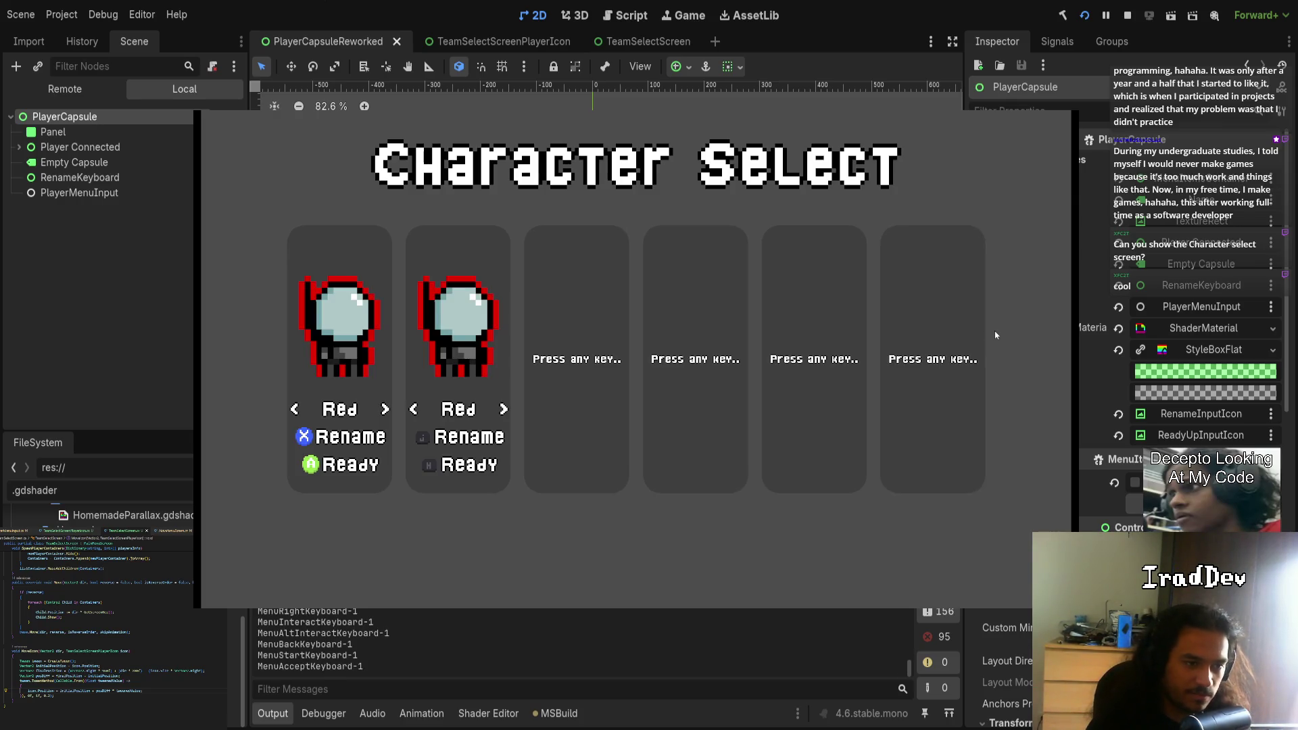
key("h")
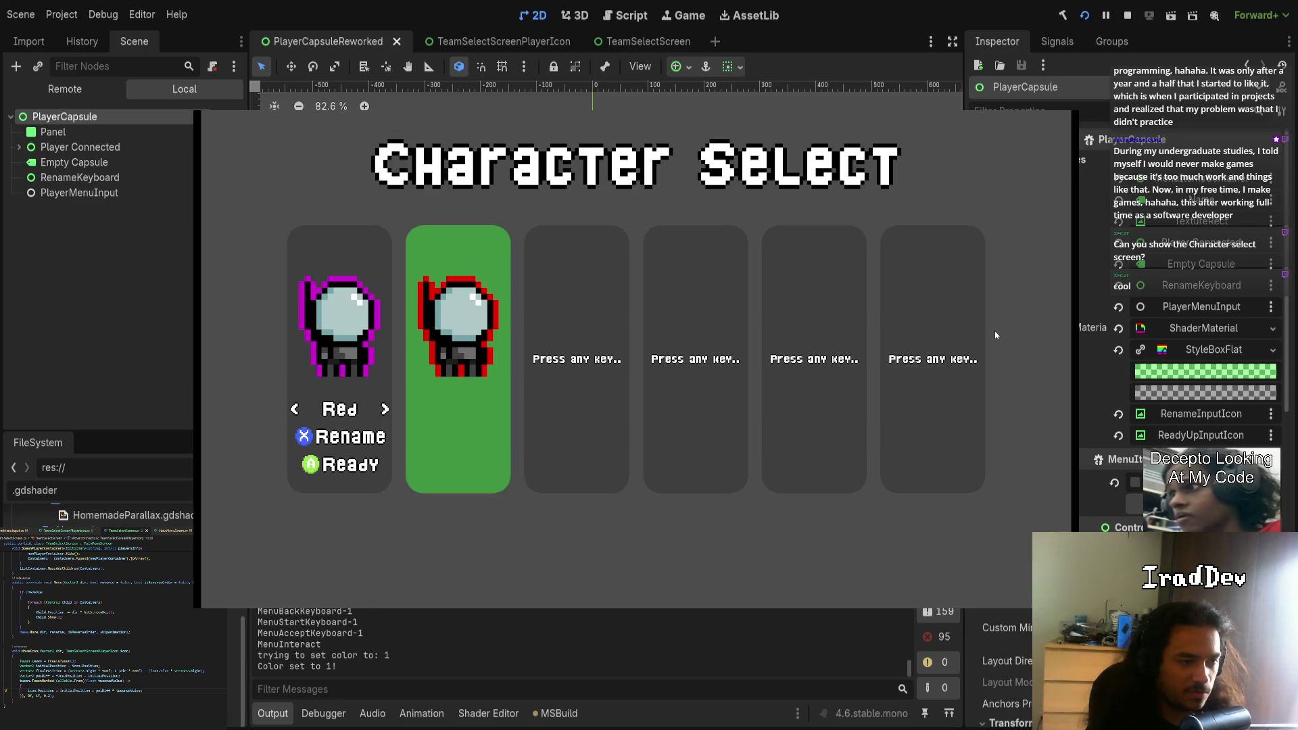
key("k")
key("w")
key("w")
key("w")
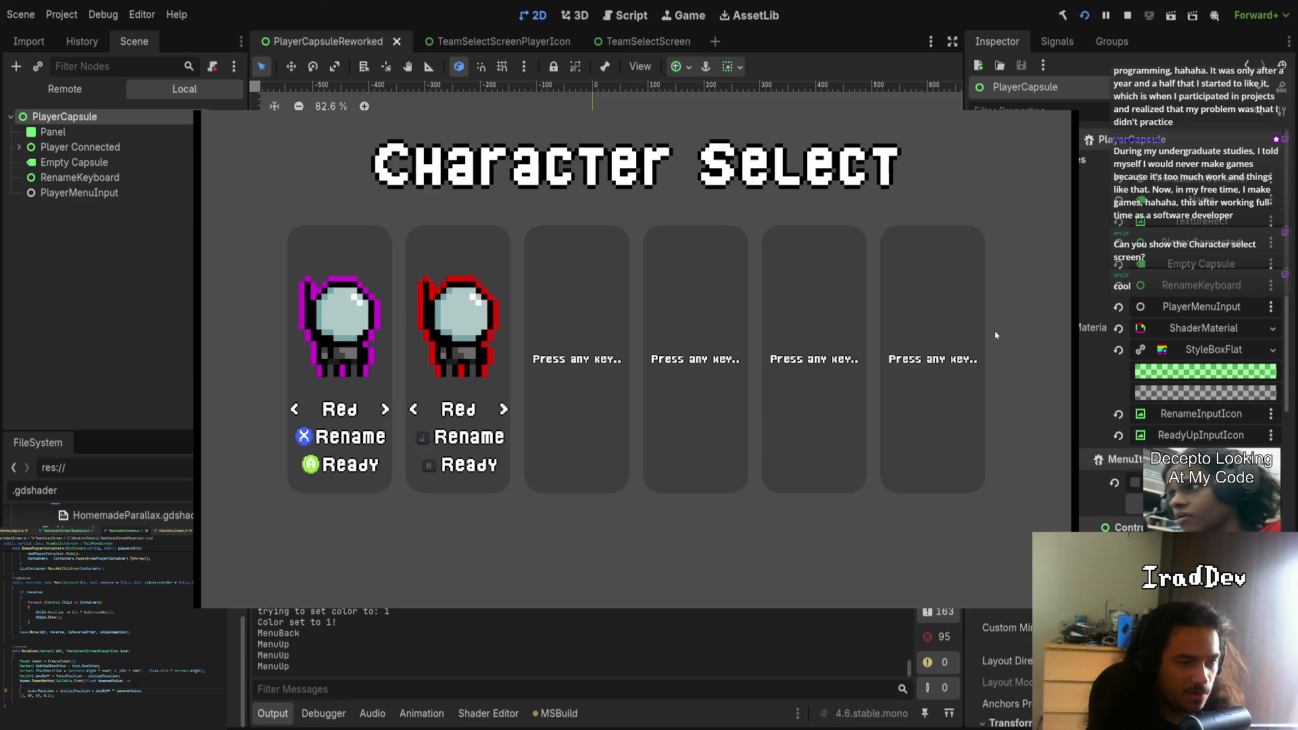
key("w")
key("w")
key("w")
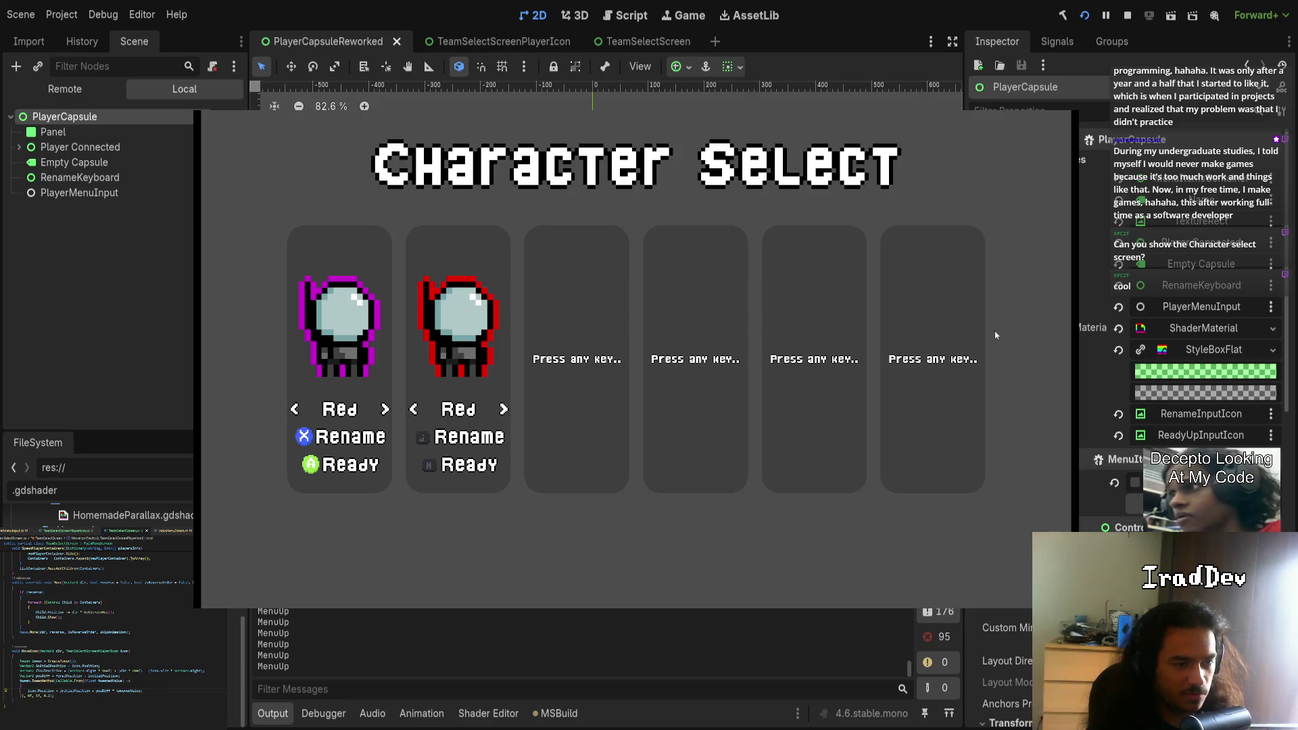
- Rename the second player to J, remove the magenta player, and stop the game with F8
key("j")
key("j")
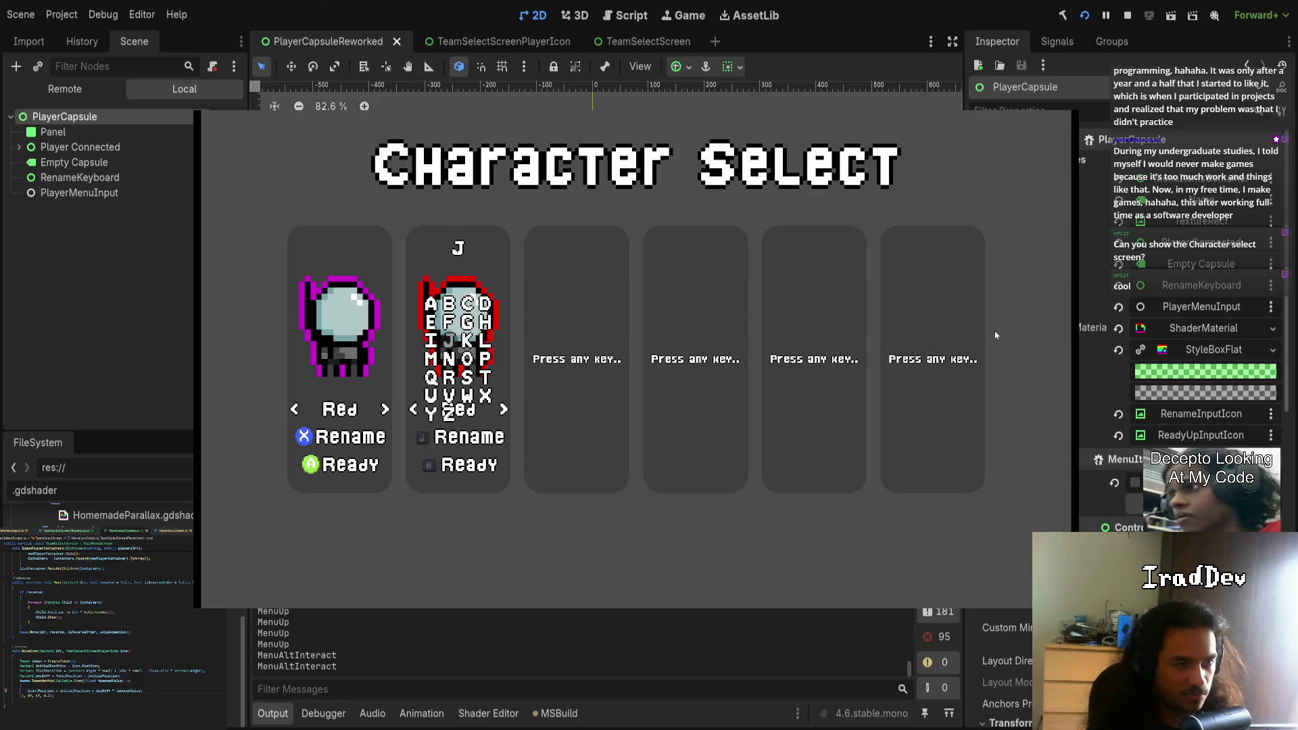
key("k")
key("w")
key("w")
key("w")
key("w")
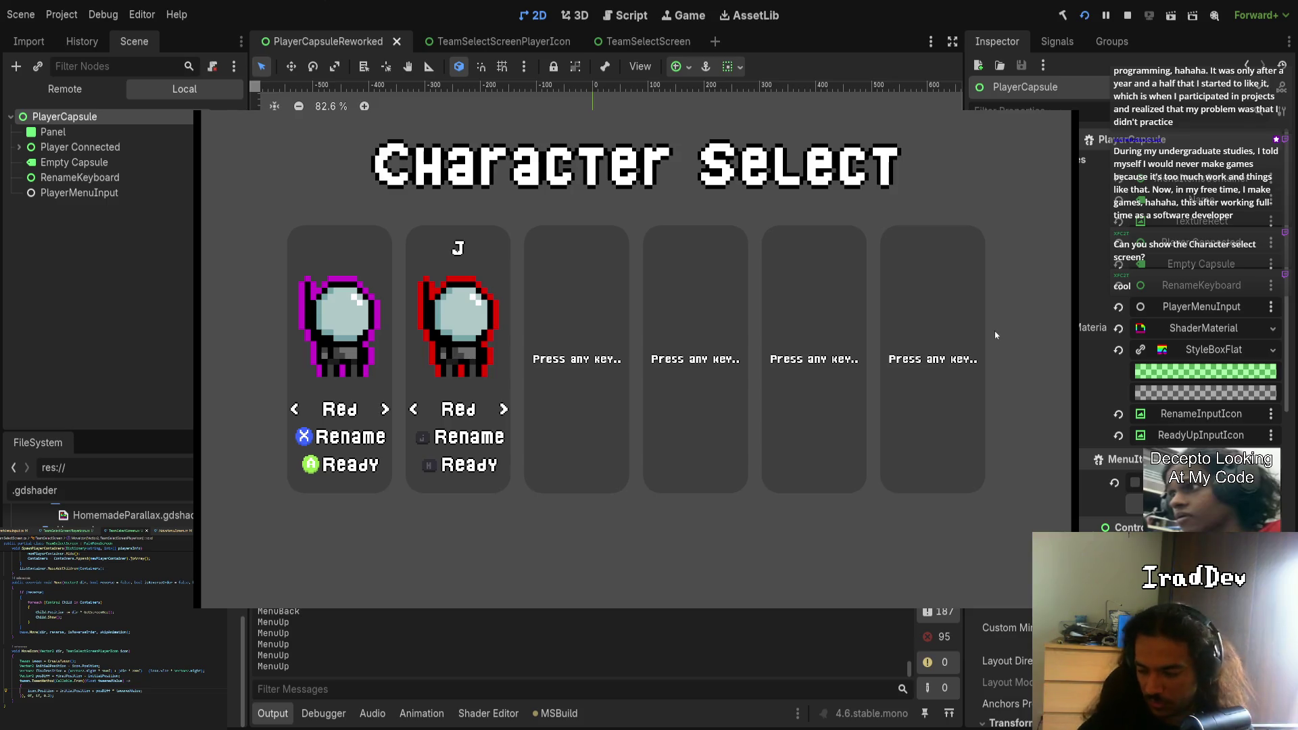
key("k")
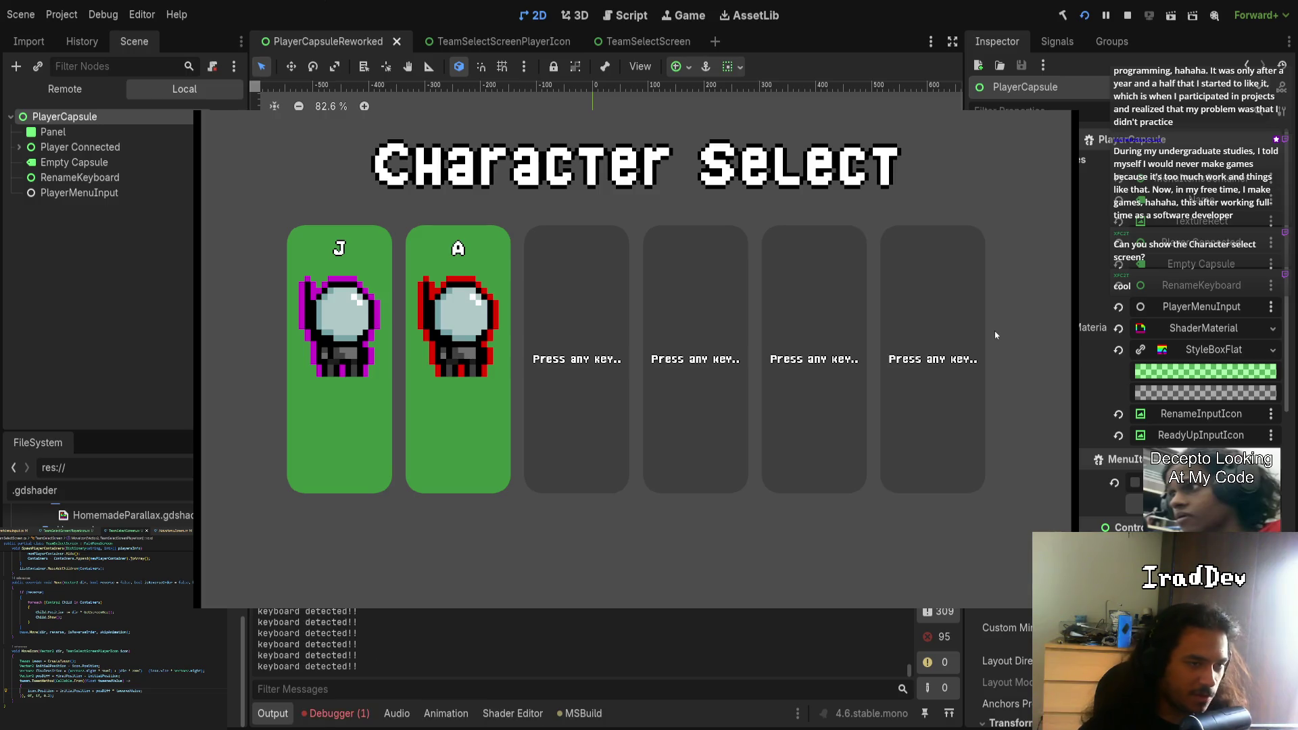
key("F8")
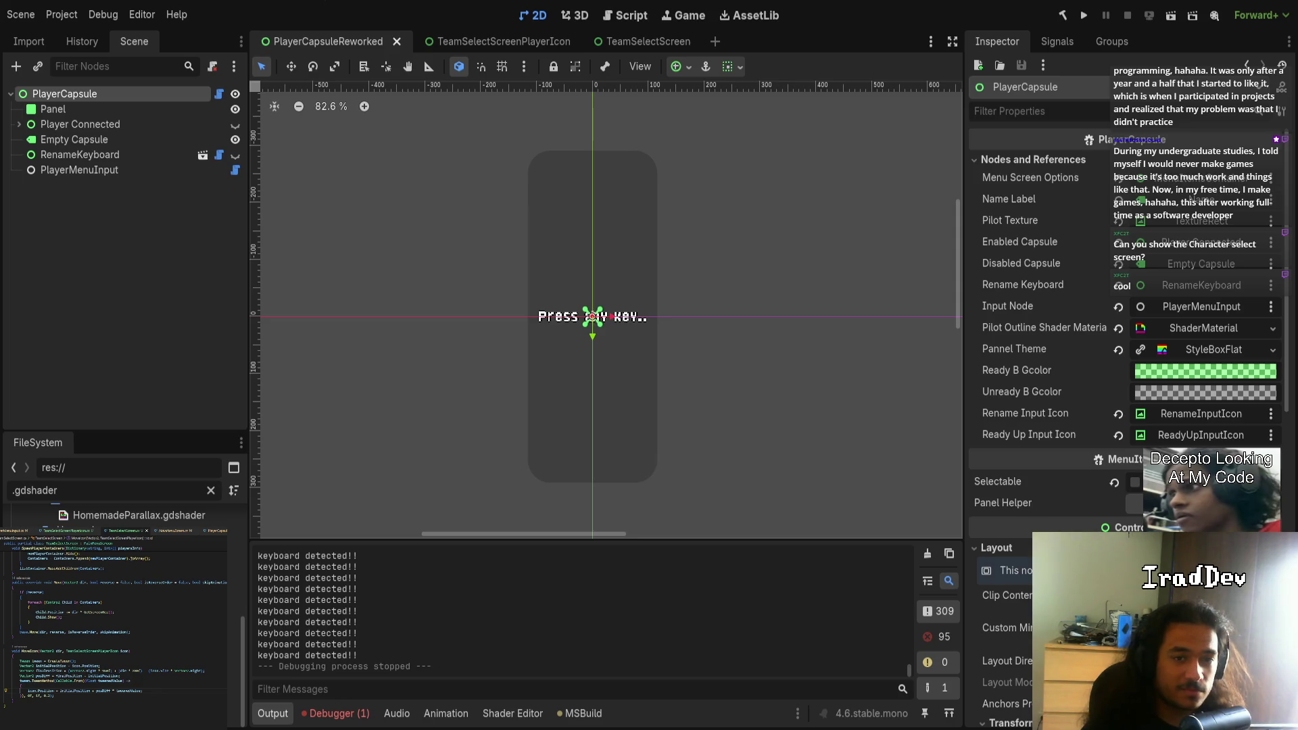
- Switch to the TeamSelectScreenPlayerIcon scene and put the caret on MotionBlur's VERTEX offset line
left_click(629, 37)
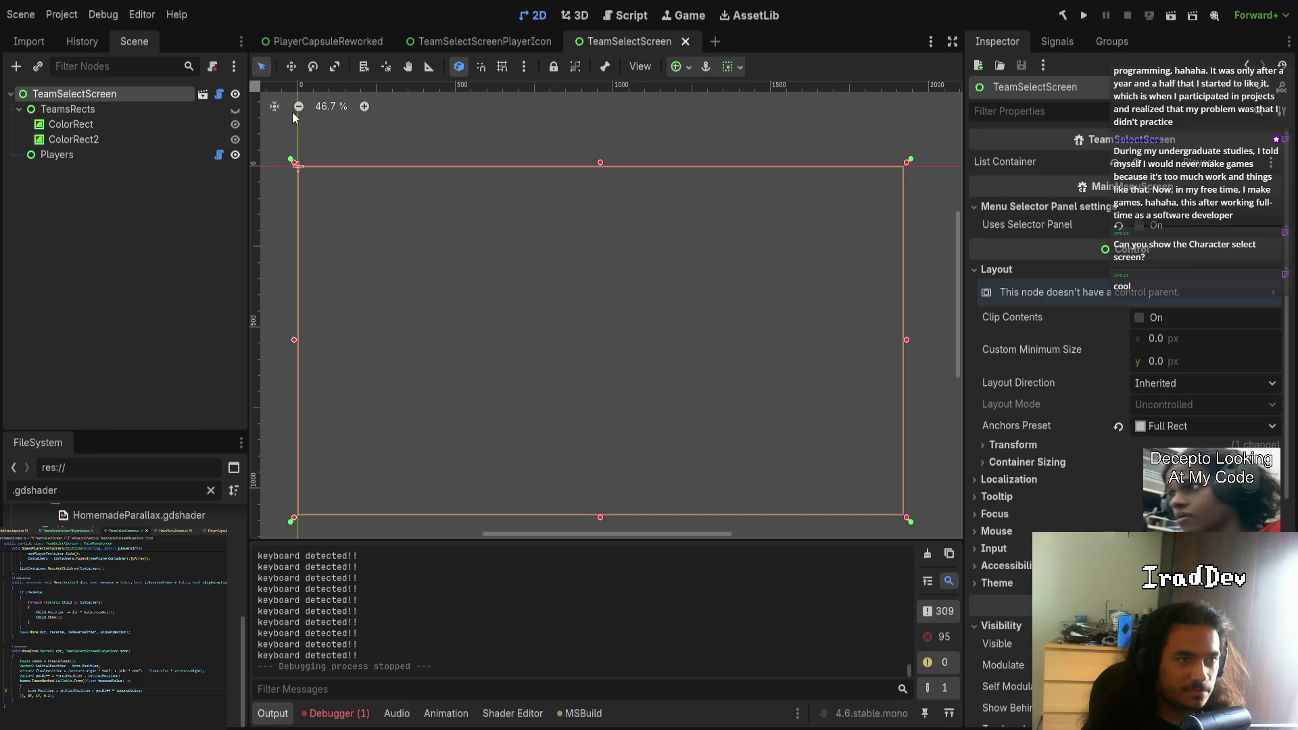
left_click(463, 45)
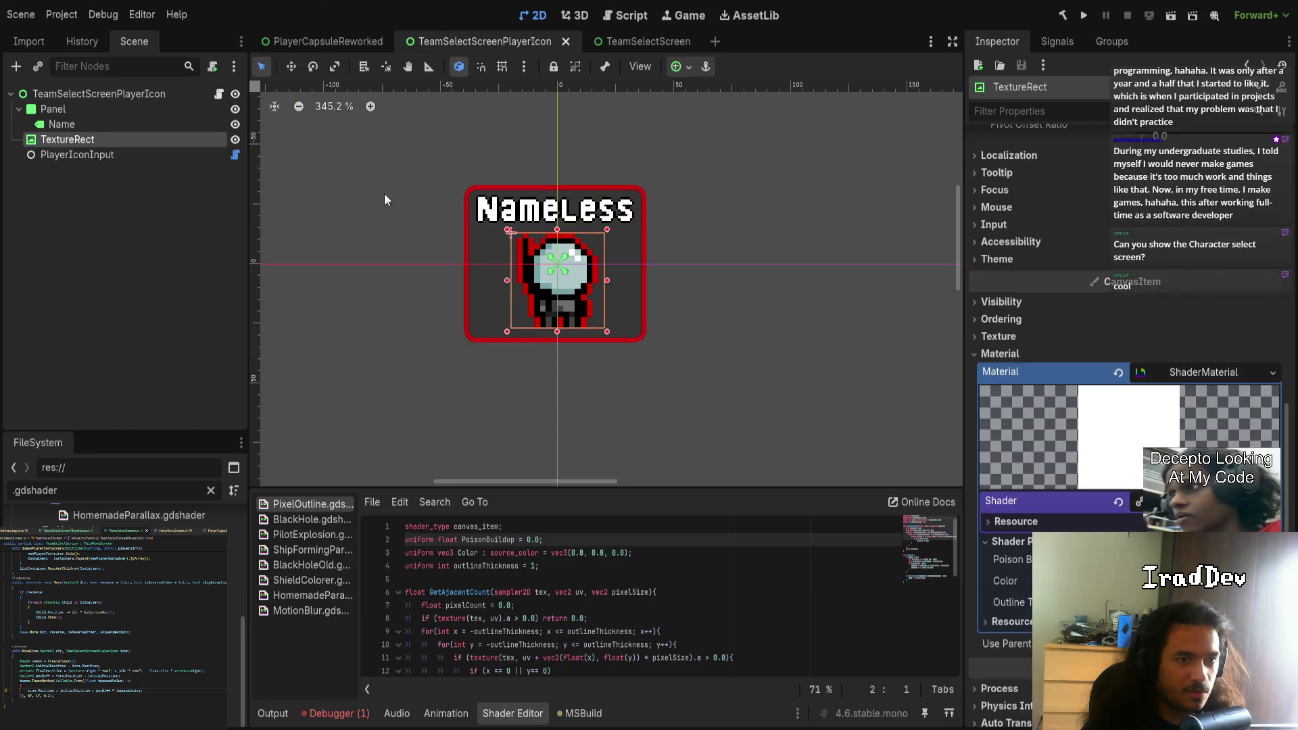
left_click(101, 93)
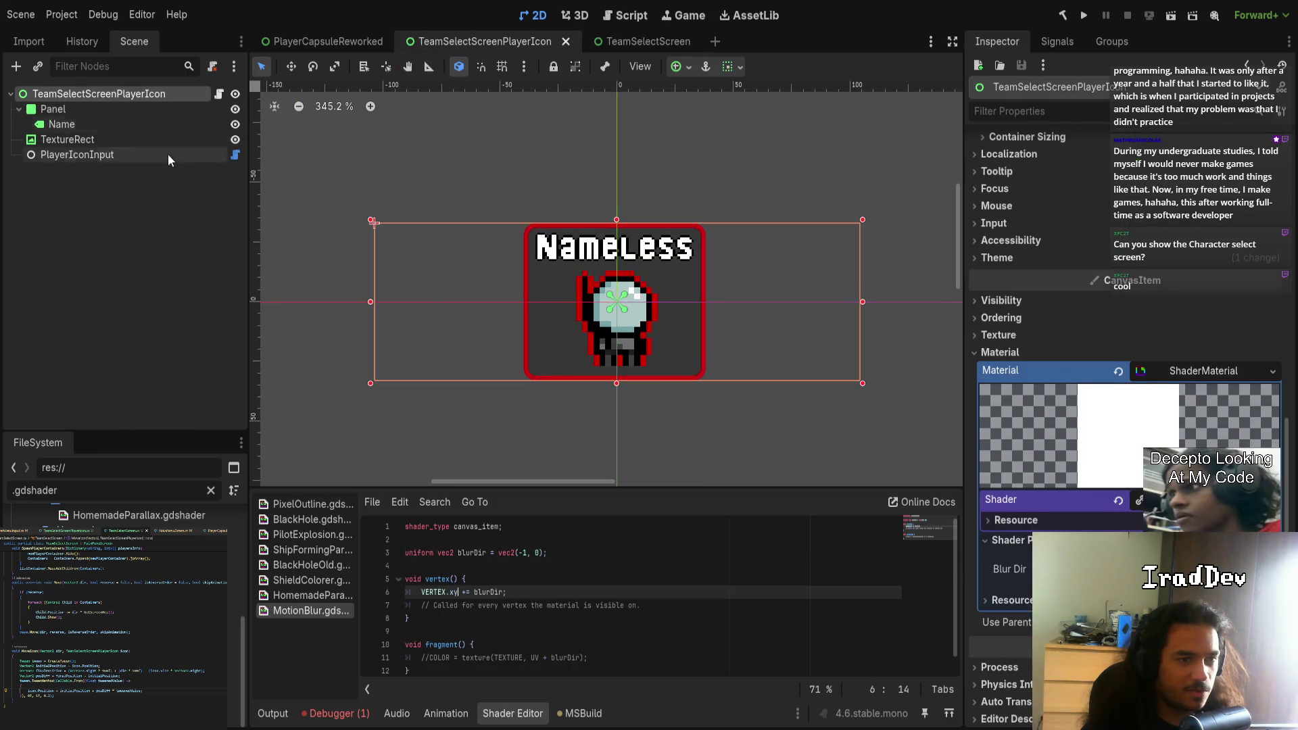
left_click(507, 592)
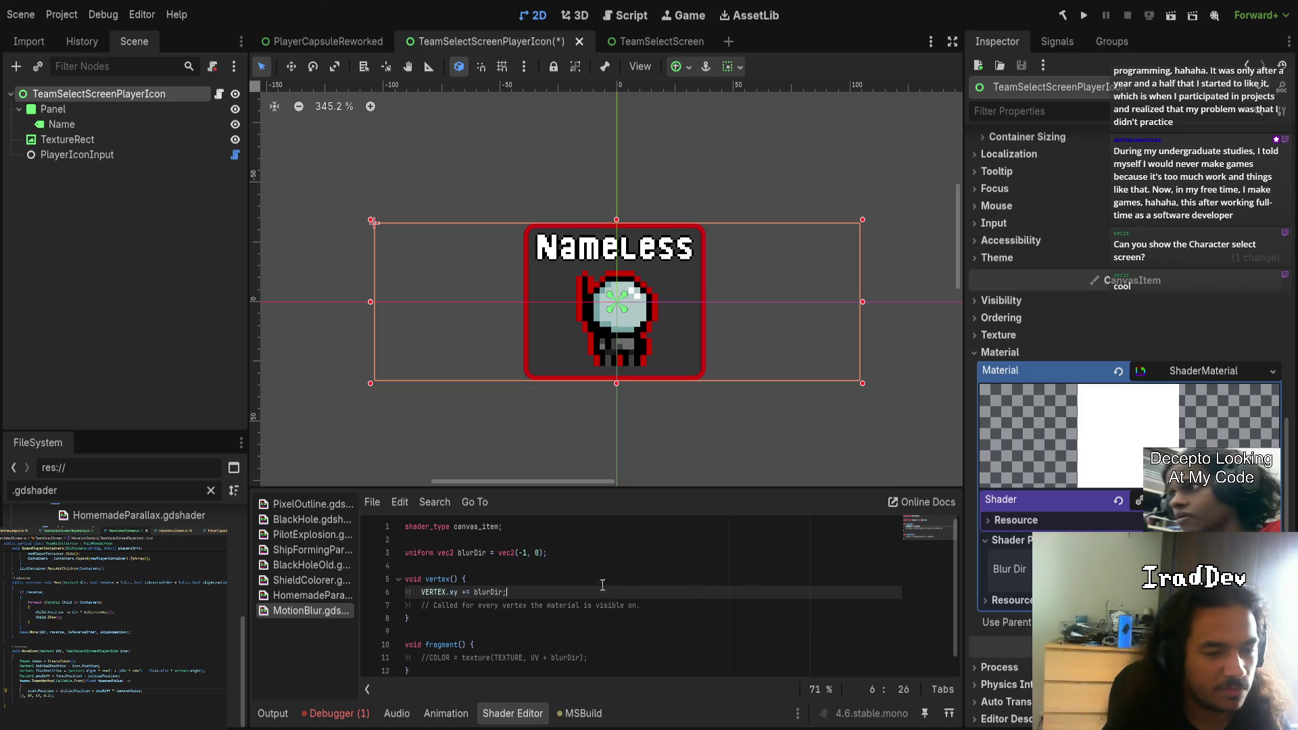
- Delete the VERTEX.xy += blurDir offset and uncomment the COLOR texture line
left_click_drag(602, 593, 605, 585)
key("BackSpace")
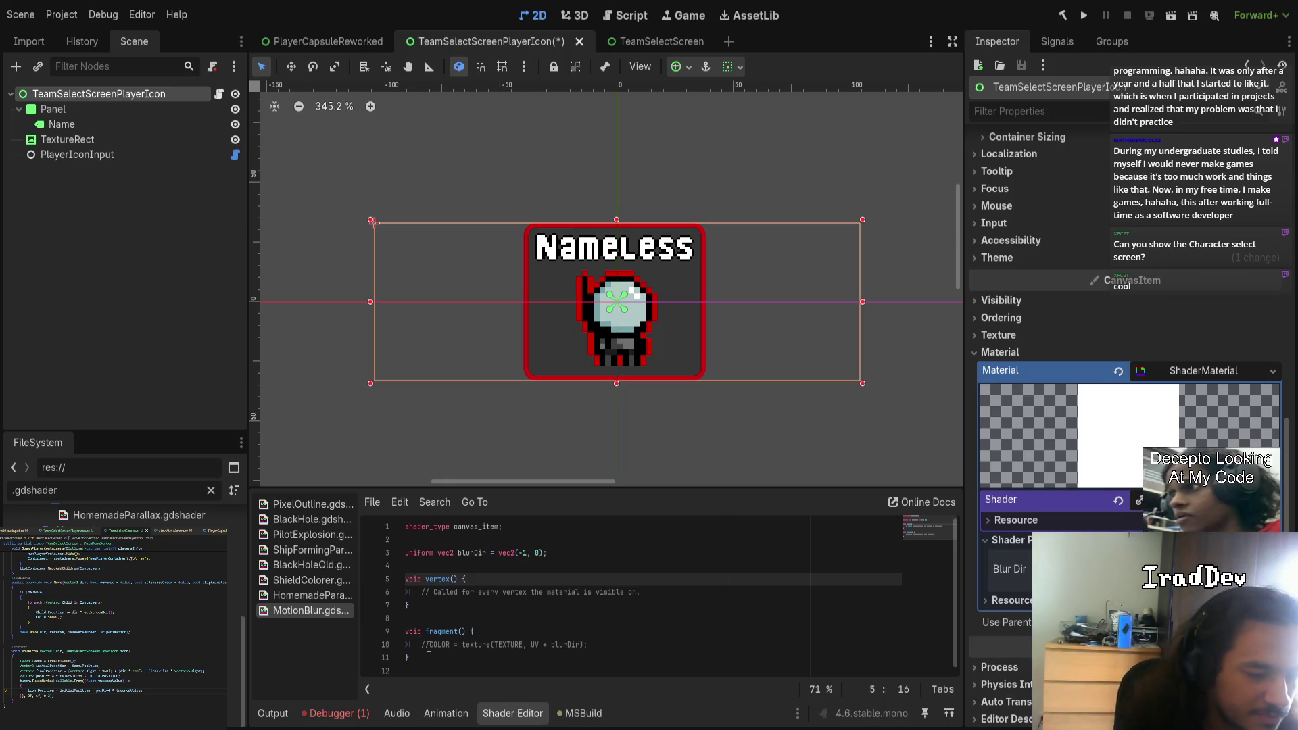
left_click(430, 644)
key("BackSpace")
key("BackSpace")
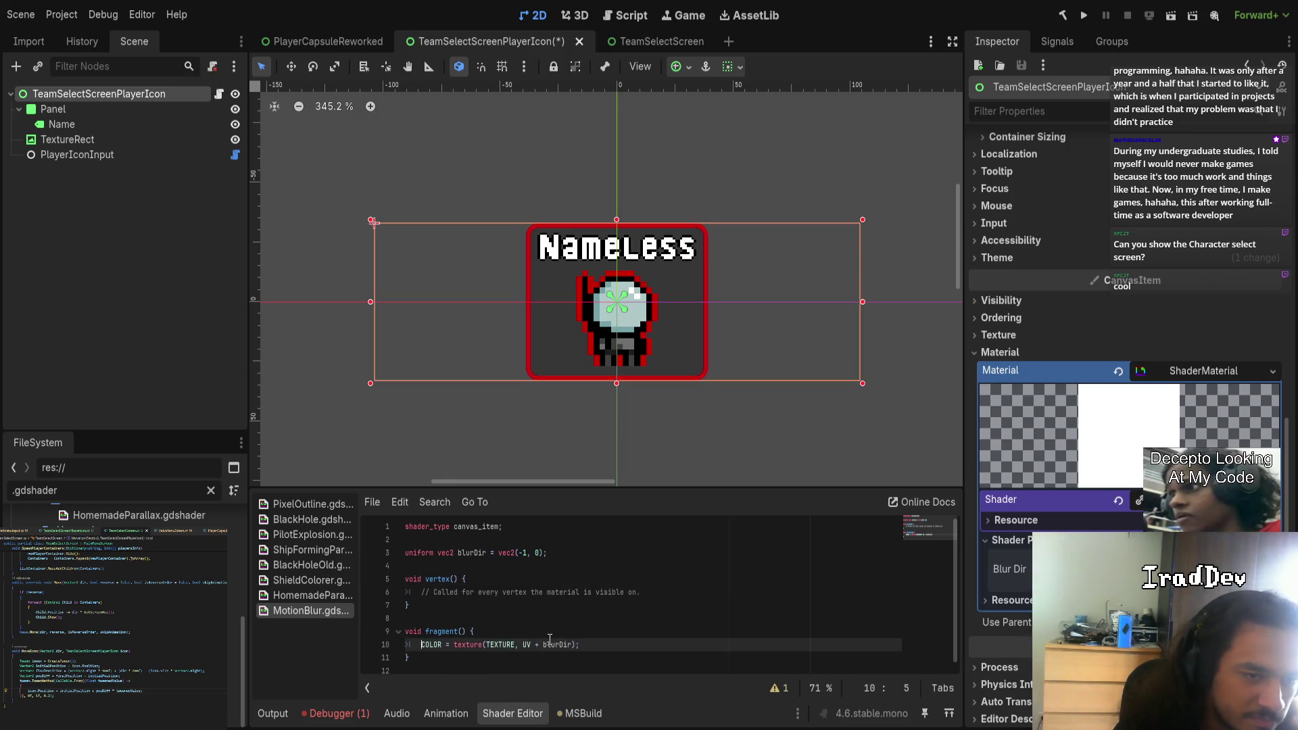
- Strip the + blurDir UV offset, then the whole texture(TEXTURE, UV) call, from line 10
double_click(565, 644)
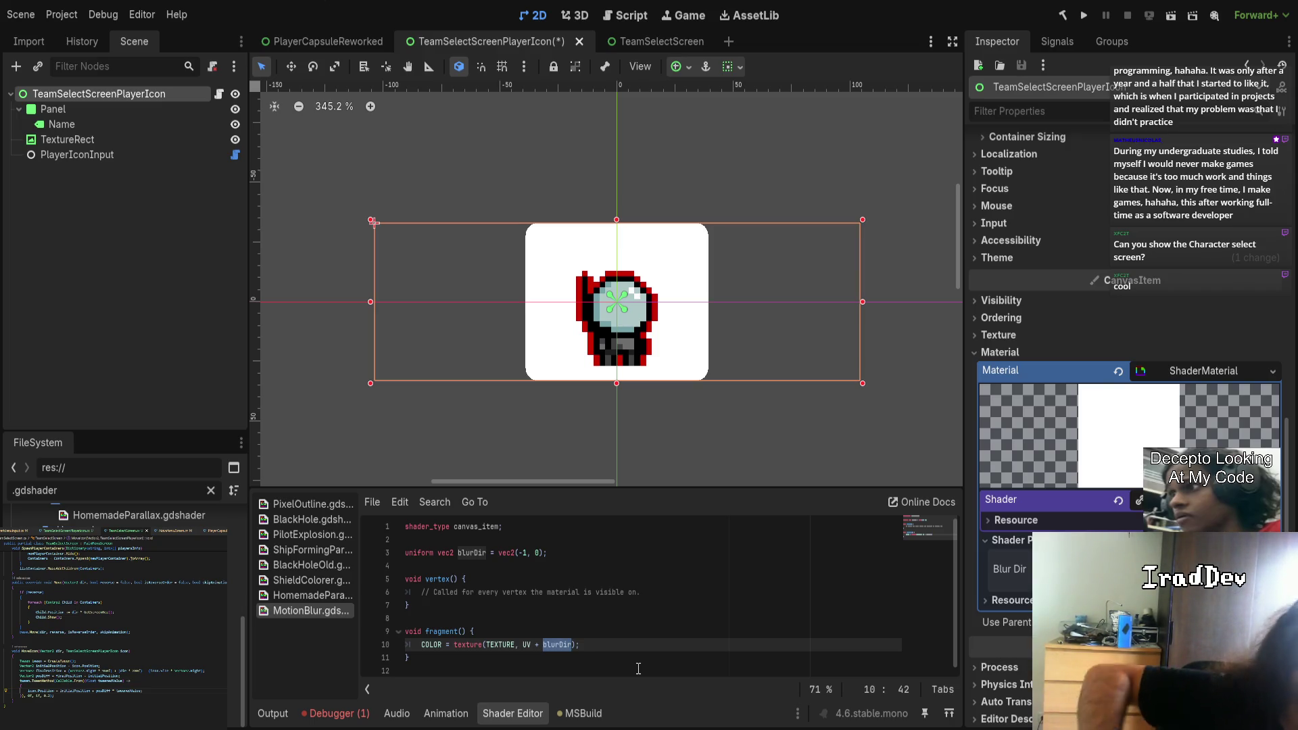
left_click(475, 647)
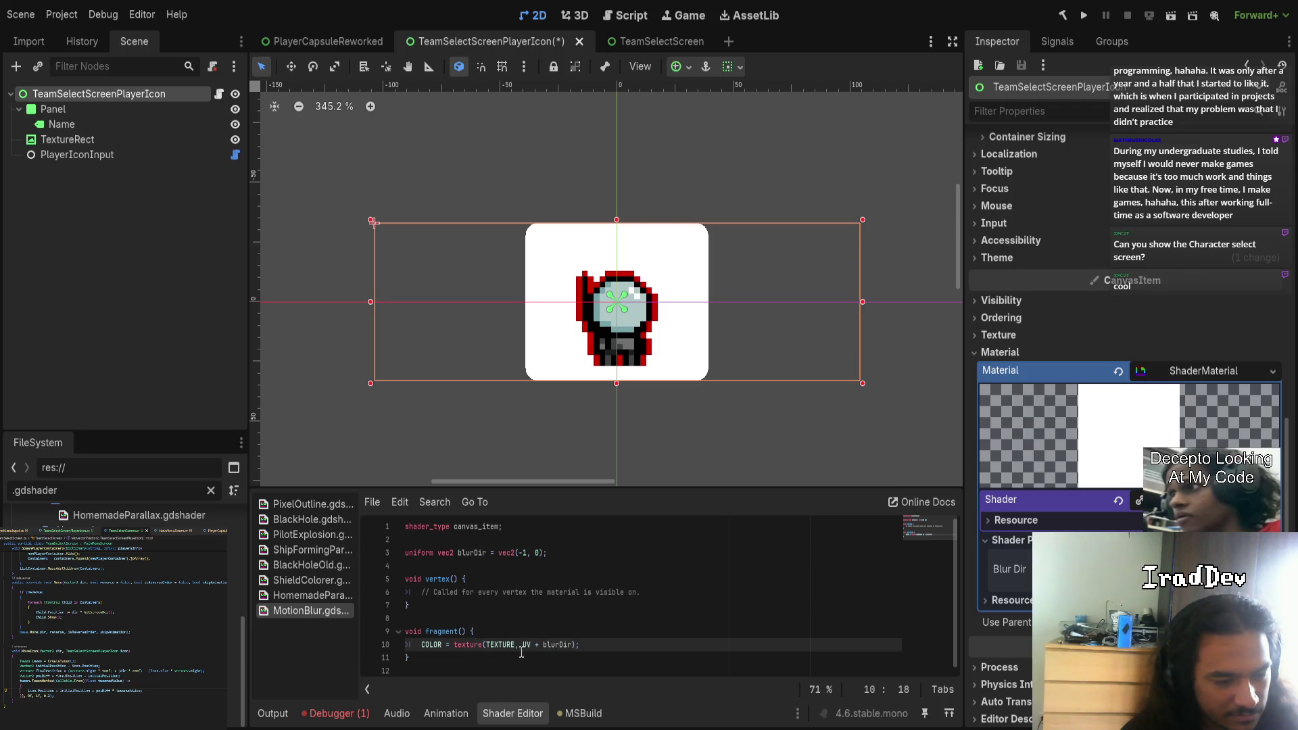
left_click_drag(543, 645, 575, 646)
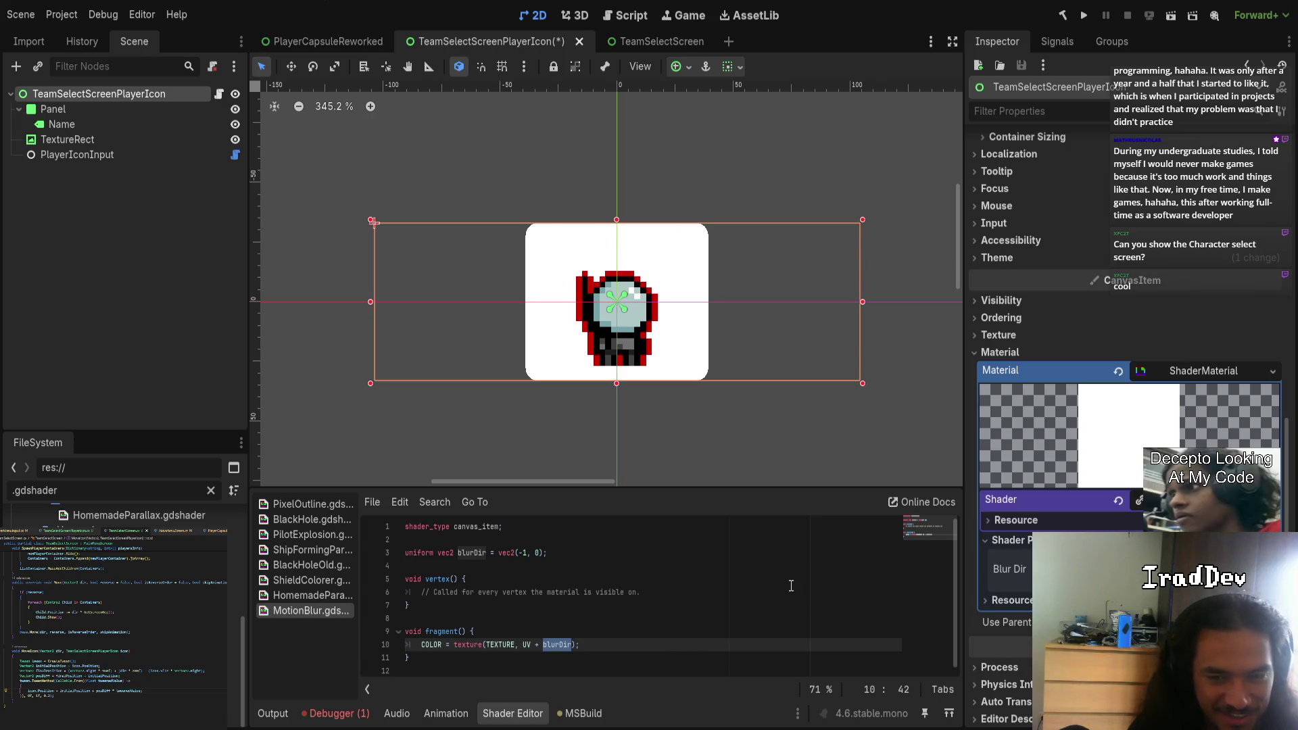
left_click_drag(532, 644, 574, 642)
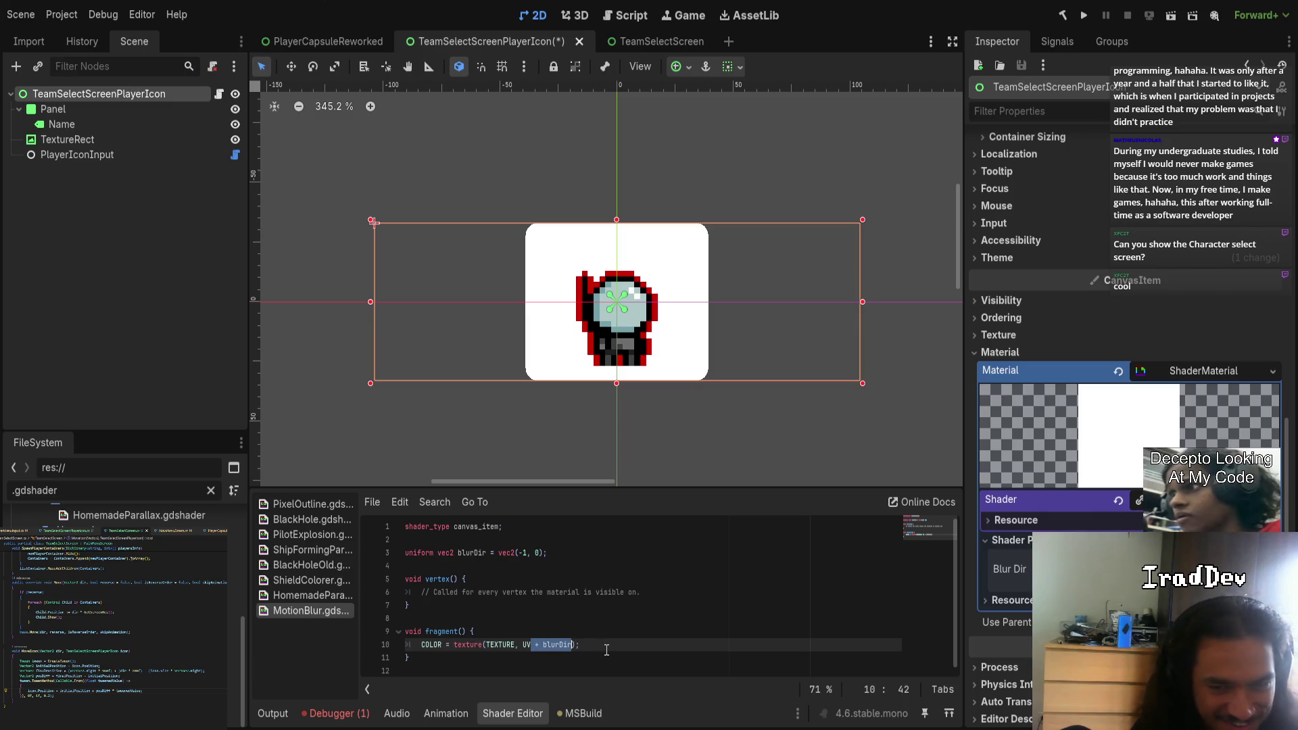
key("BackSpace")
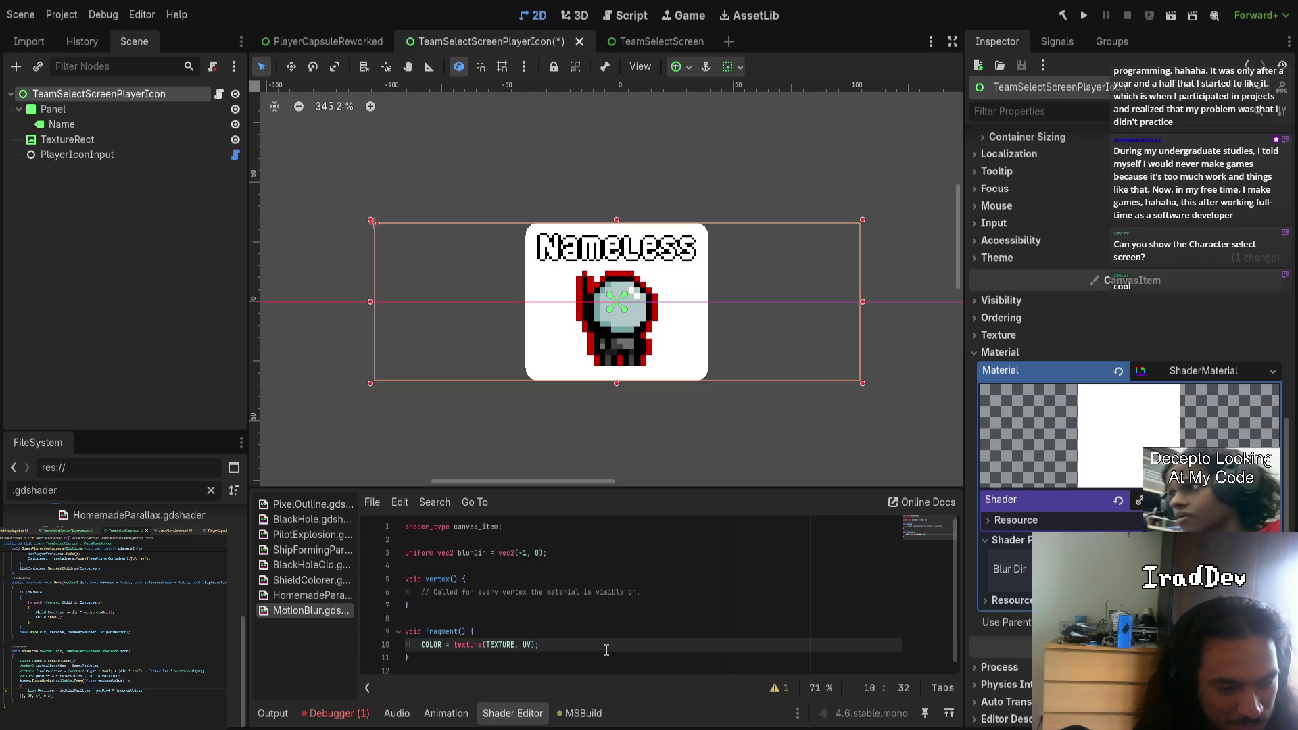
key("Right")
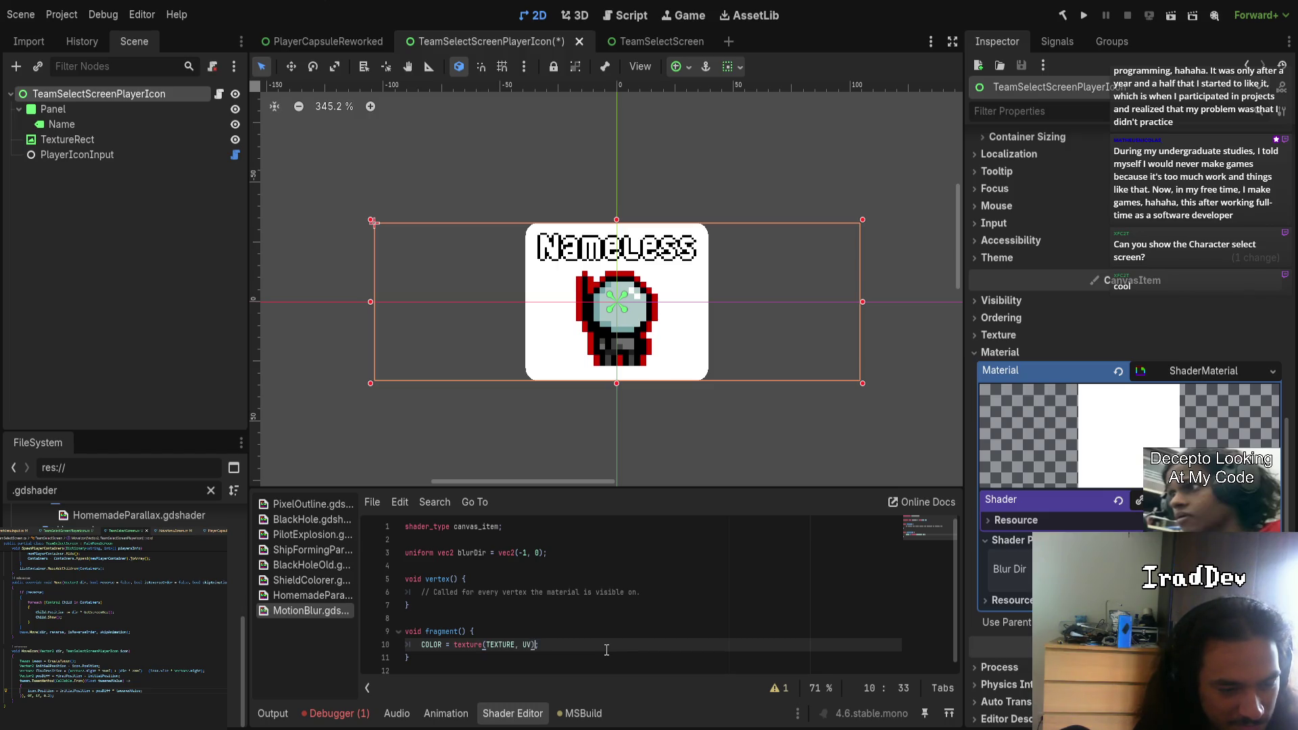
key("ctrl+shift+Left")
key("ctrl+shift+Left")
key("ctrl+shift+Left")
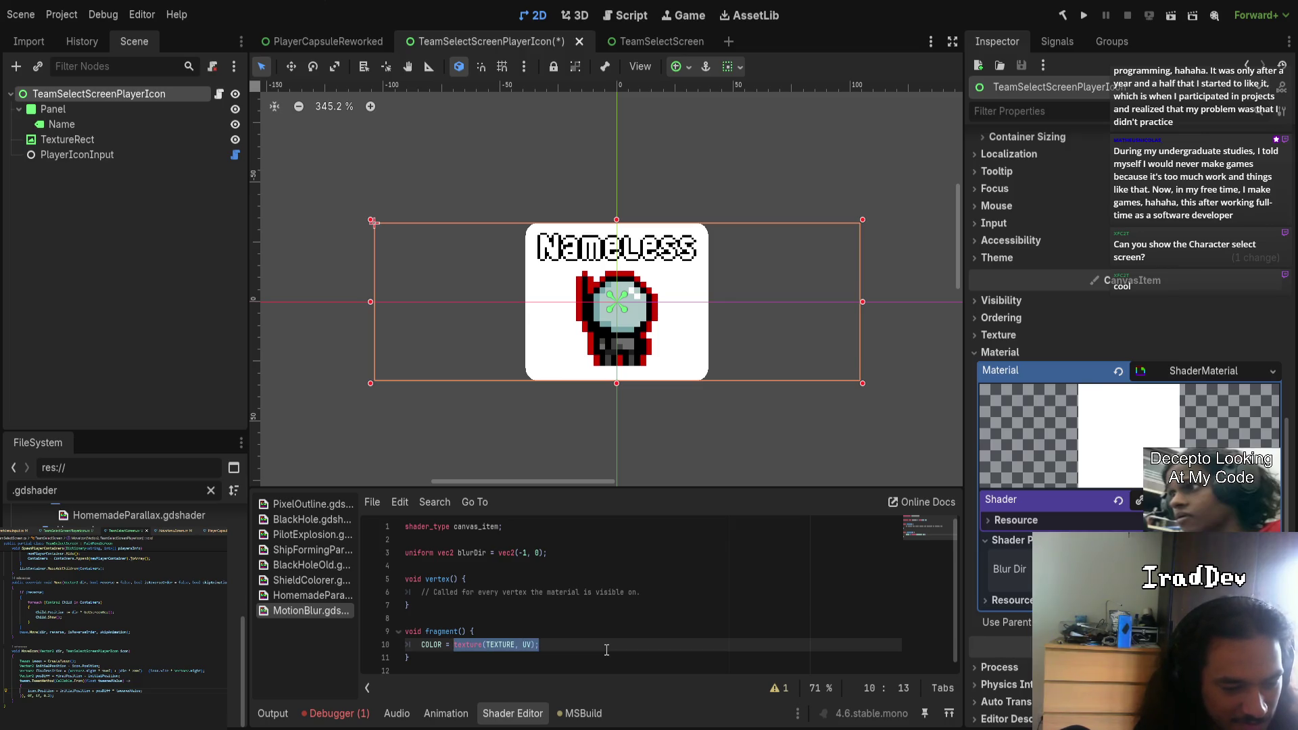
key("BackSpace")
key("BackSpace")
key("BackSpace")
key("BackSpace")
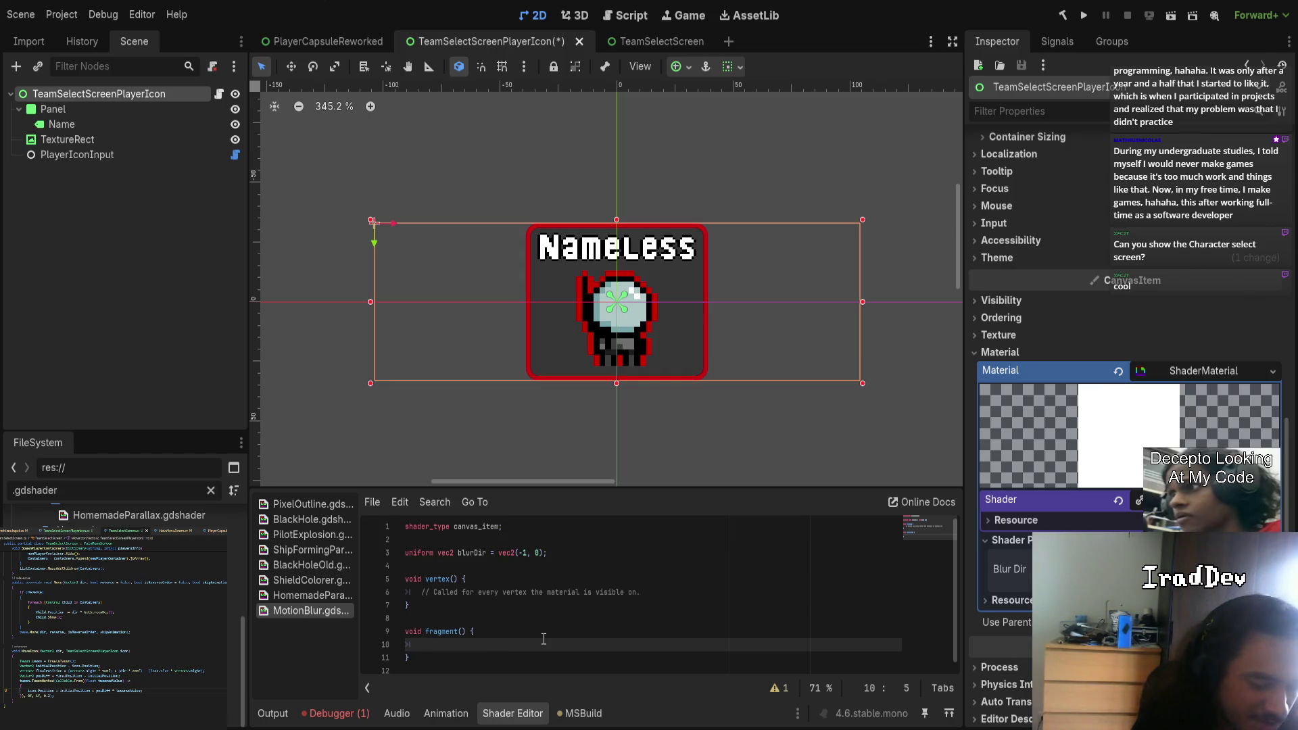
- Try COLOR.a += 0.1; on line 10, then remove that statement
type("COLOR")
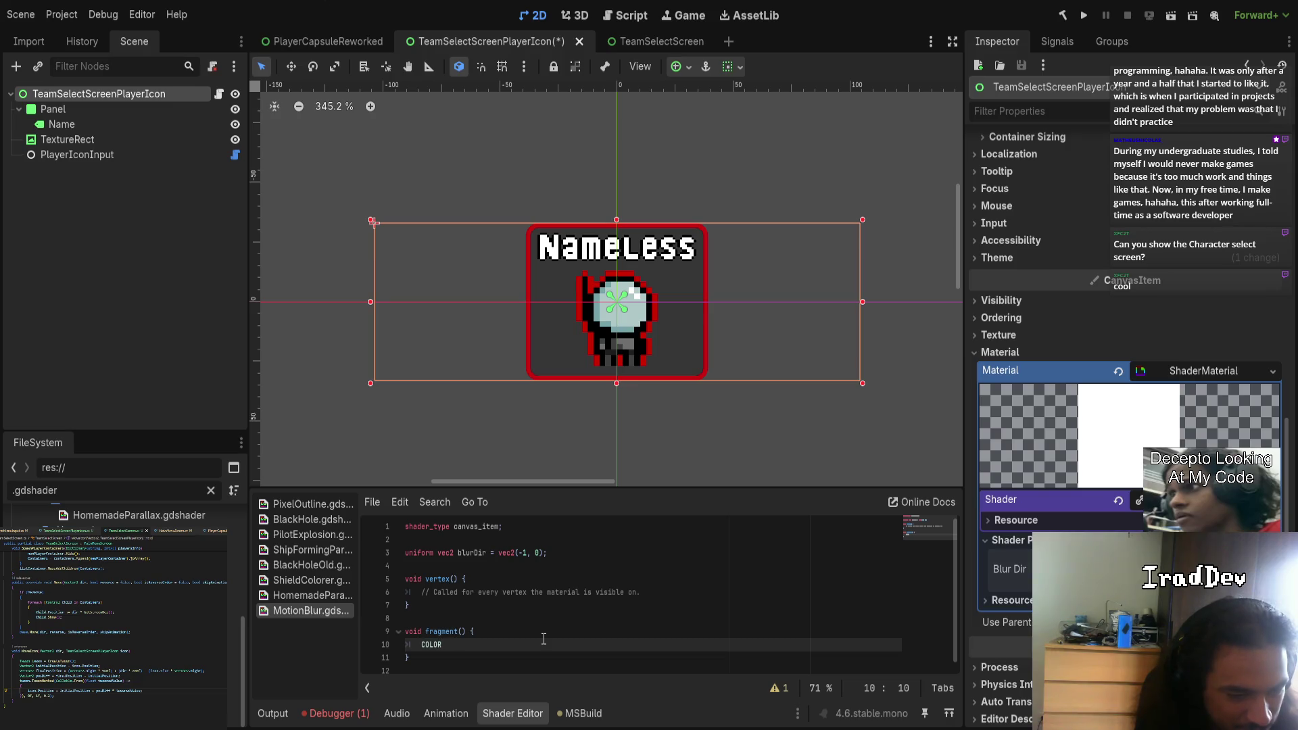
type(".a")
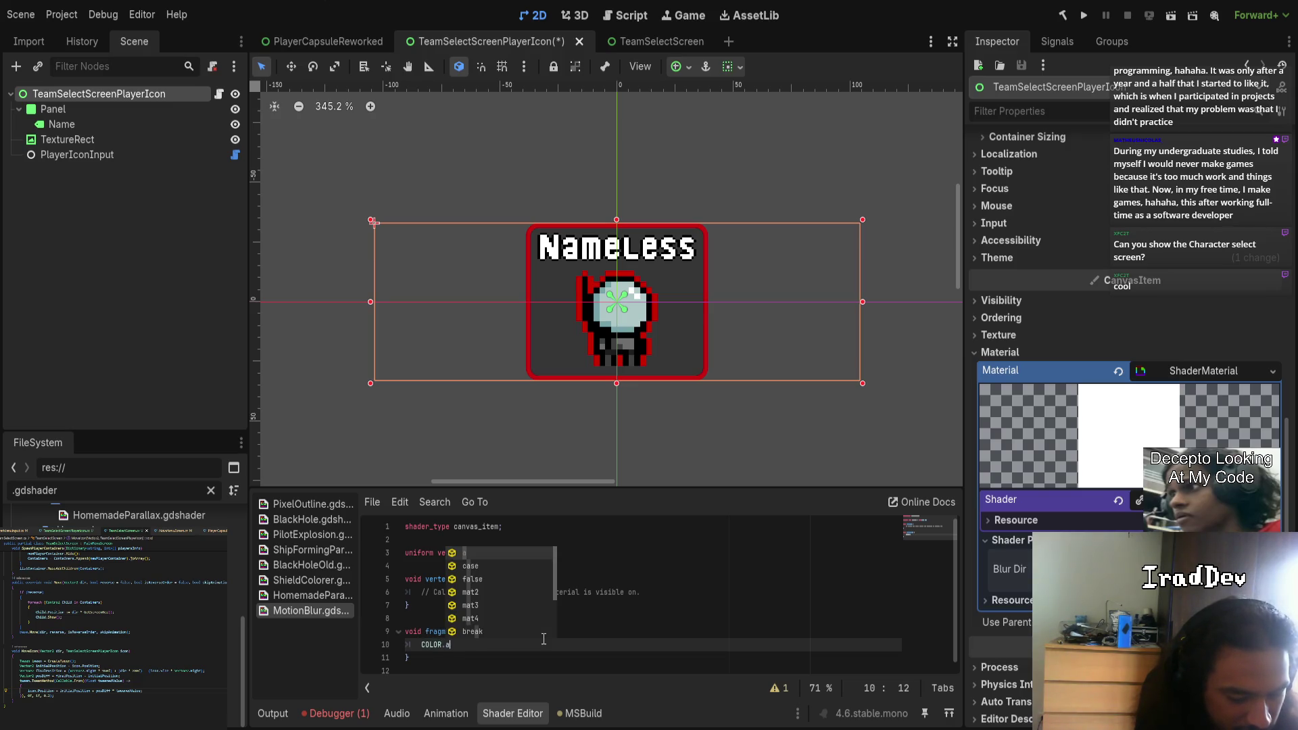
type(" += 0.1;")
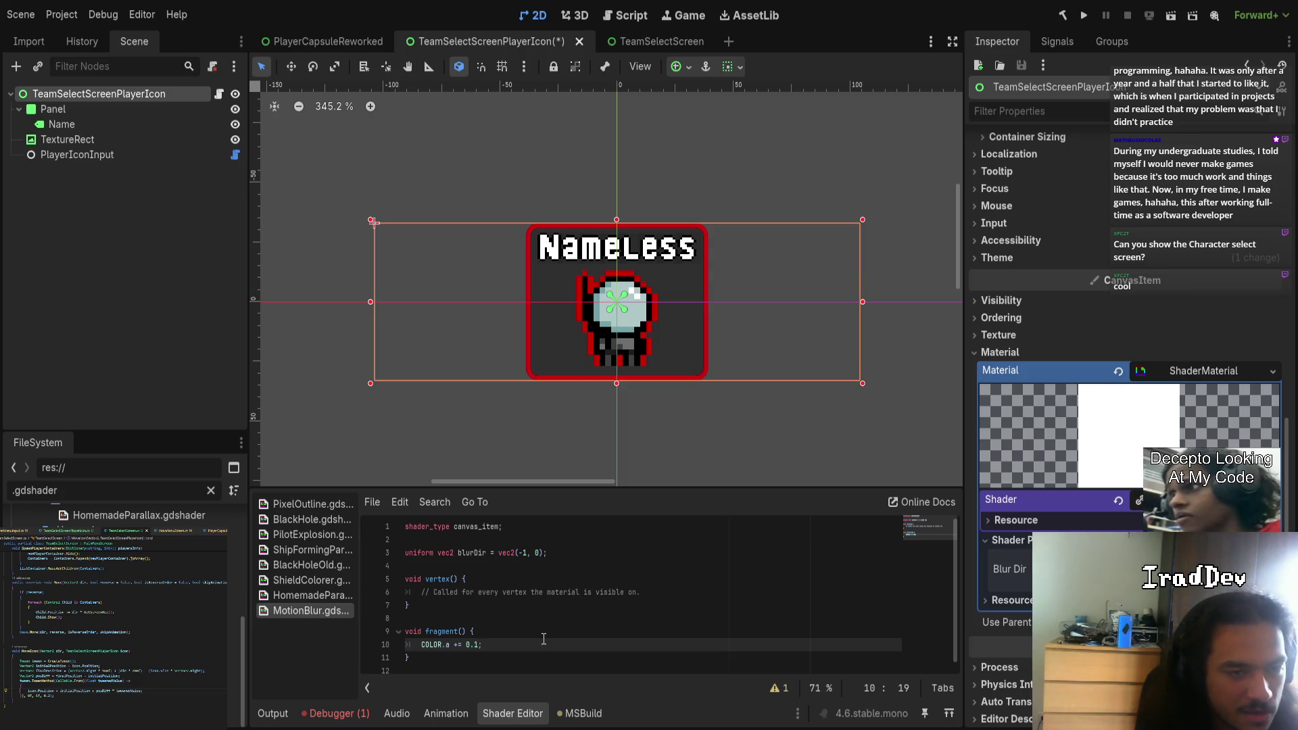
key("shift+Left")
key("shift+Left")
key("shift+Left")
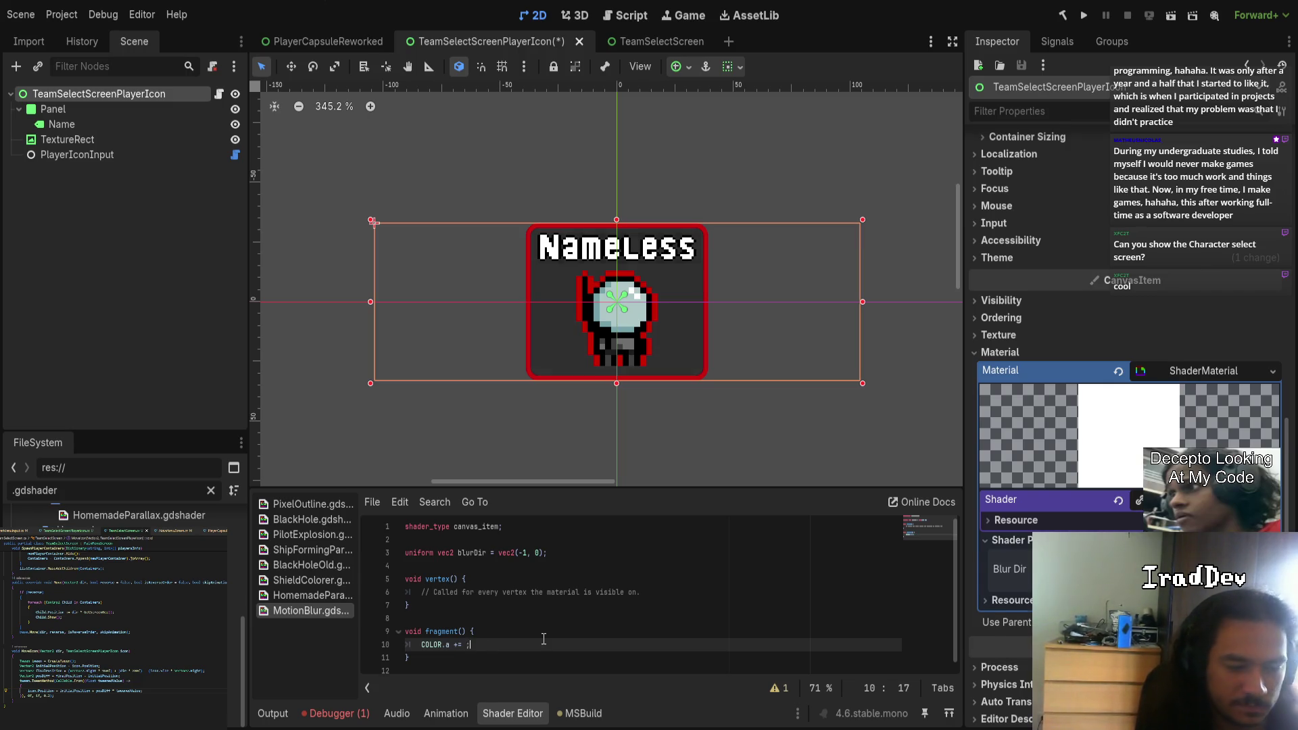
key("shift+Home")
key("BackSpace")
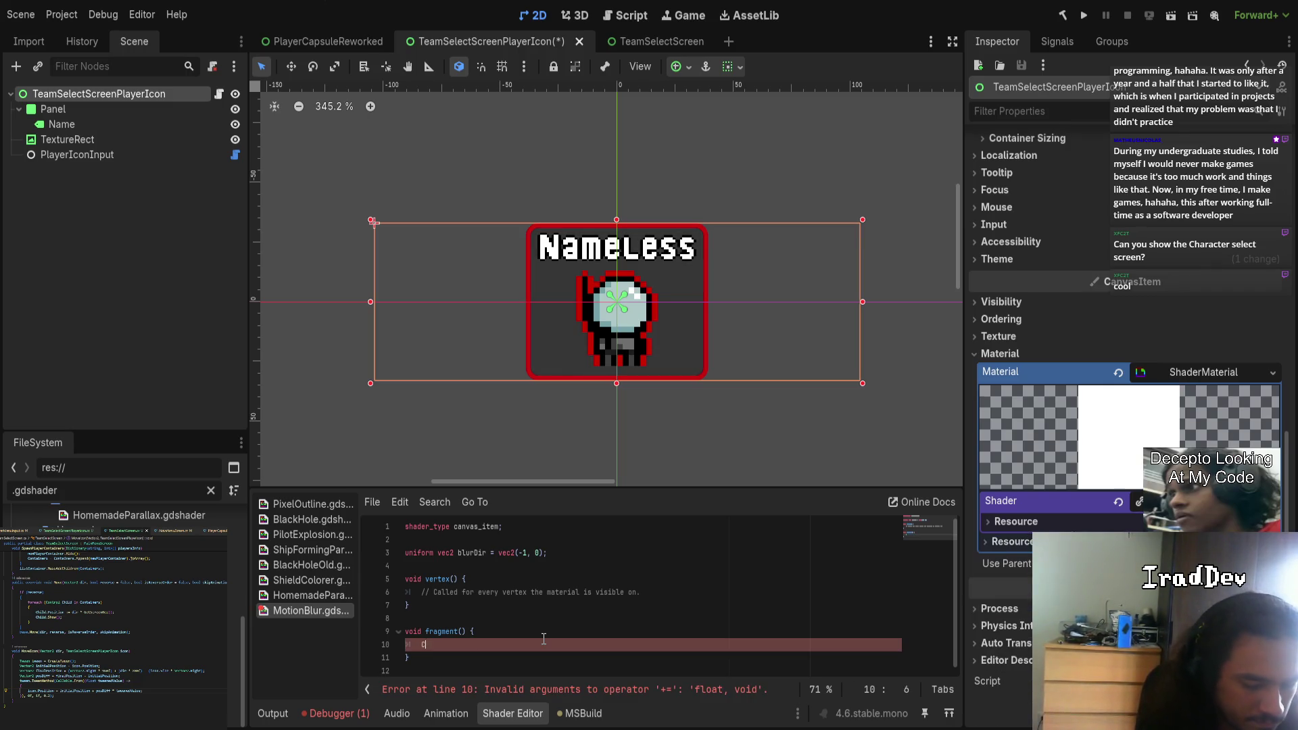
- Start rewriting the line as COLOR.rgb = texelFetch(, correcting the swizzle to rgb
type("C")
key("Return")
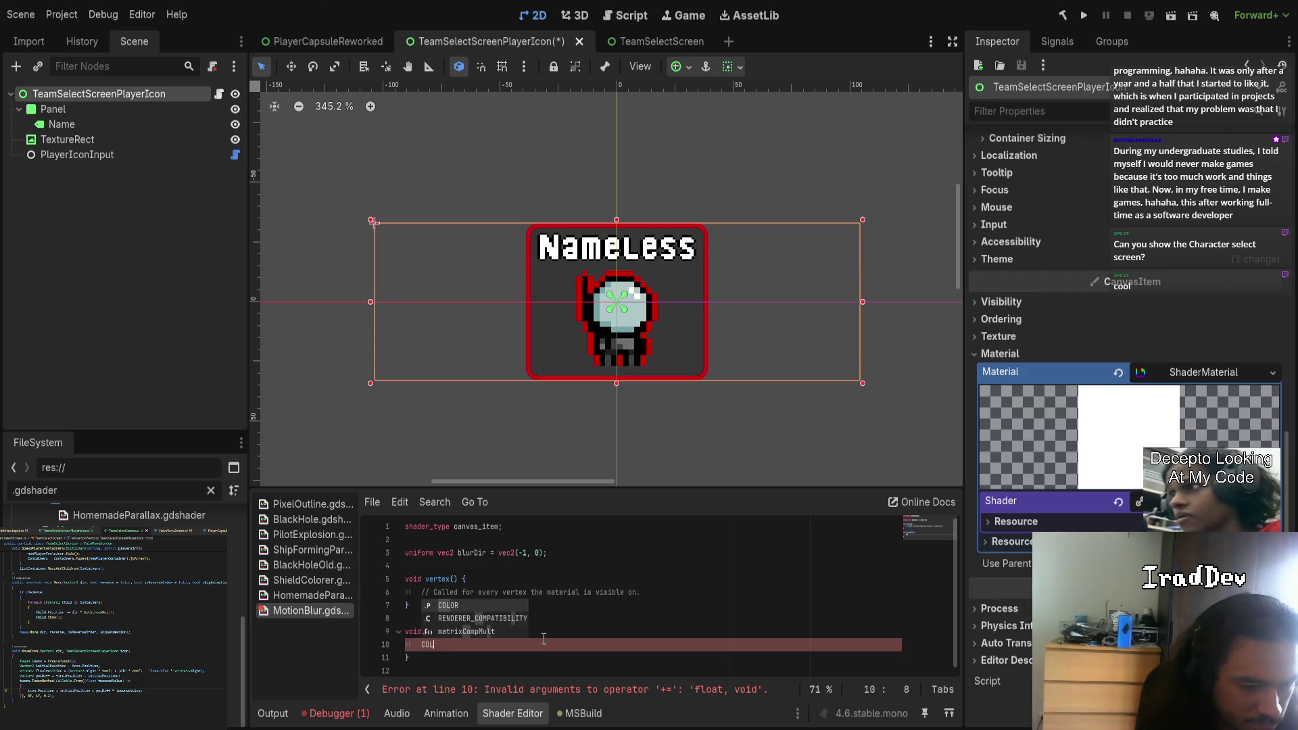
type("OR.xt")
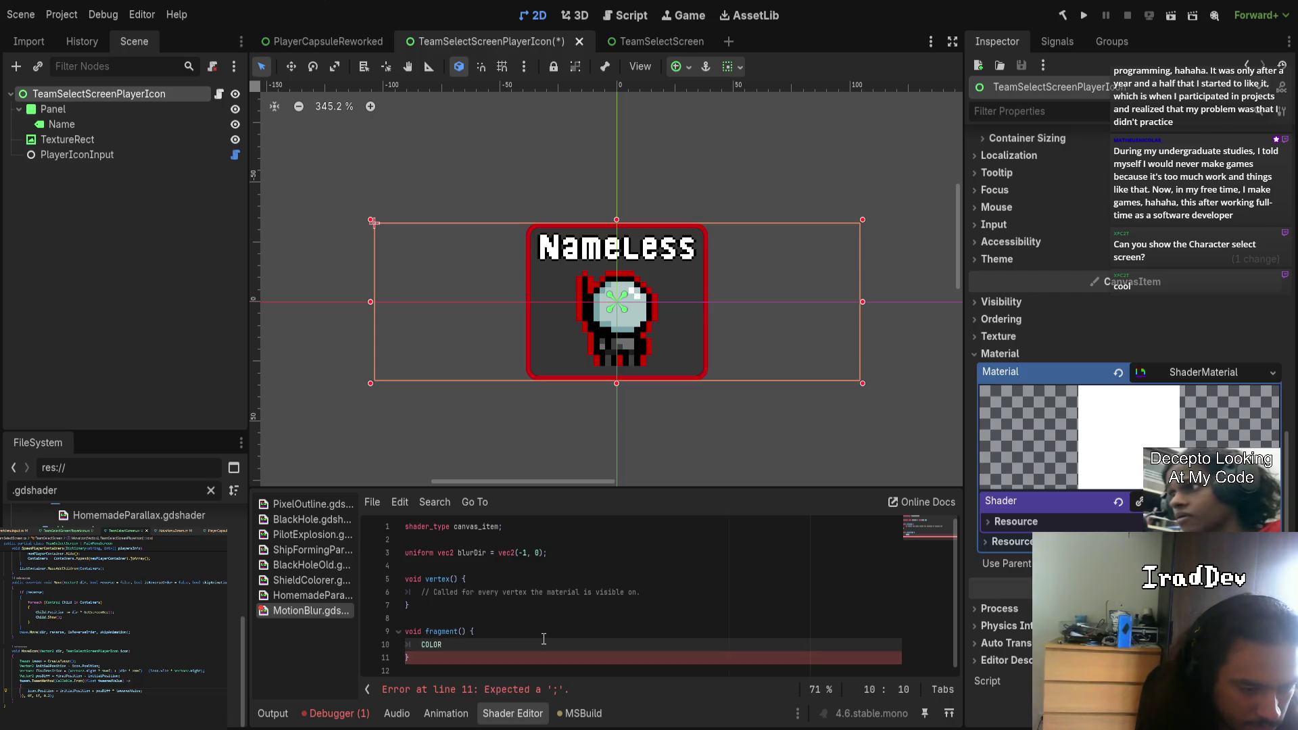
key("BackSpace")
type("yz")
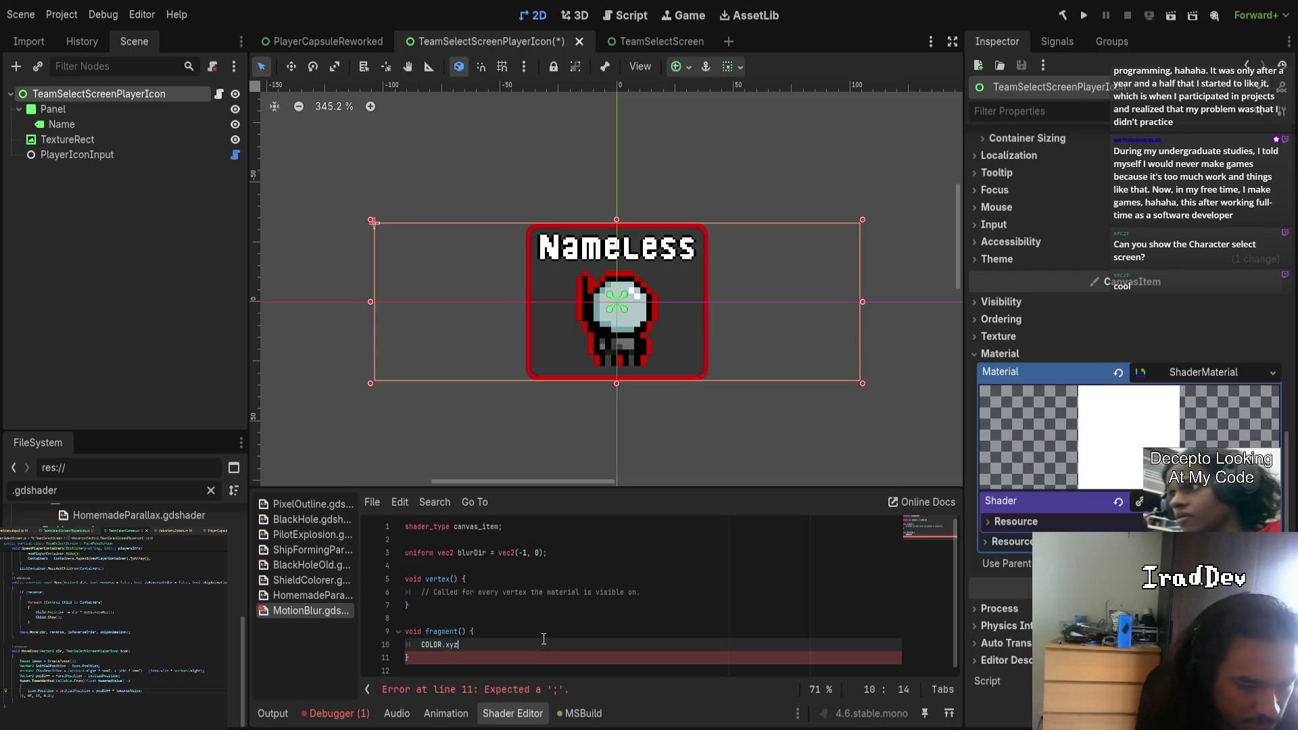
key("BackSpace")
key("BackSpace")
key("BackSpace")
type("rgb")
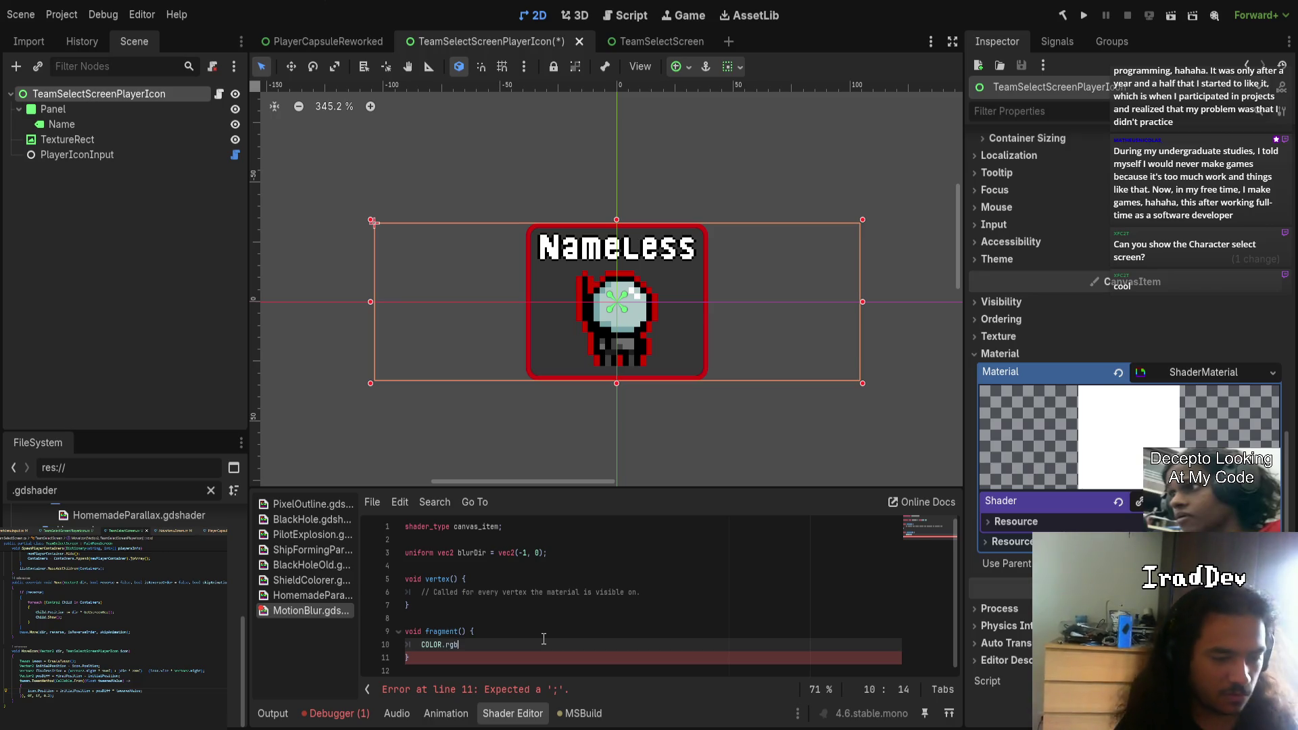
type(" = texelFetch(")
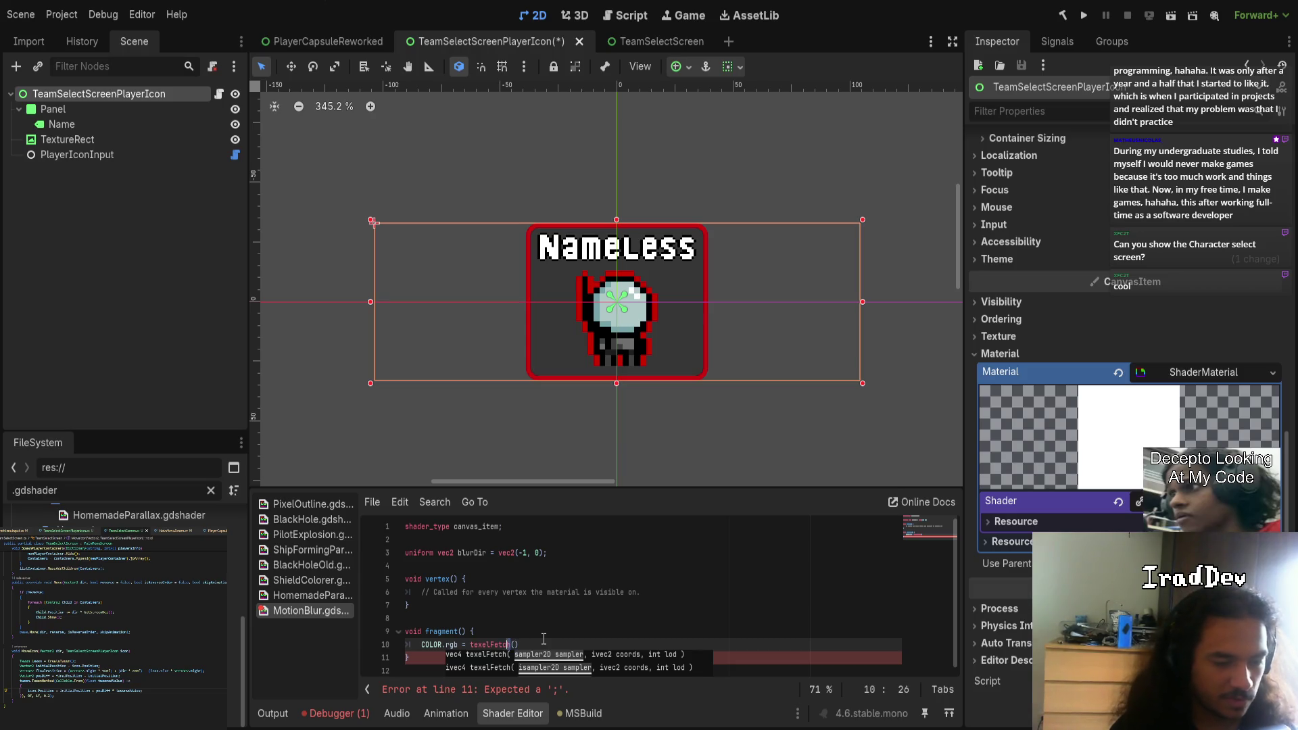
- Change texelFetch to texture and complete COLOR.rgb = texture(TEXTURE, UV).rgb;
key("Left")
key("shift+Left")
key("shift+Left")
key("shift+Left")
key("BackSpace")
key("BackSpace")
key("BackSpace")
type("ture")
key("Right")
type("TEXTURE, UV);")
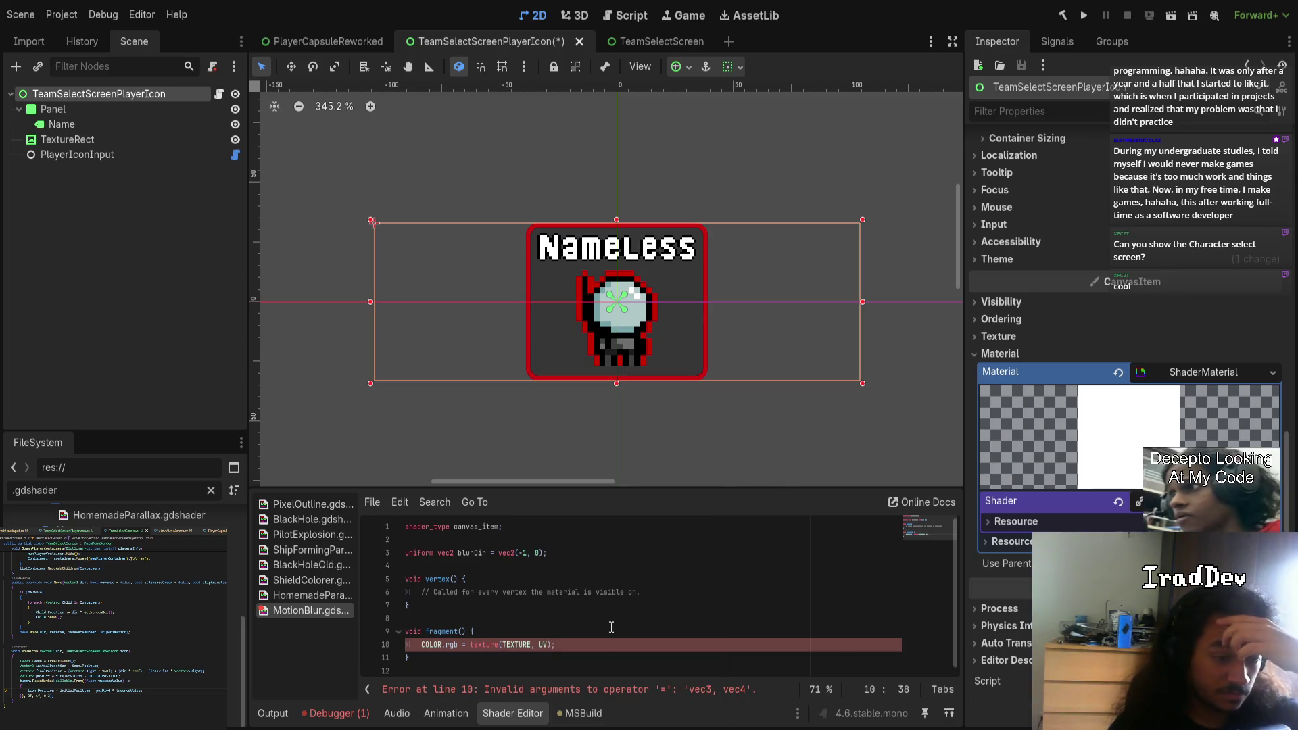
key("Left")
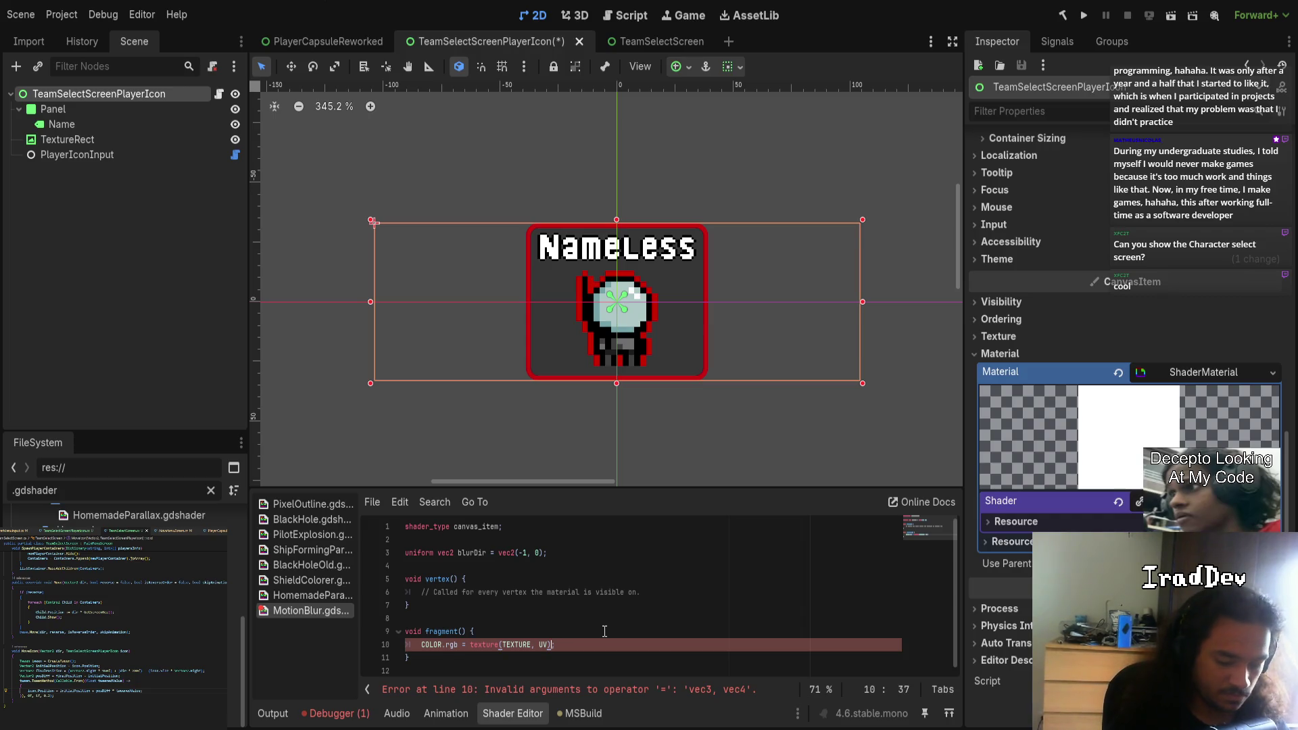
type(".rgb")
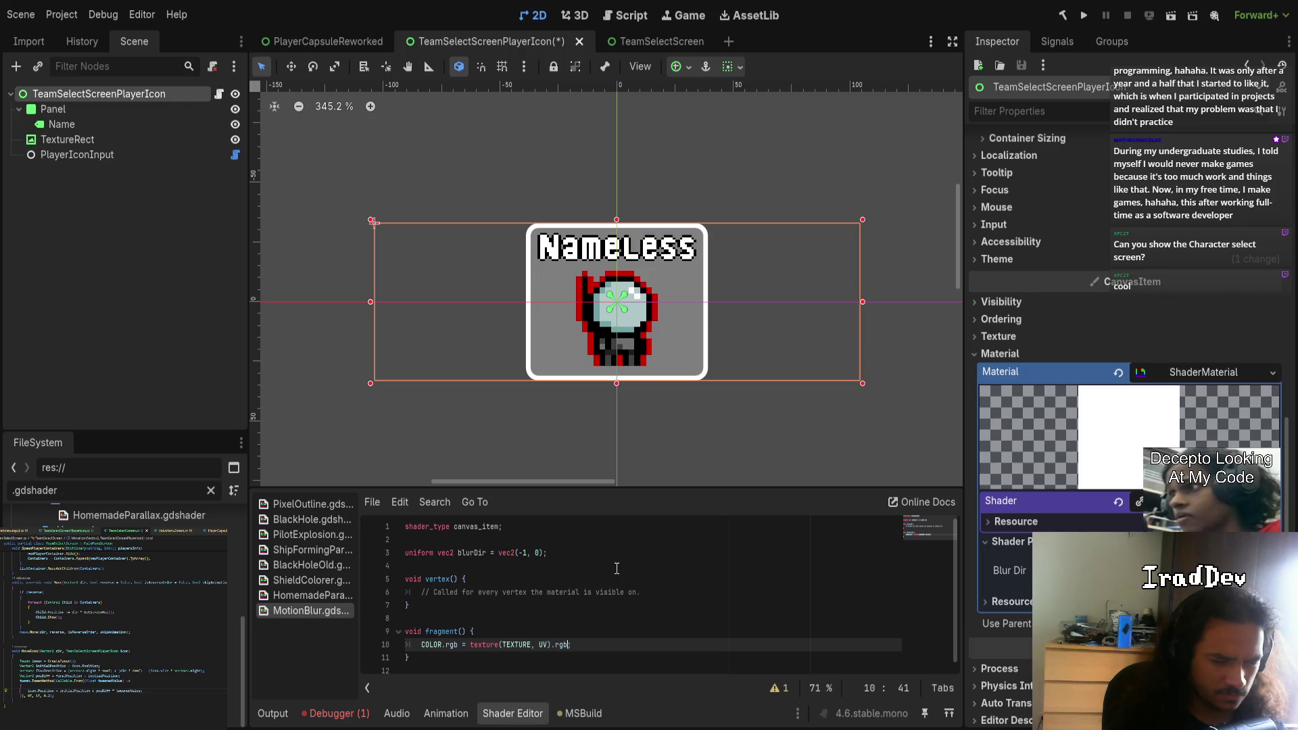
scroll(1067, 480, "up", 10)
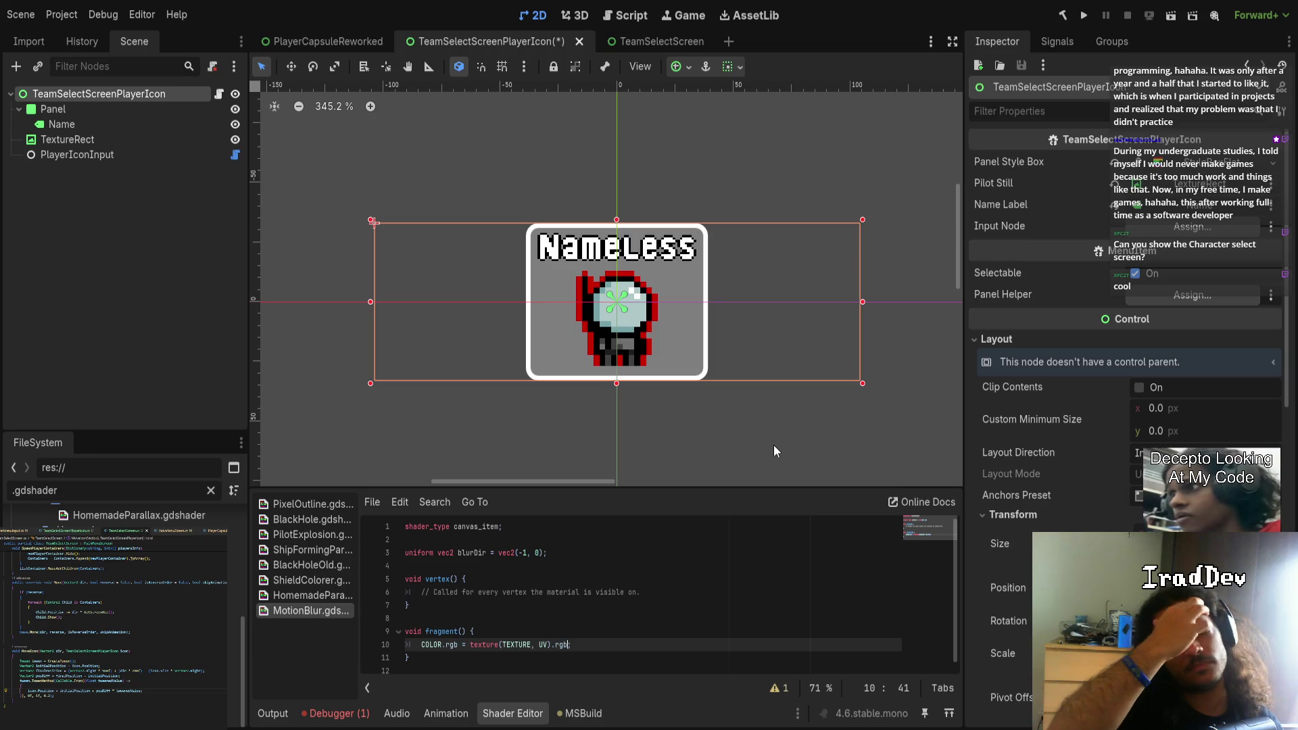
type(";")
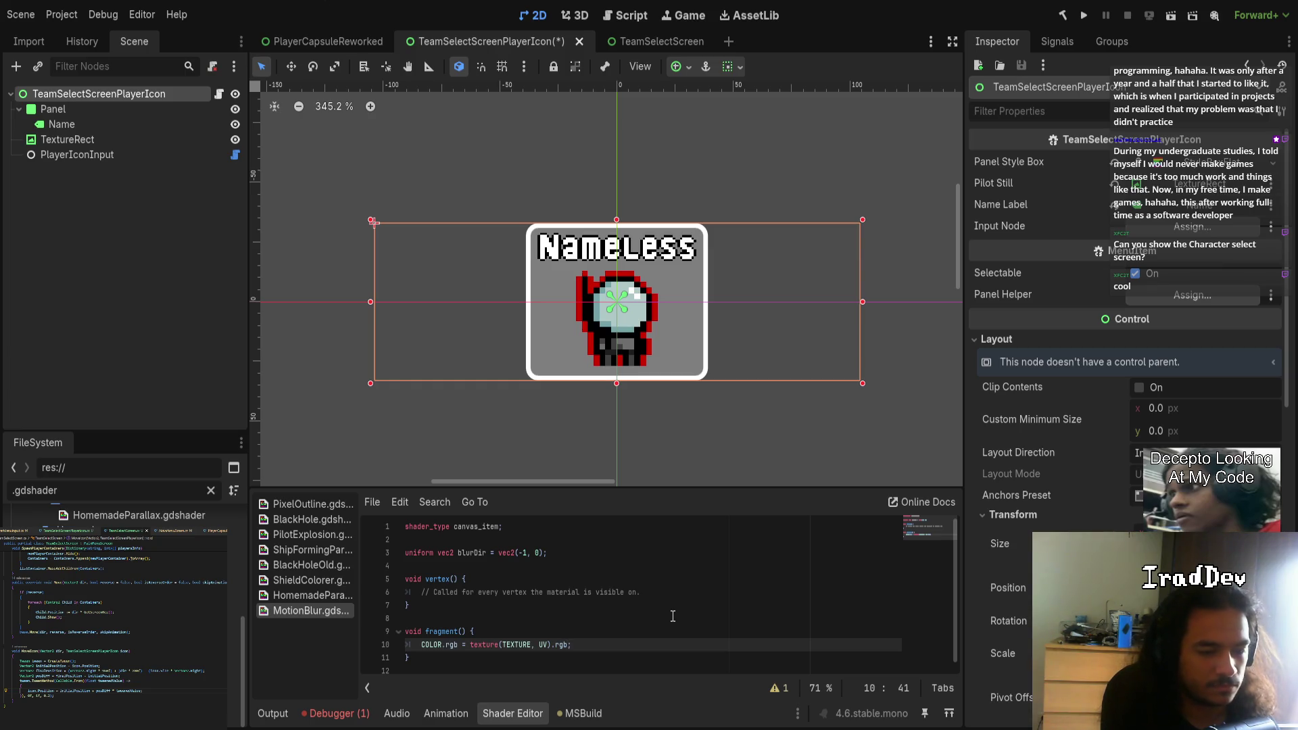
- Move the caret back to just after UV on line 10
key("Left")
key("Left")
key("Left")
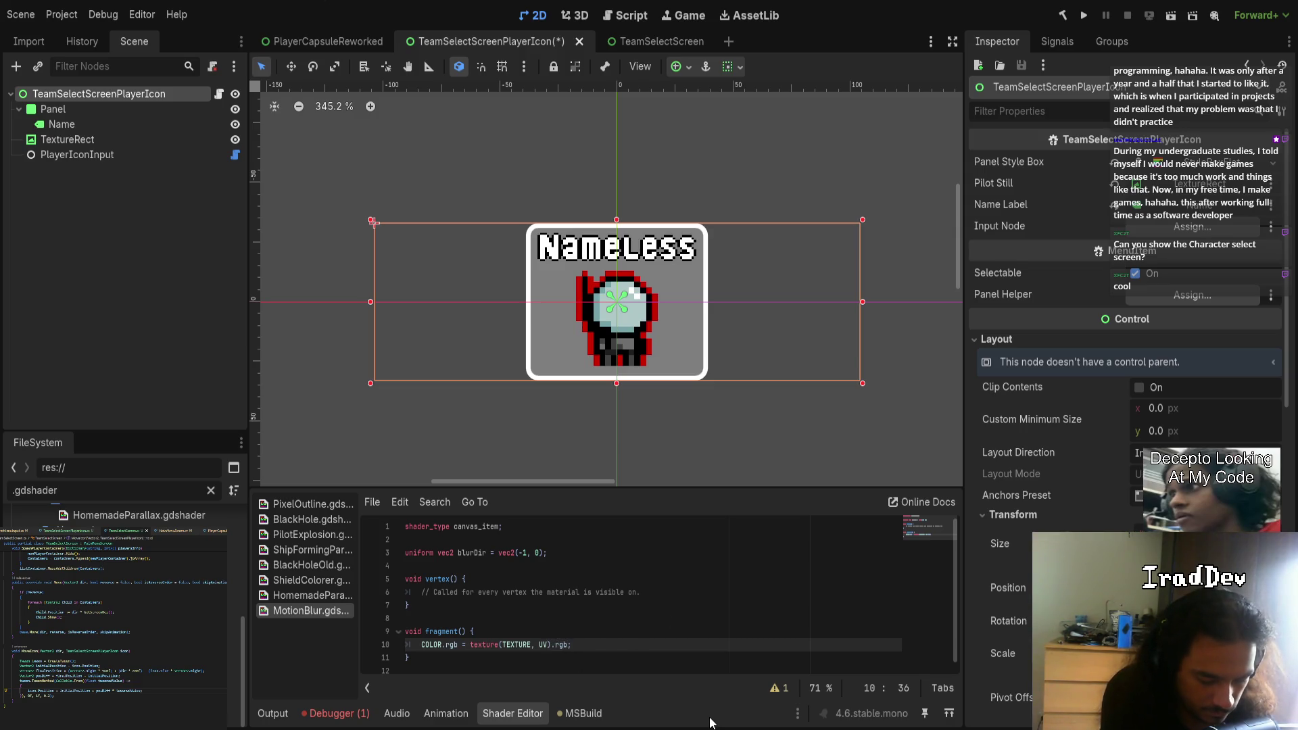
- Try offsetting UV by vec2(1,0), then select and remove that offset
type("+")
key("BackSpace")
type("V")
key("Escape")
type("ec2")
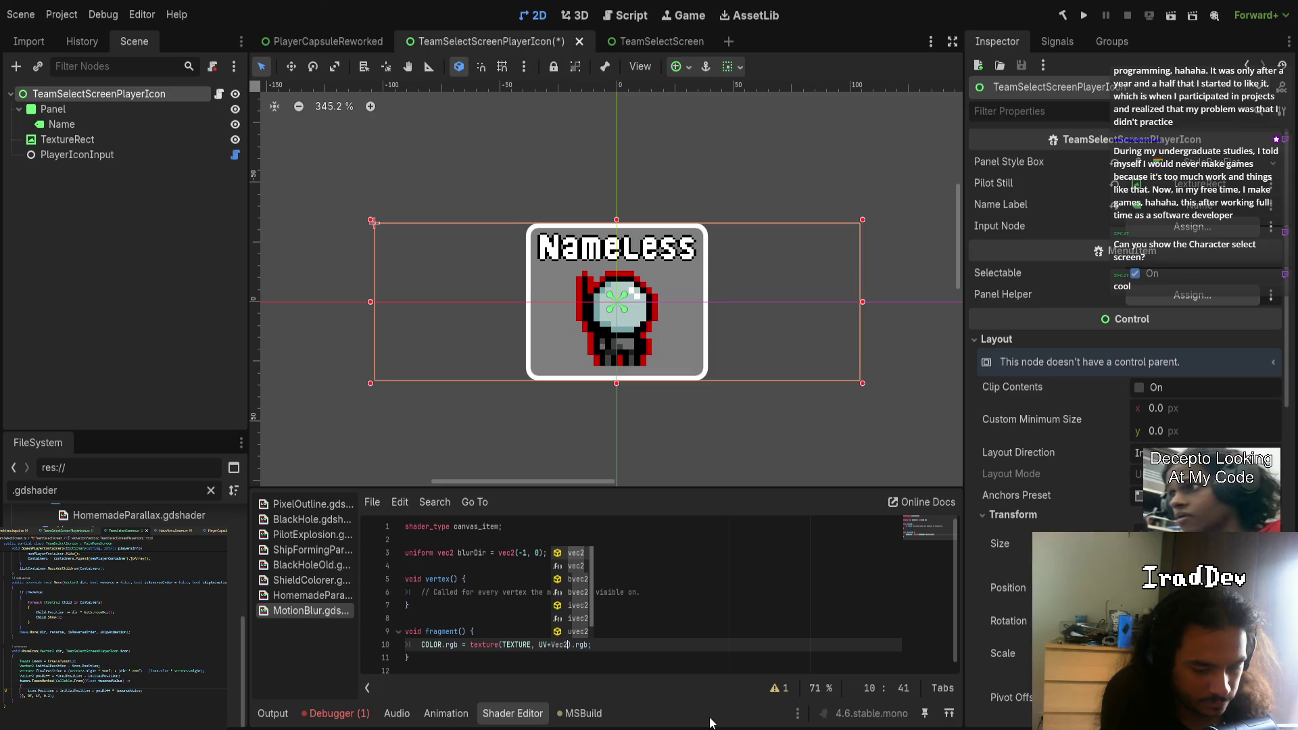
type("(1,")
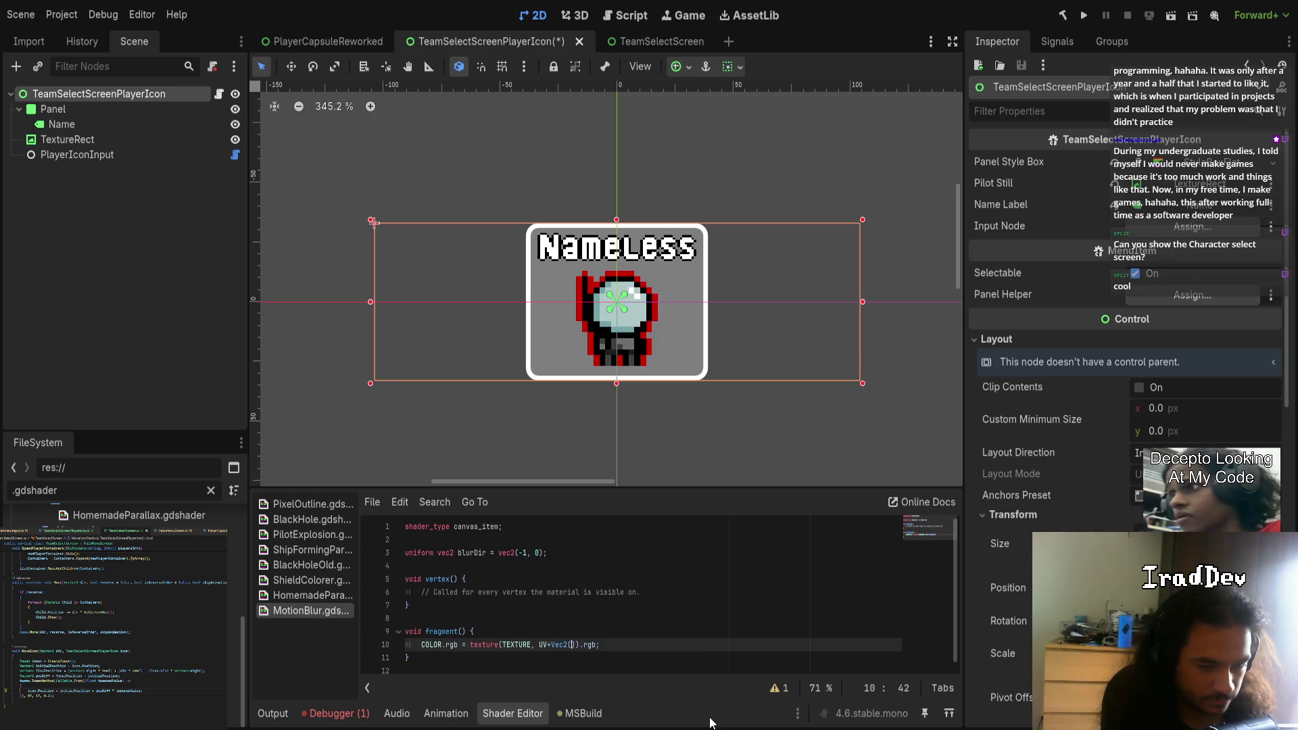
type("0")
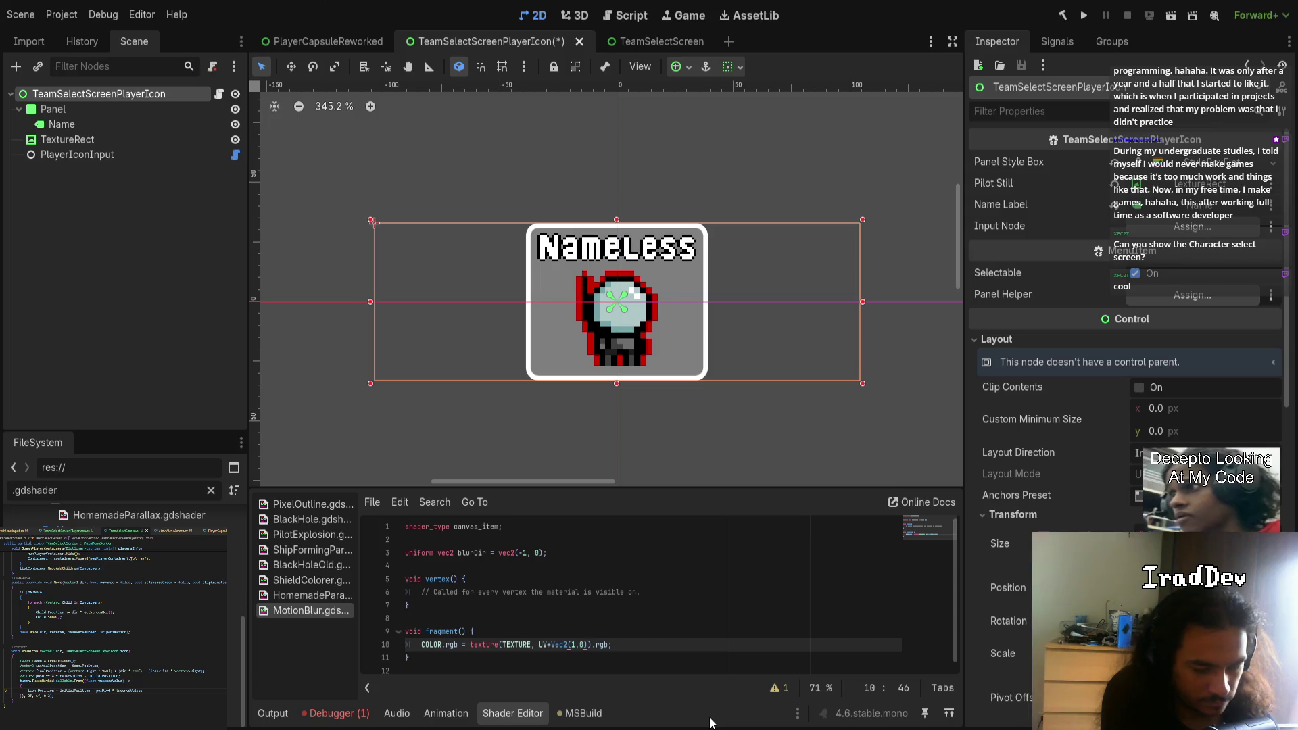
key("Left")
key("Left")
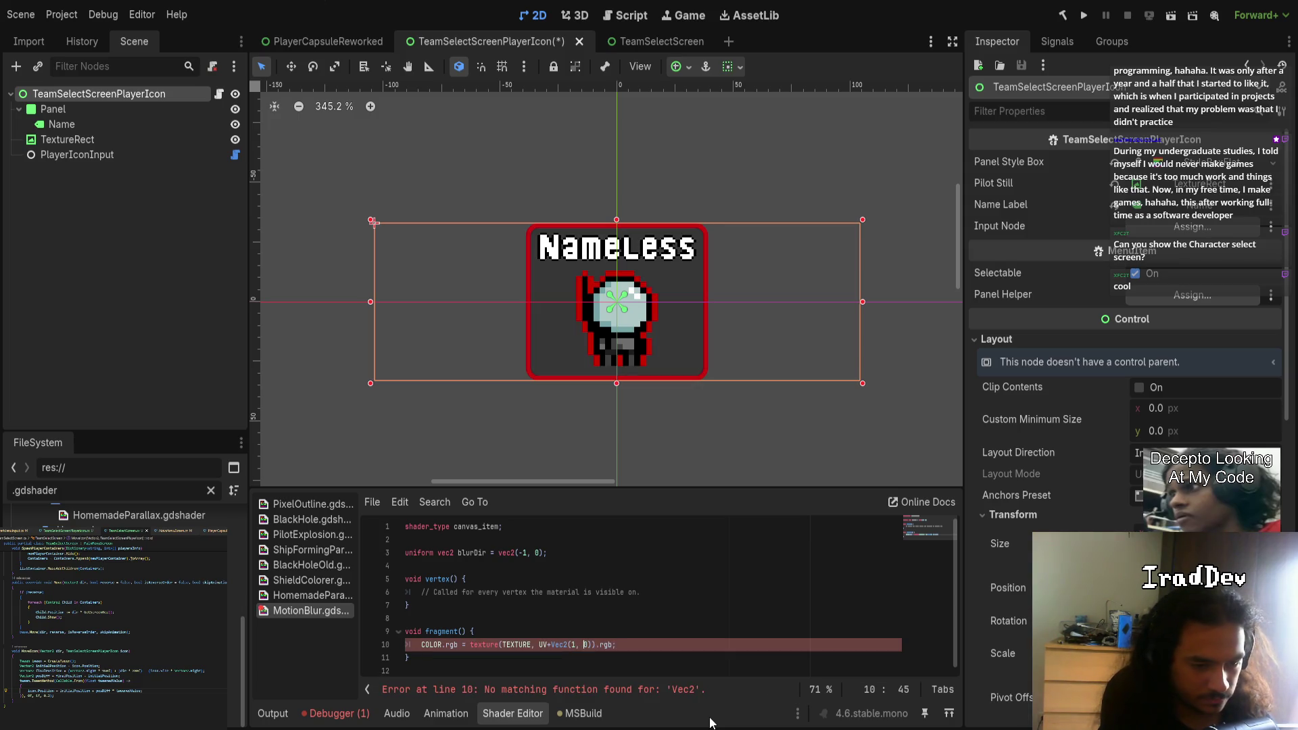
key("shift+Left")
key("shift+Left")
key("shift+Left")
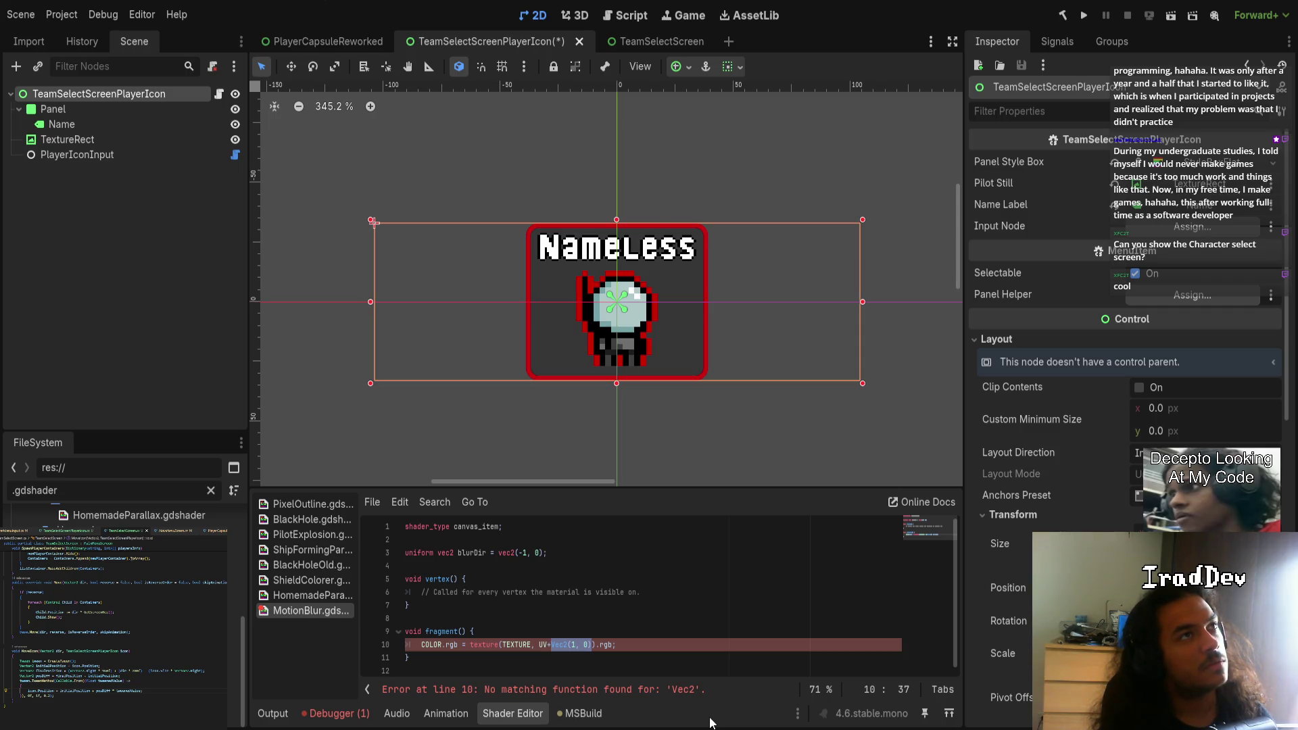
key("BackSpace")
key("BackSpace")
key("BackSpace")
- Sample the texture at vec2(UV.x, UV.y+UV.x) instead
type("vec2")
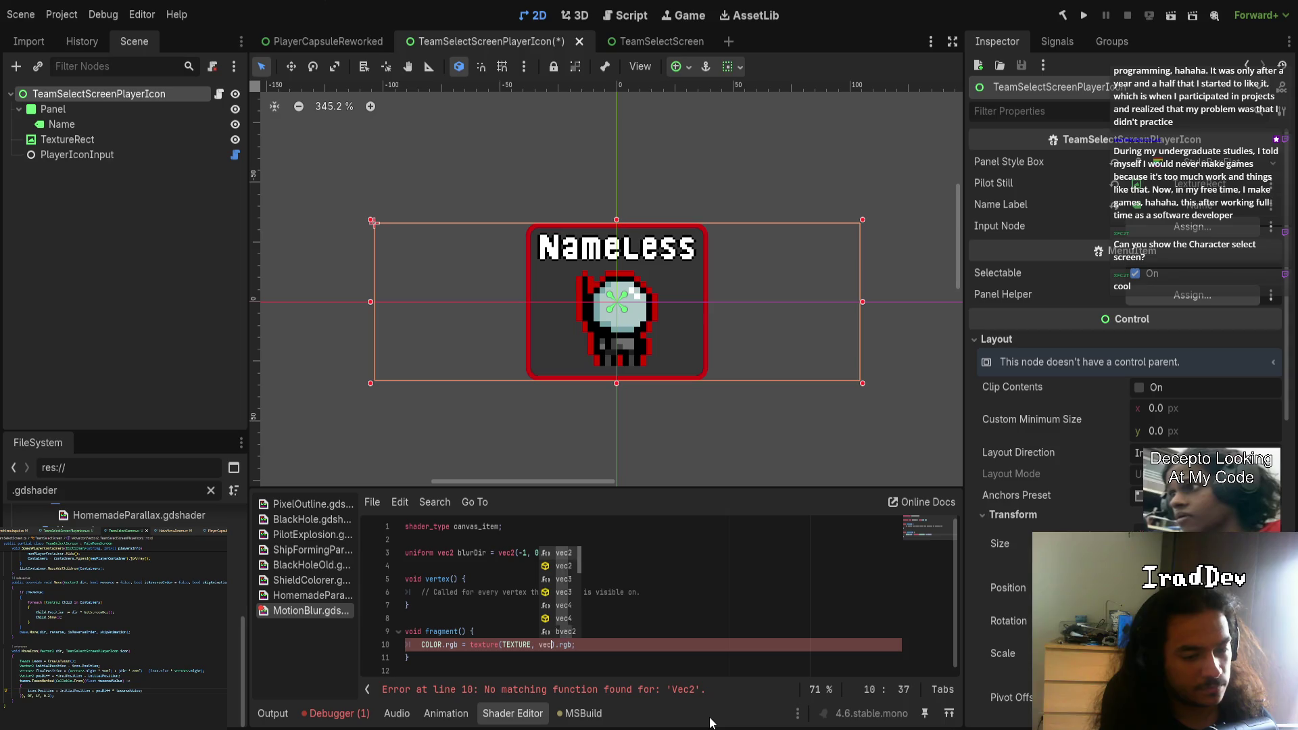
type("(UV")
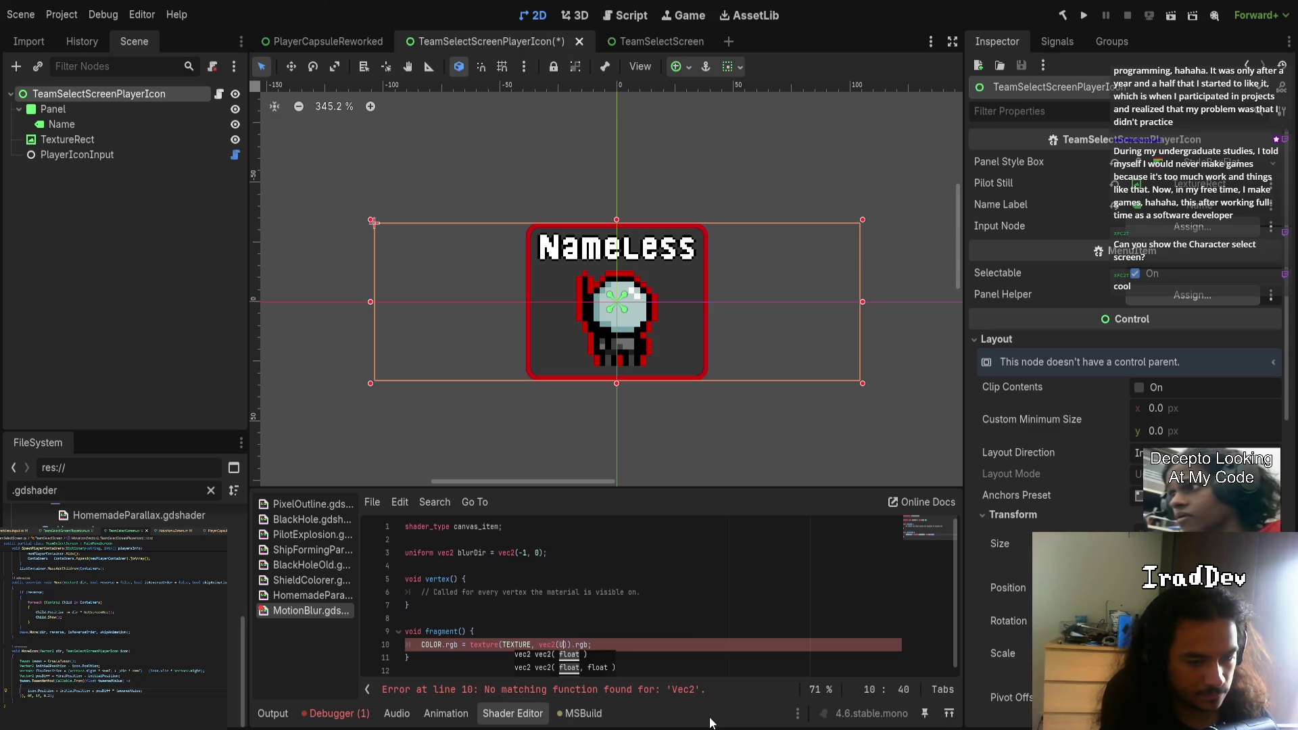
type(".x, UV.")
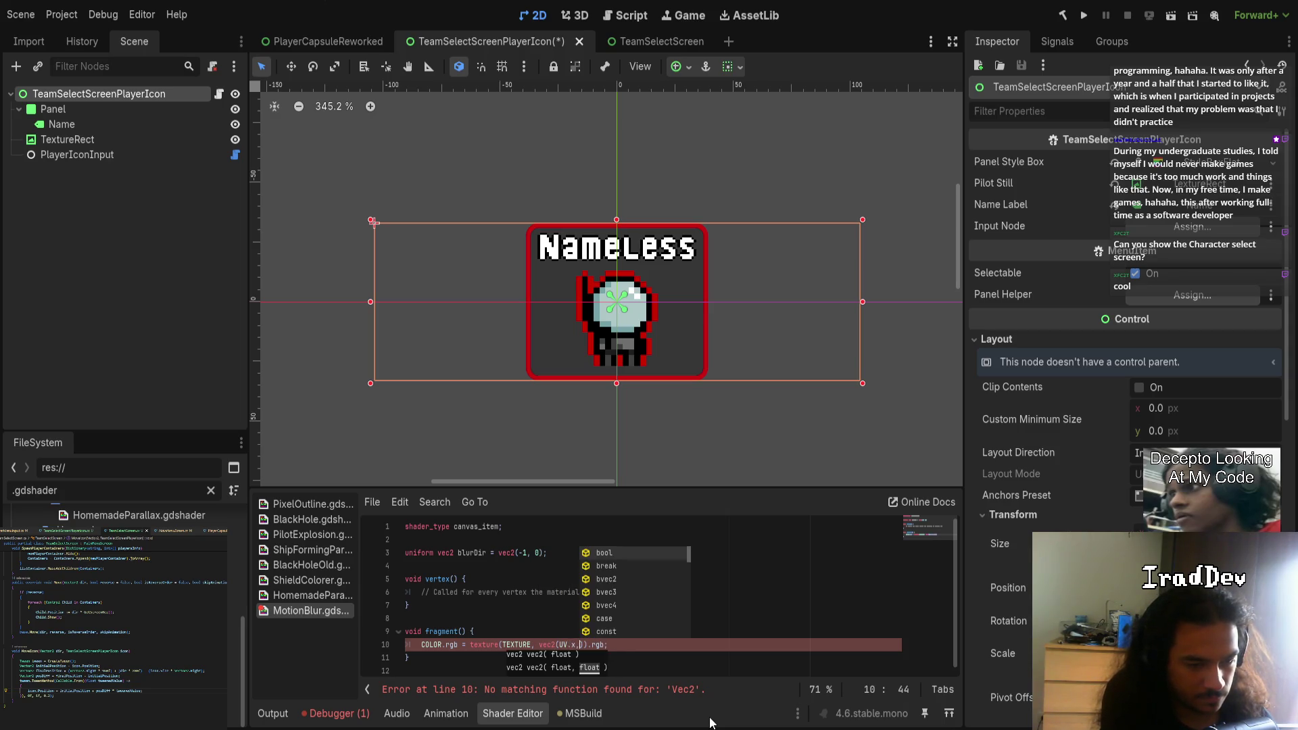
type("y")
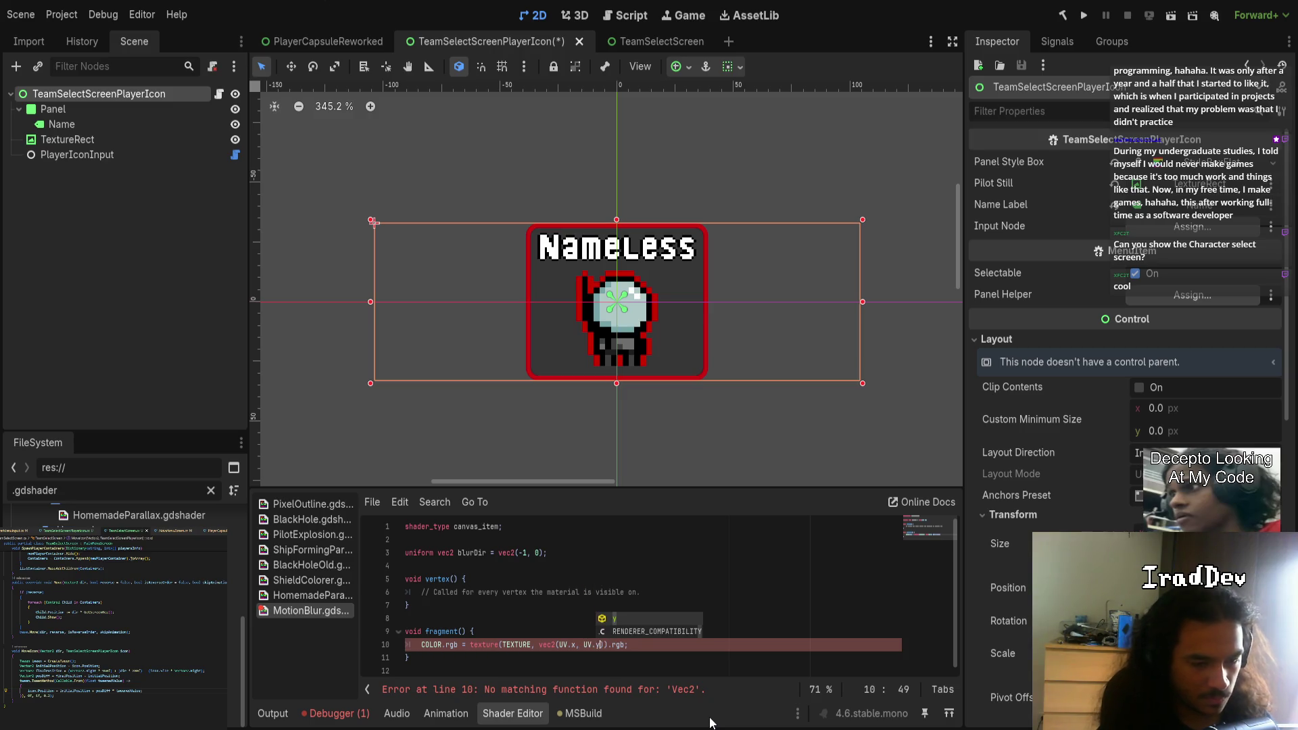
key("Left")
key("Left")
type(".y")
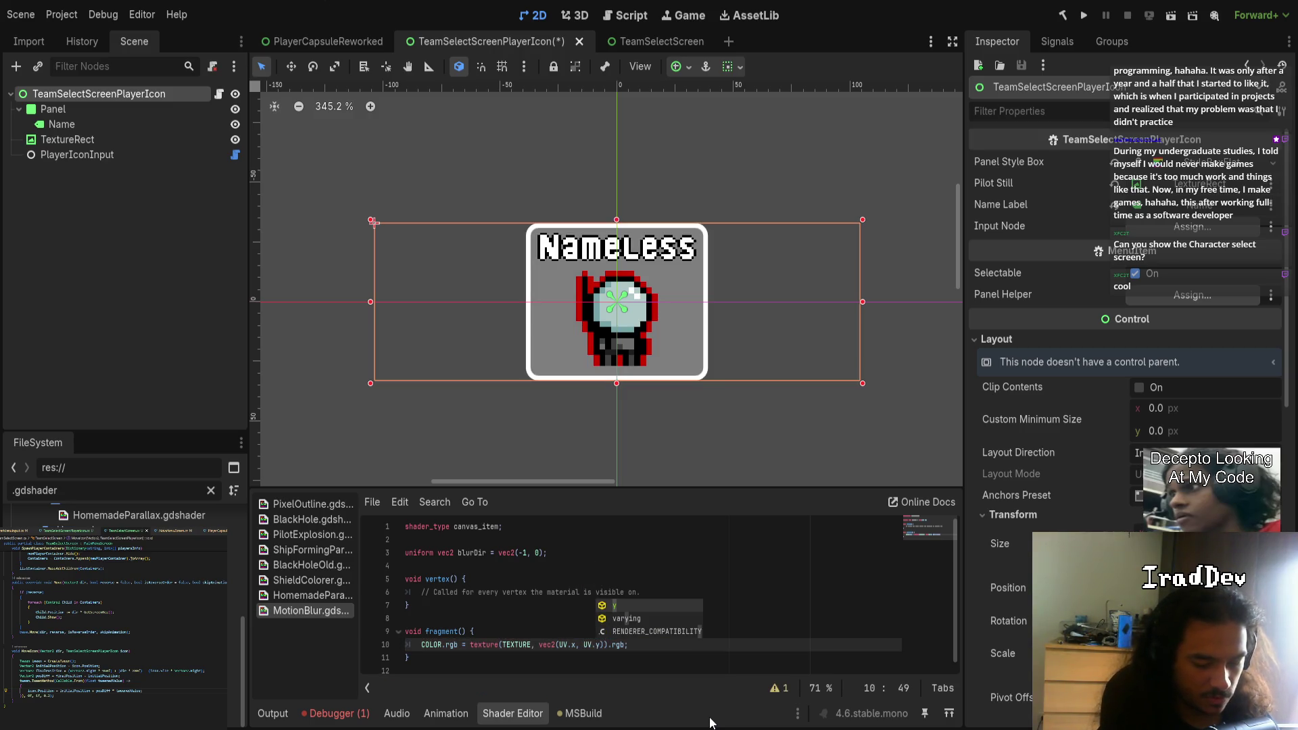
type("+UV.x")
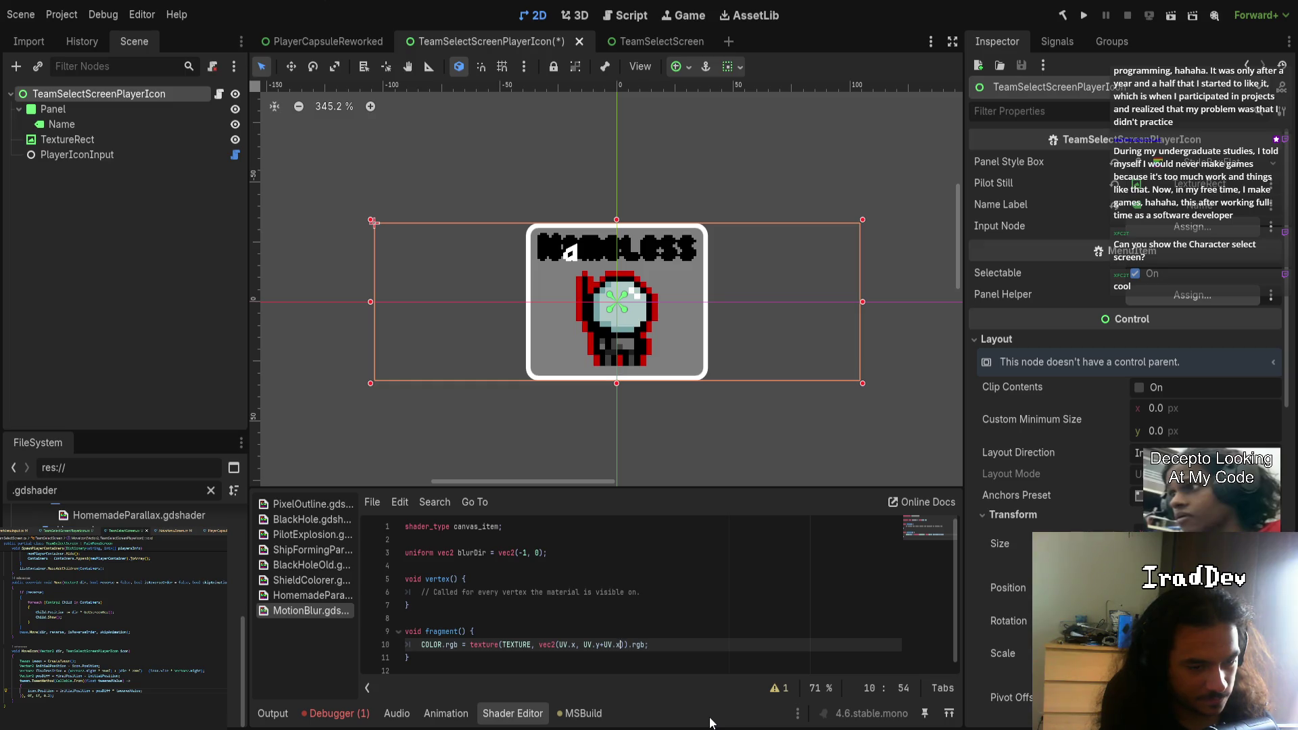
scroll(565, 310, "up", 8)
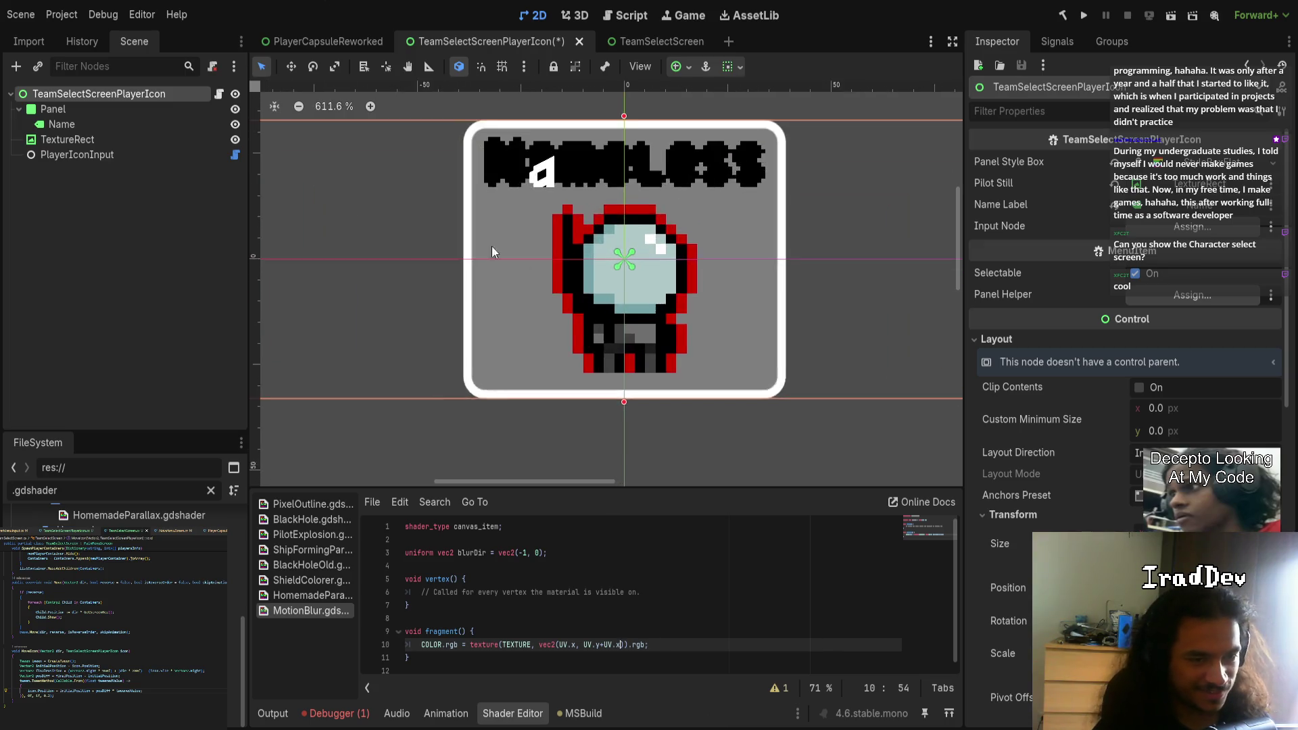
type(")")
scroll(565, 310, "down", 7)
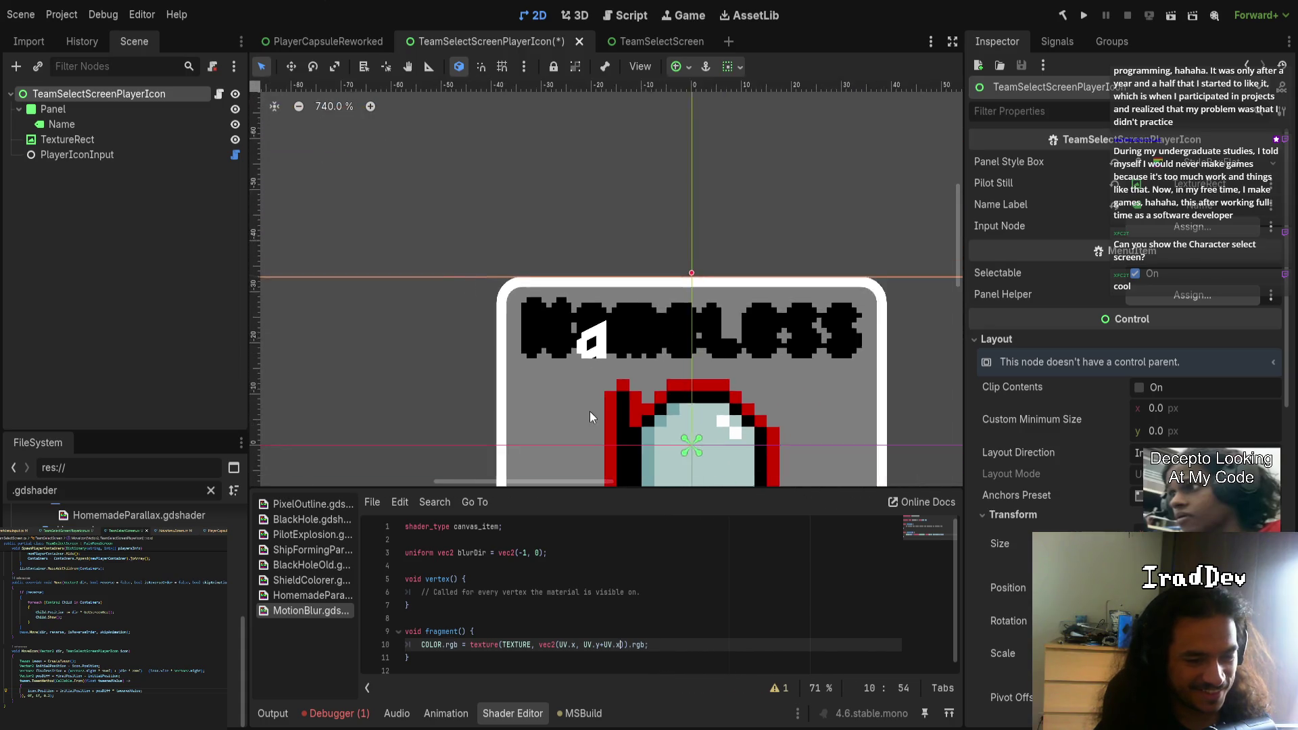
- Delete the COLOR.rgb texture line from fragment and select the vertex comment for replacement
left_click(664, 645)
key("shift+Up")
key("BackSpace")
left_click(664, 585)
key("shift+Home")
- Write VERTEX.x += VERTEX.y; in vertex(), then add a blank line under the function header
type("VEC")
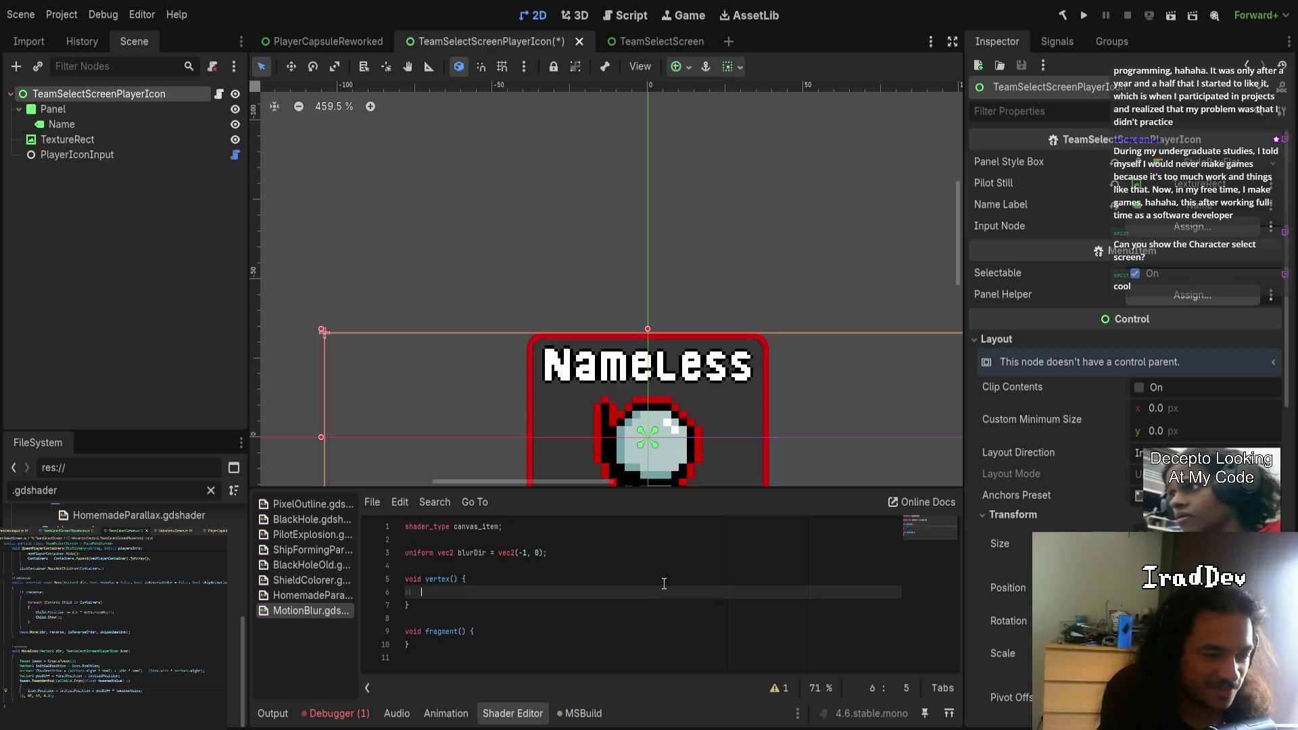
key("BackSpace")
type("RTEX")
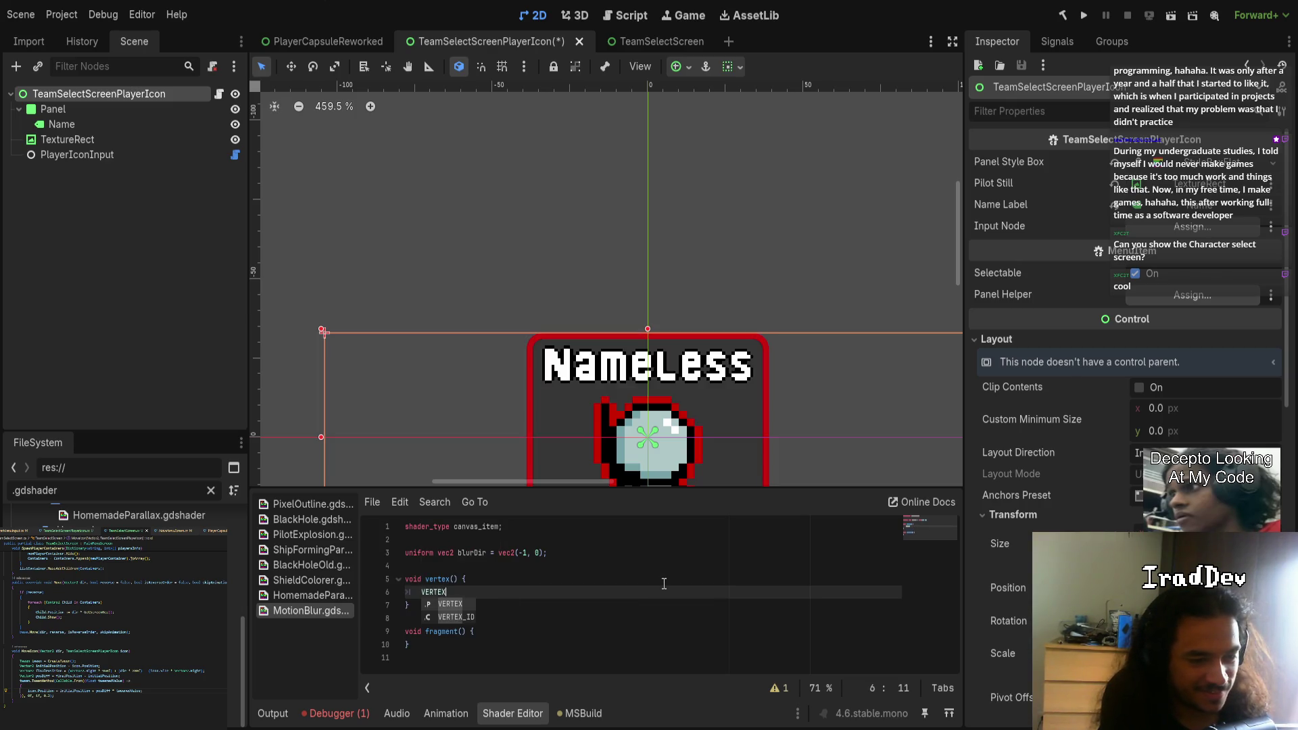
type(".x")
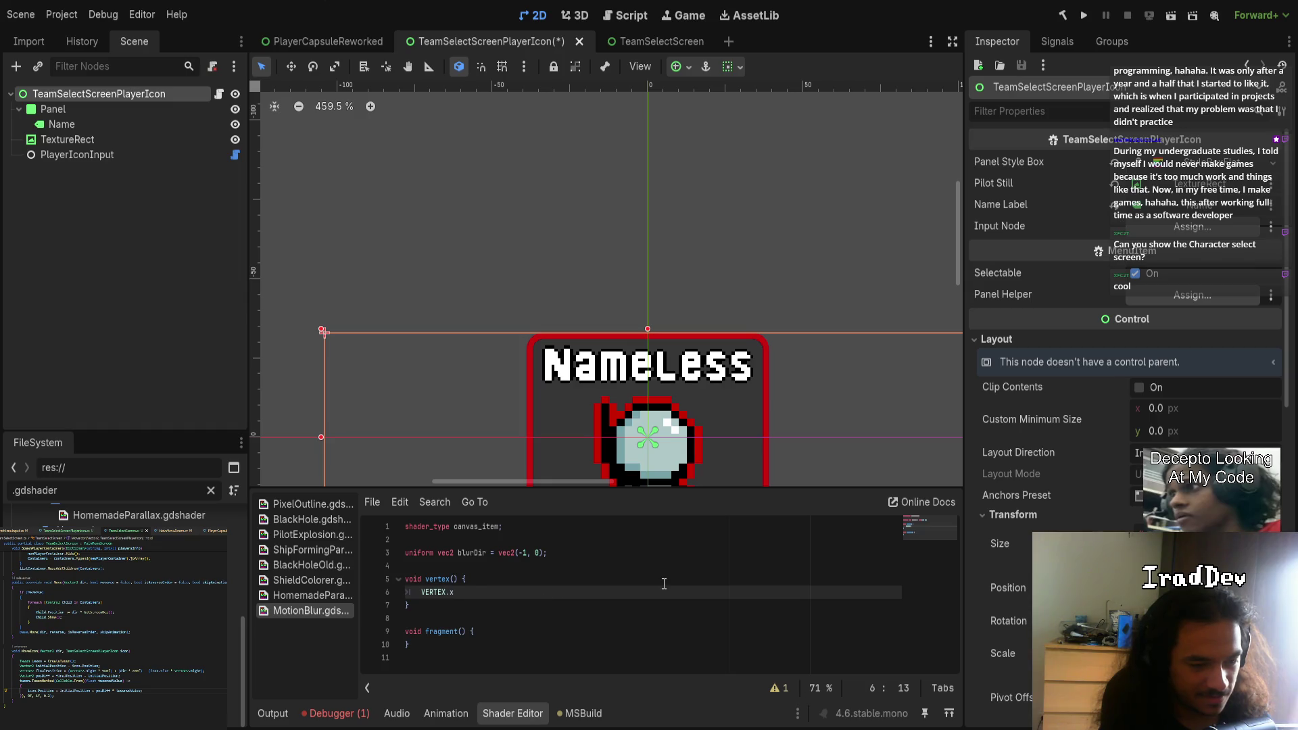
type(" +=")
type(" VERTEX")
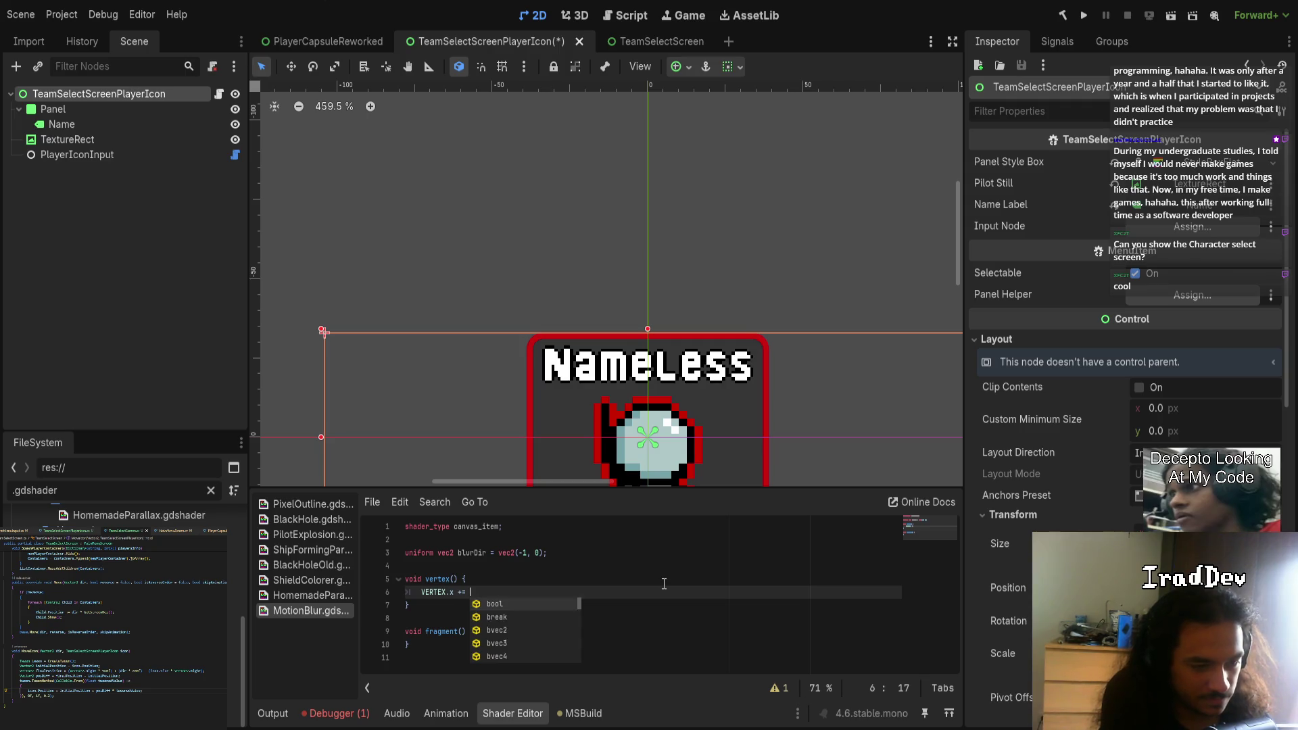
type(".y")
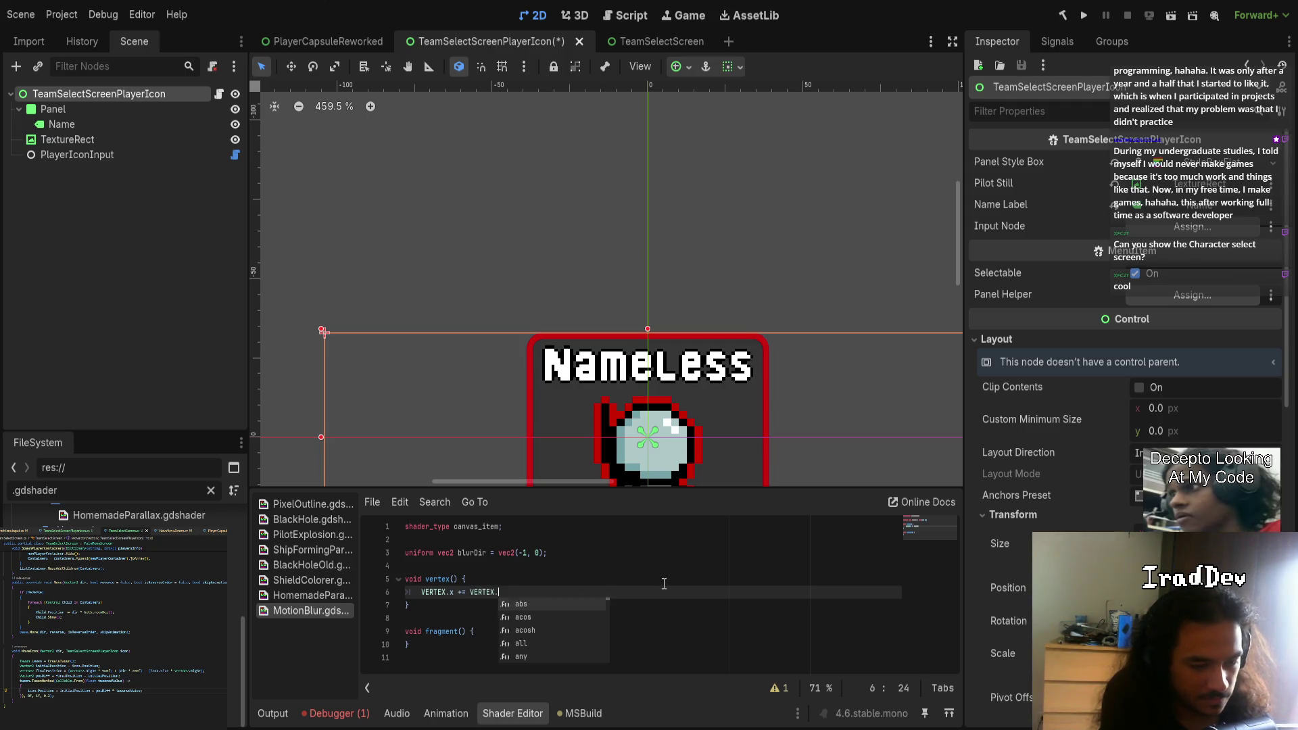
scroll(655, 388, "down", 2)
type(";")
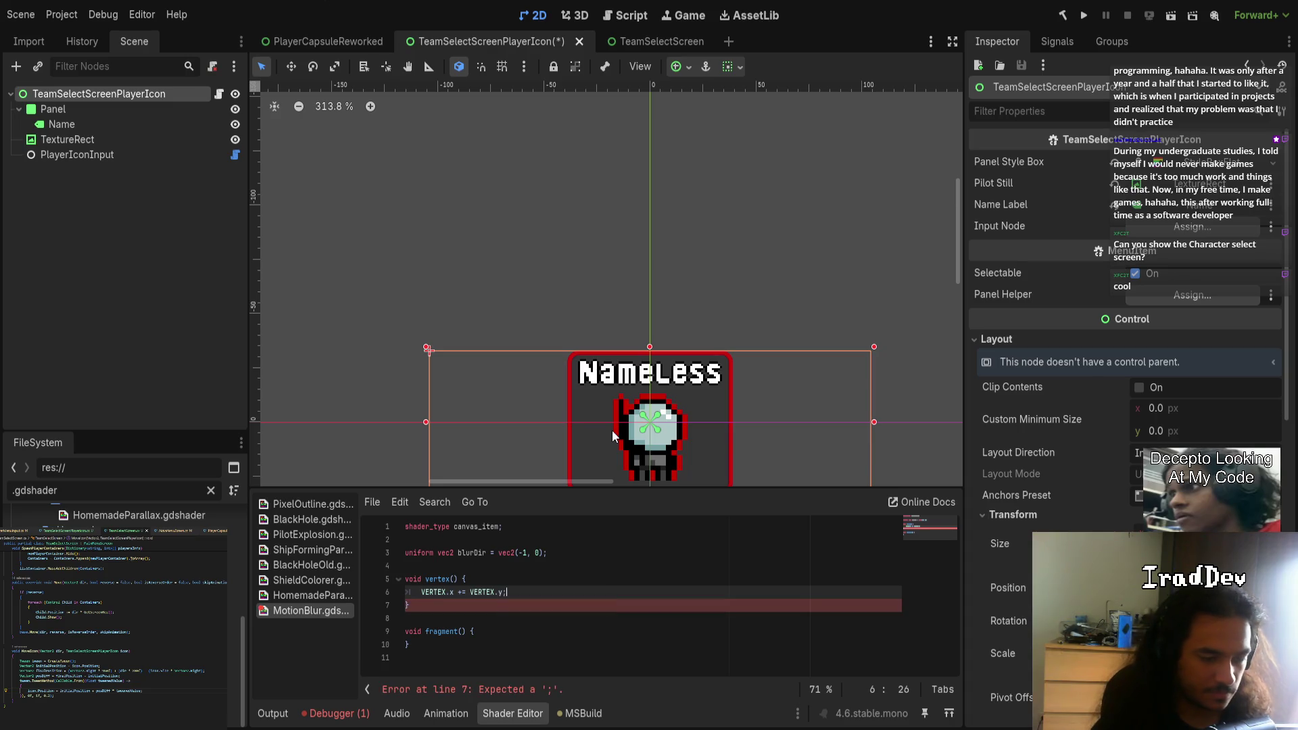
scroll(649, 446, "down", 2)
scroll(693, 457, "up", 1)
scroll(670, 463, "up", 3)
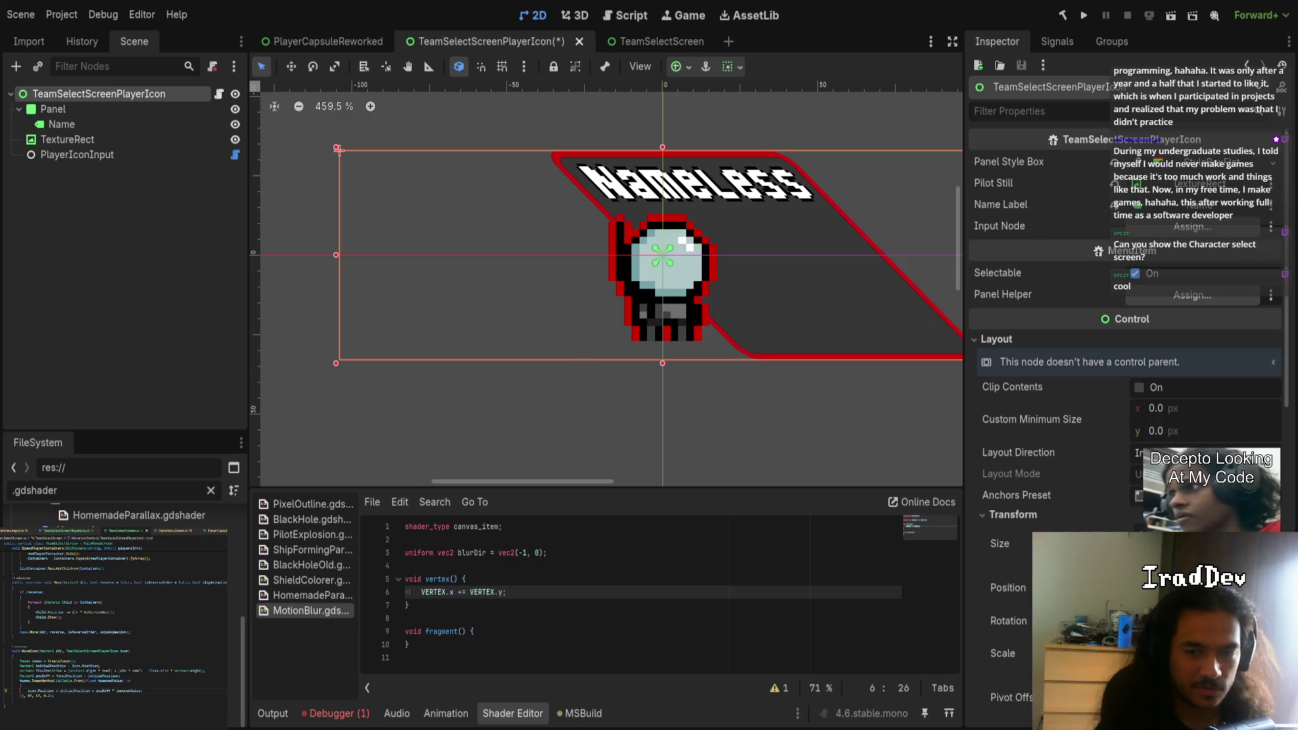
left_click(502, 579)
key("Return")
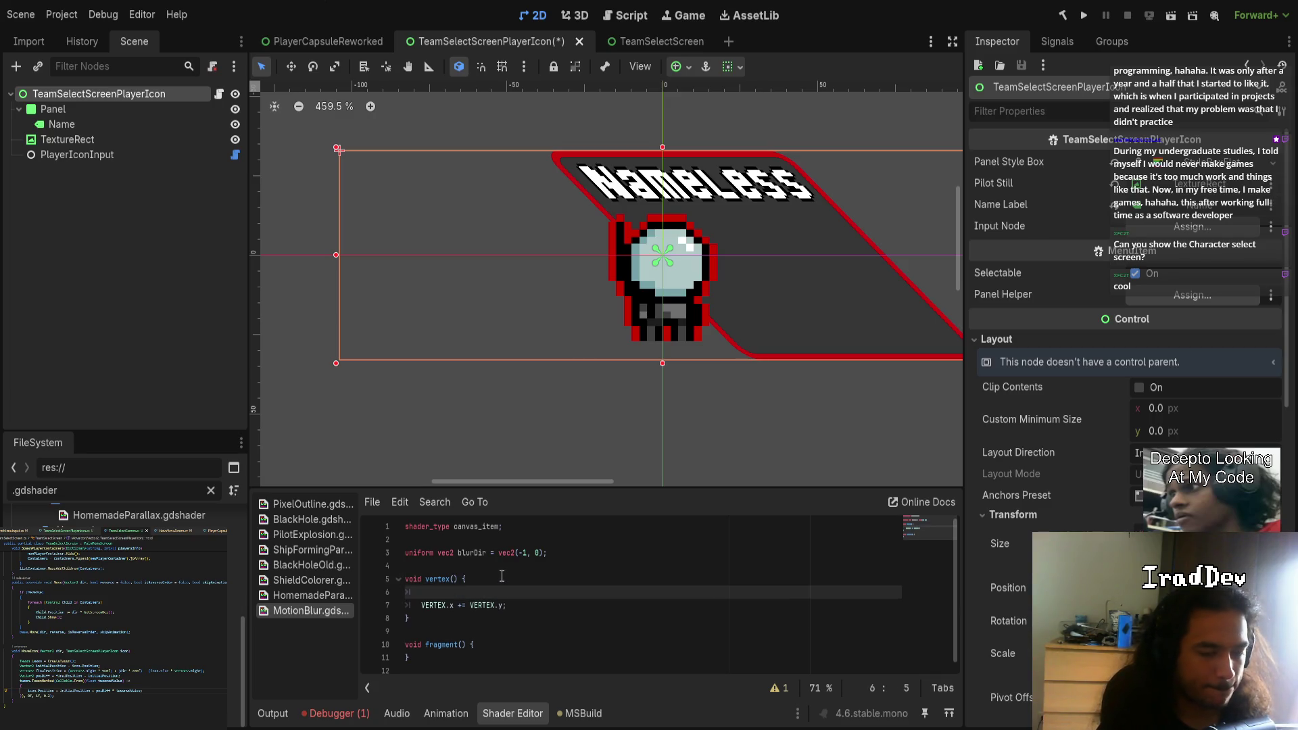
- Begin a vertex line declaring vec2 centeredVTX = VERTEX
type("ce")
key("BackSpace")
key("BackSpace")
type("VE")
key("Return")
key("Up")
key("End")
key("Return")
type("vec2 ")
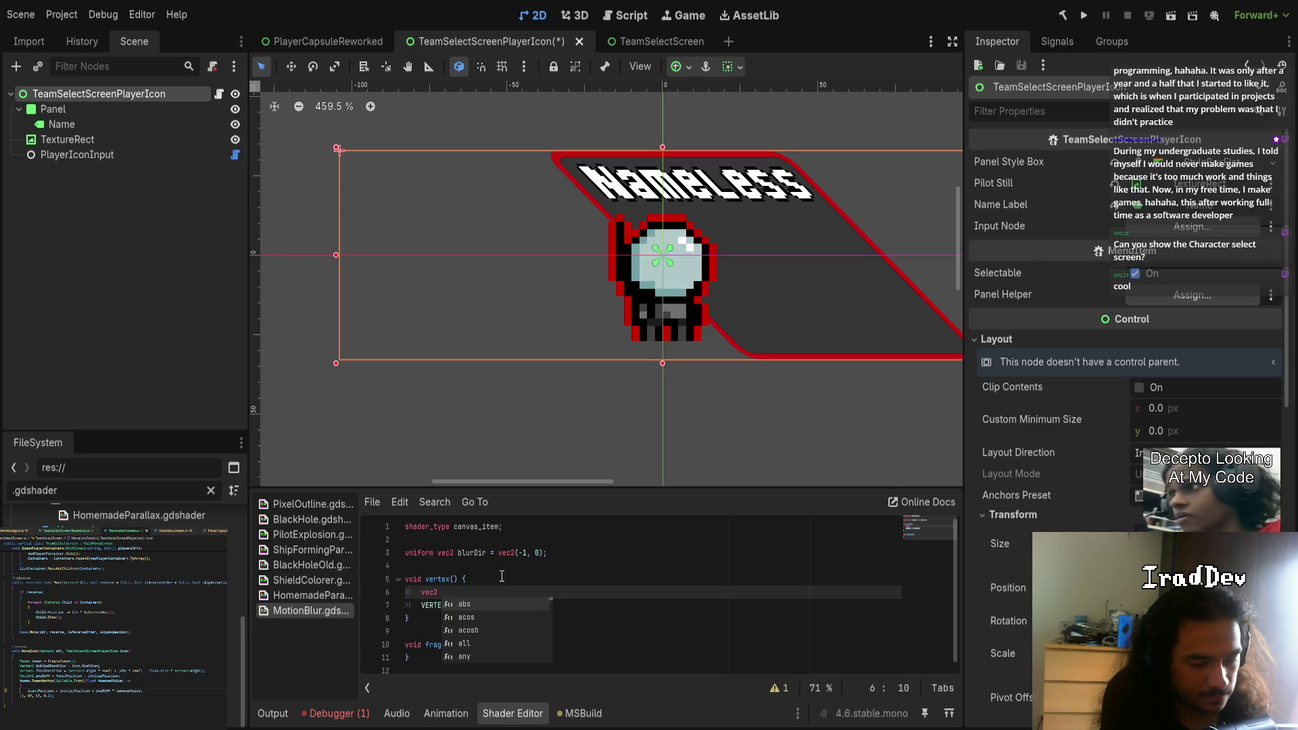
type("centeredVER")
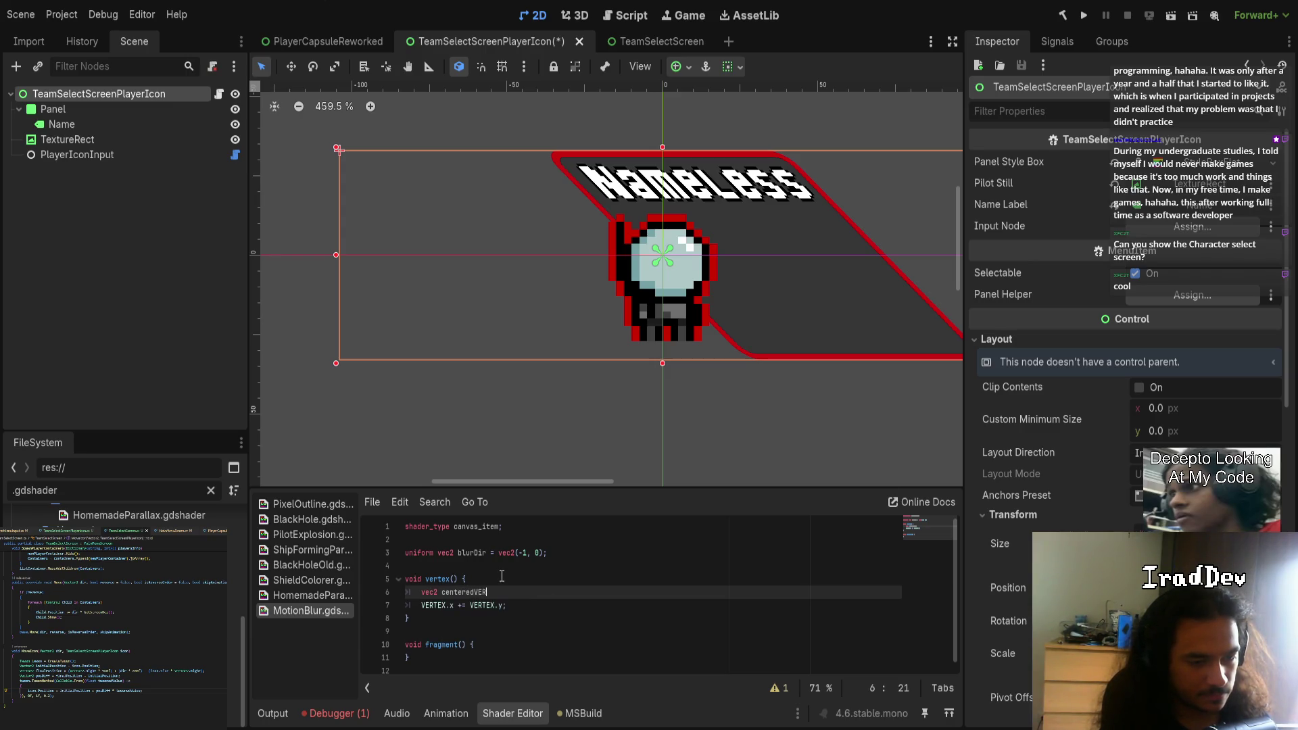
key("BackSpace")
key("BackSpace")
type("TX")
type(" = VERTEX")
- Wrap the expression in parentheses with a multiplier, subtract vec2(1), and save
type("*")
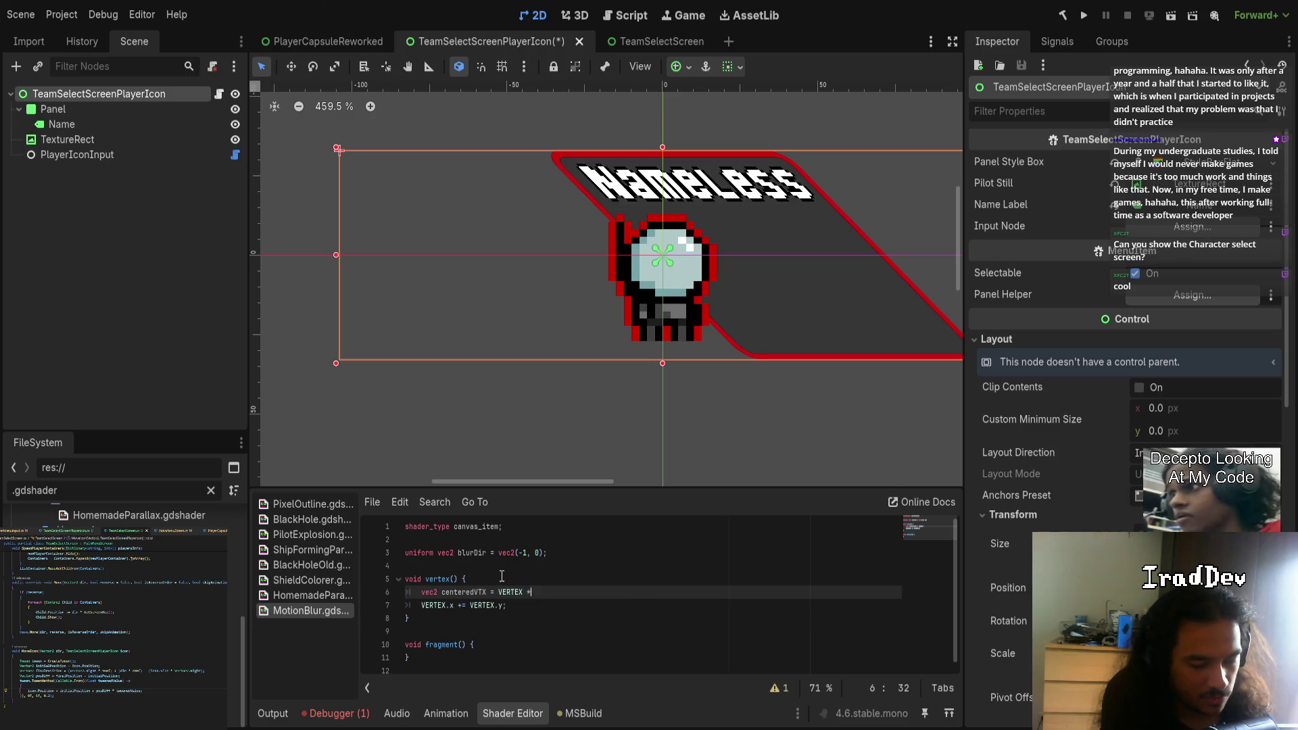
key("ctrl+shift+Left")
key("ctrl+shift+Left")
key("ctrl+shift+Left")
type("(")
key("Right")
key("Left")
type("- ")
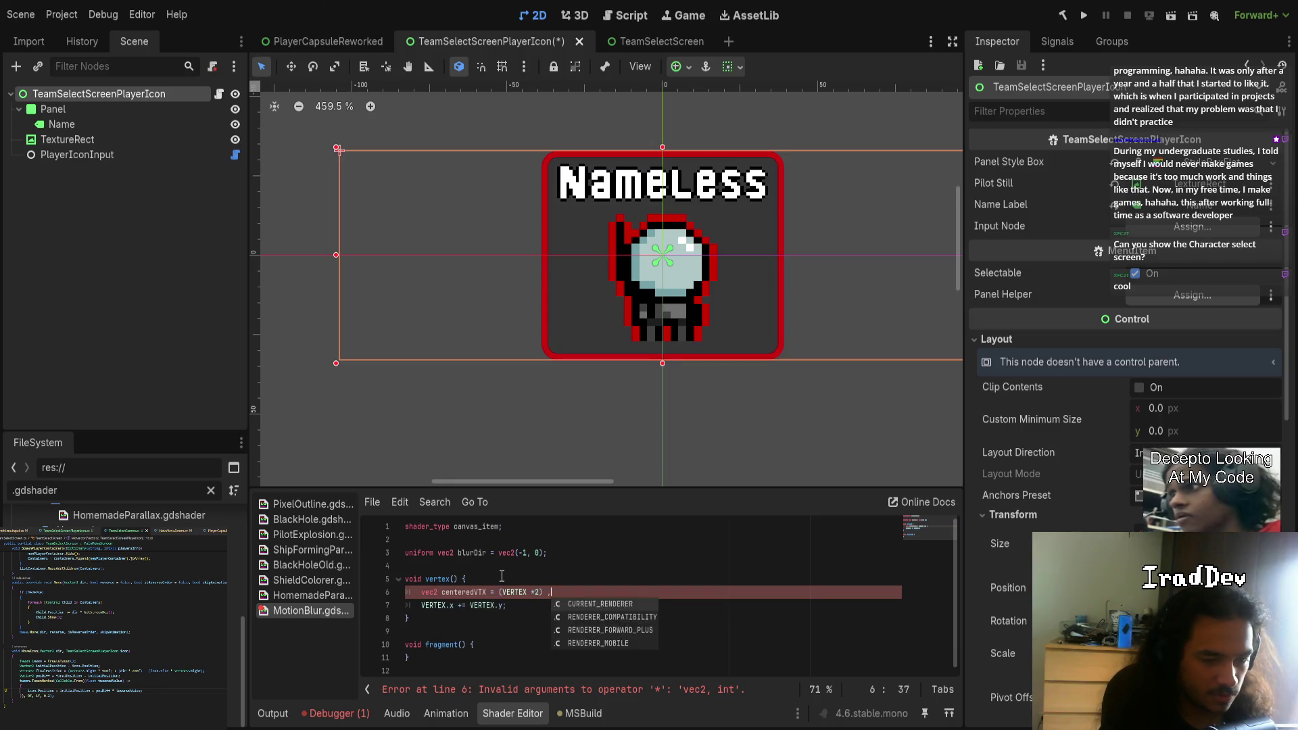
type("vec2(1);")
key("ctrl+s")
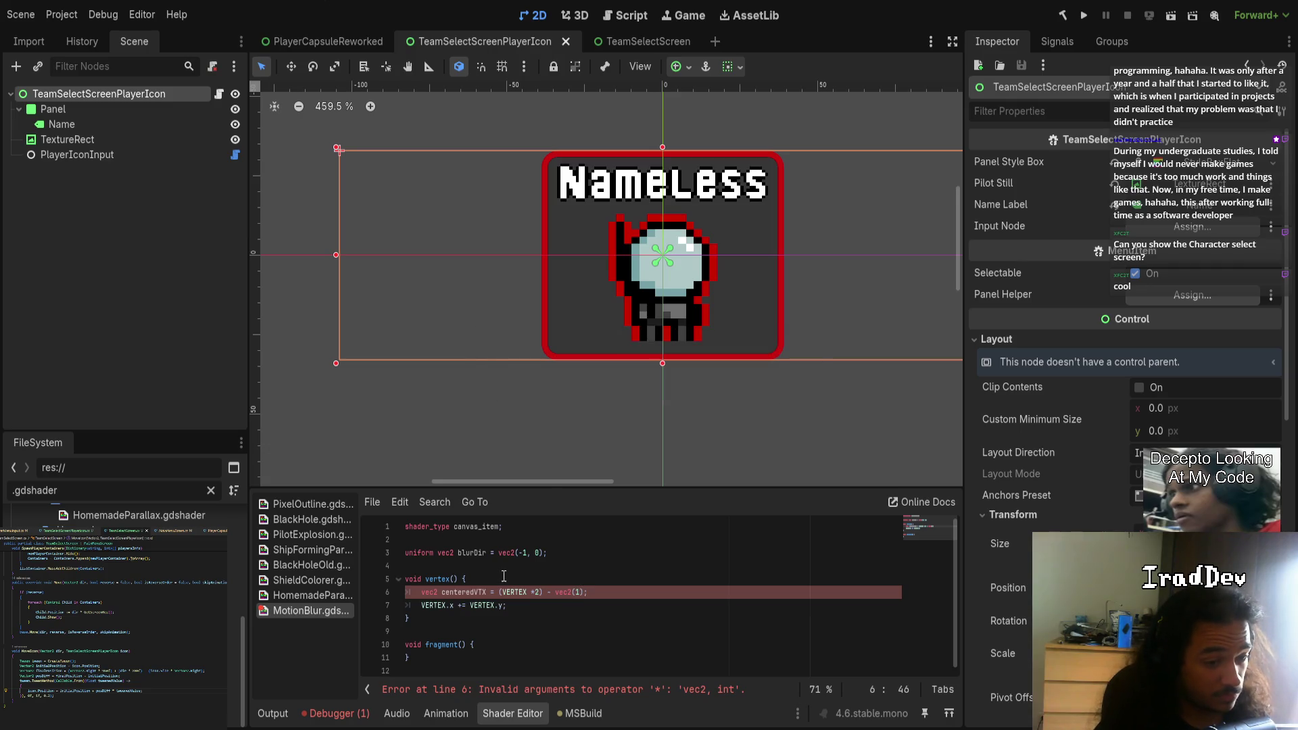
- Replace VERTEX.y on line 7 with centeredVTX.y and make the multiplier the float 2
left_click_drag(470, 605, 504, 607)
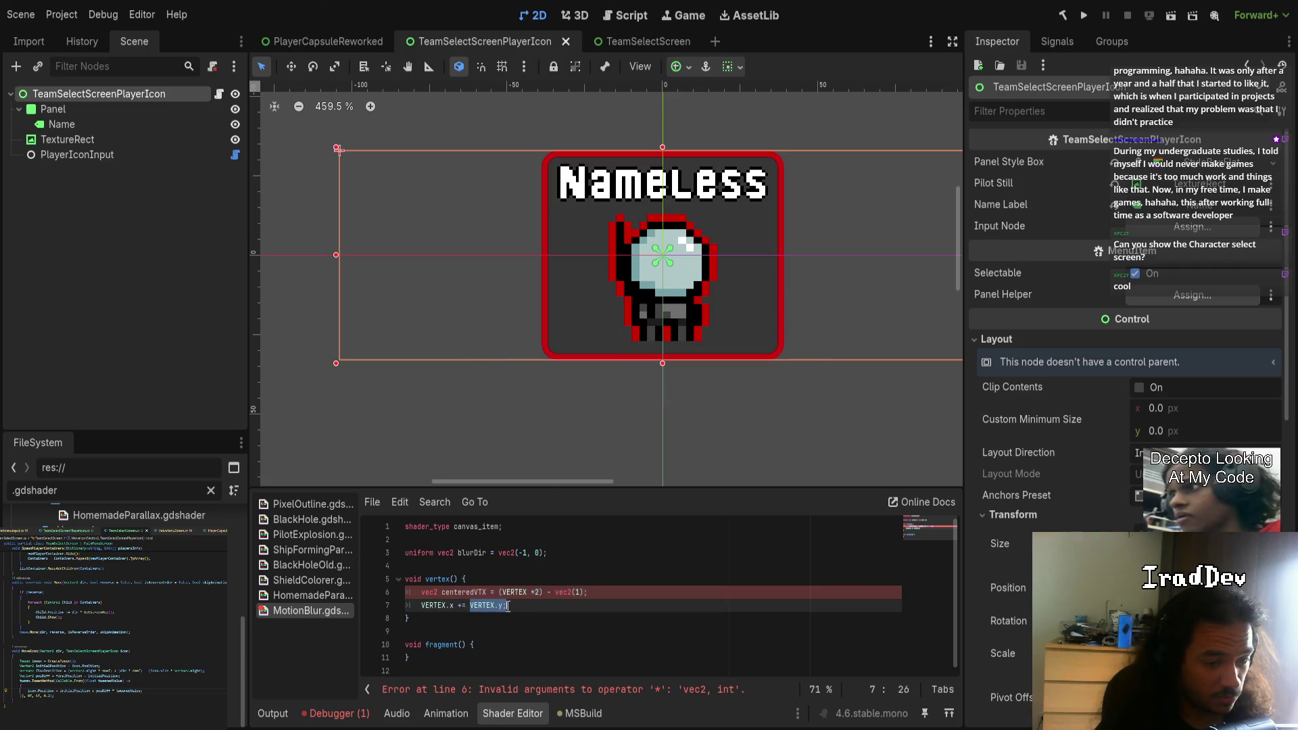
type("centeredVTX.y")
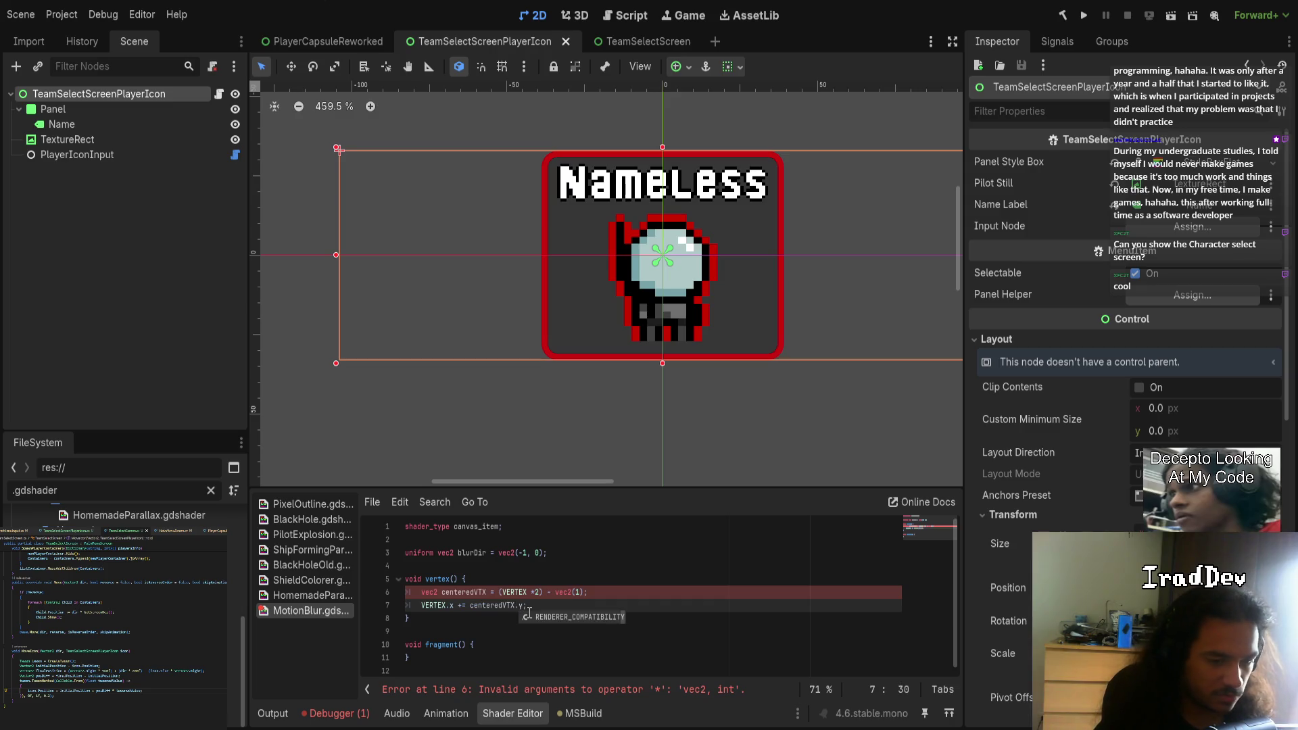
left_click(542, 592)
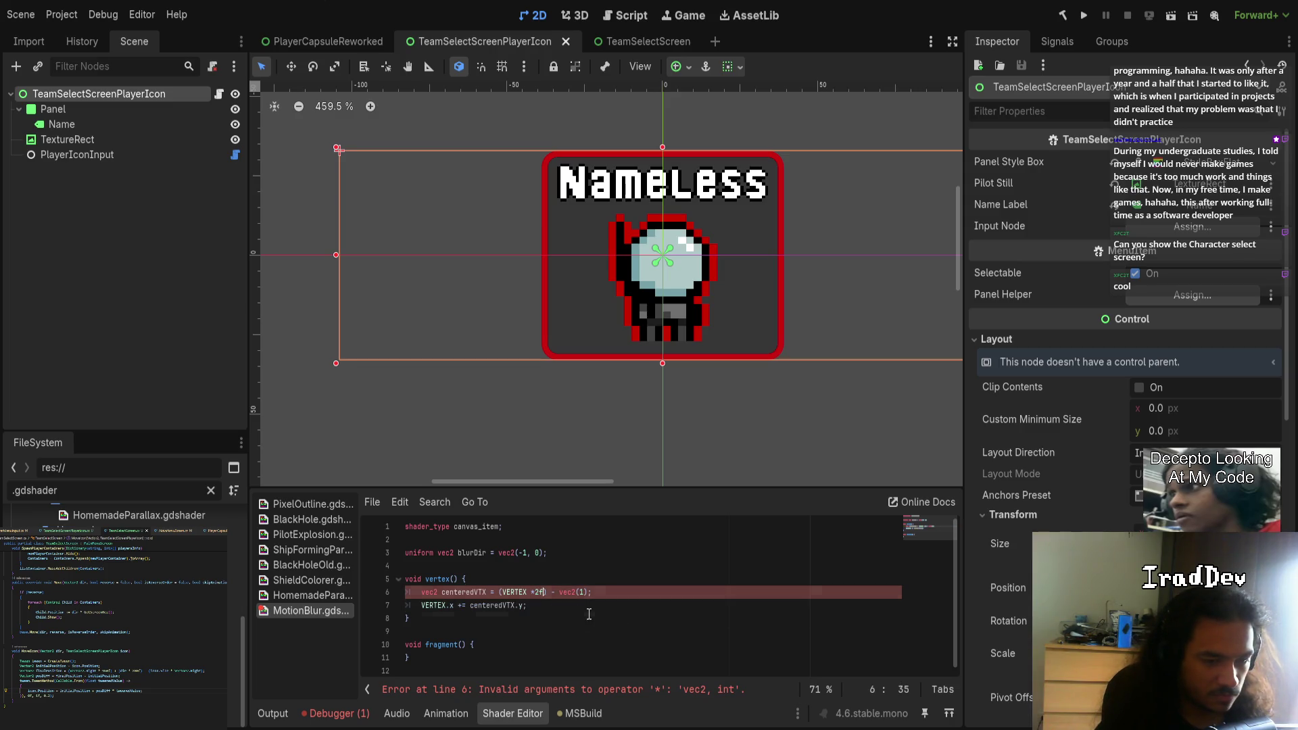
type("f")
key("BackSpace")
type(".")
key("Left")
key("Left")
left_click(587, 592)
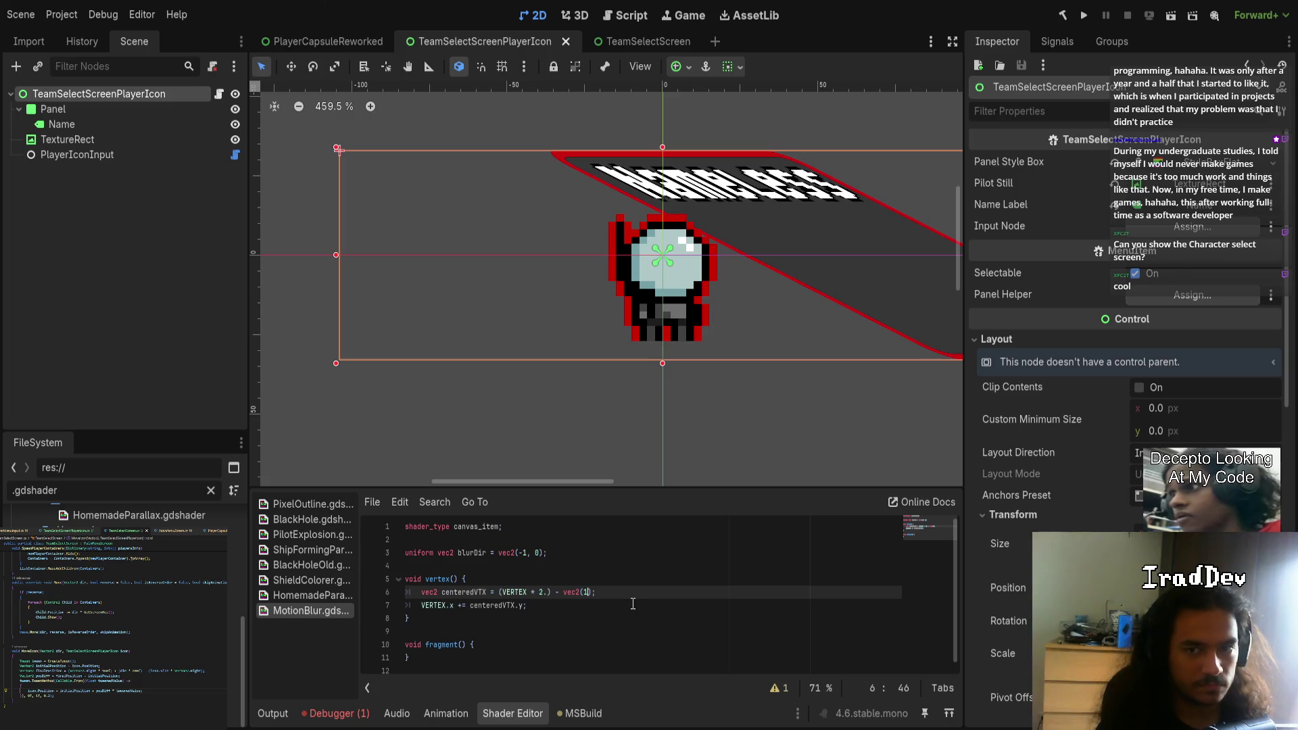
scroll(359, 229, "down", 3)
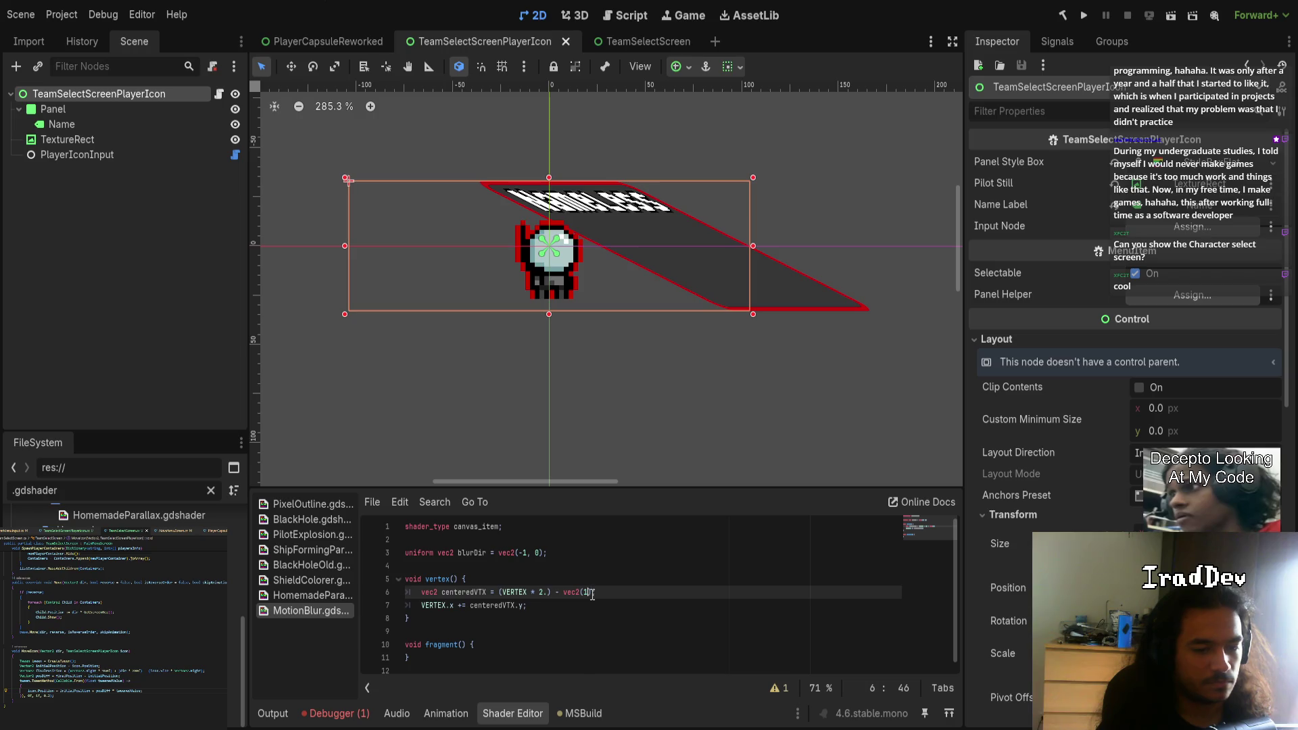
- Rework centeredVTX to (VERTEX - vec2(0.5)) * 2., dropping the vec2(1) term
left_click_drag(527, 592, 548, 592)
key("BackSpace")
type("/")
key("BackSpace")
type(".")
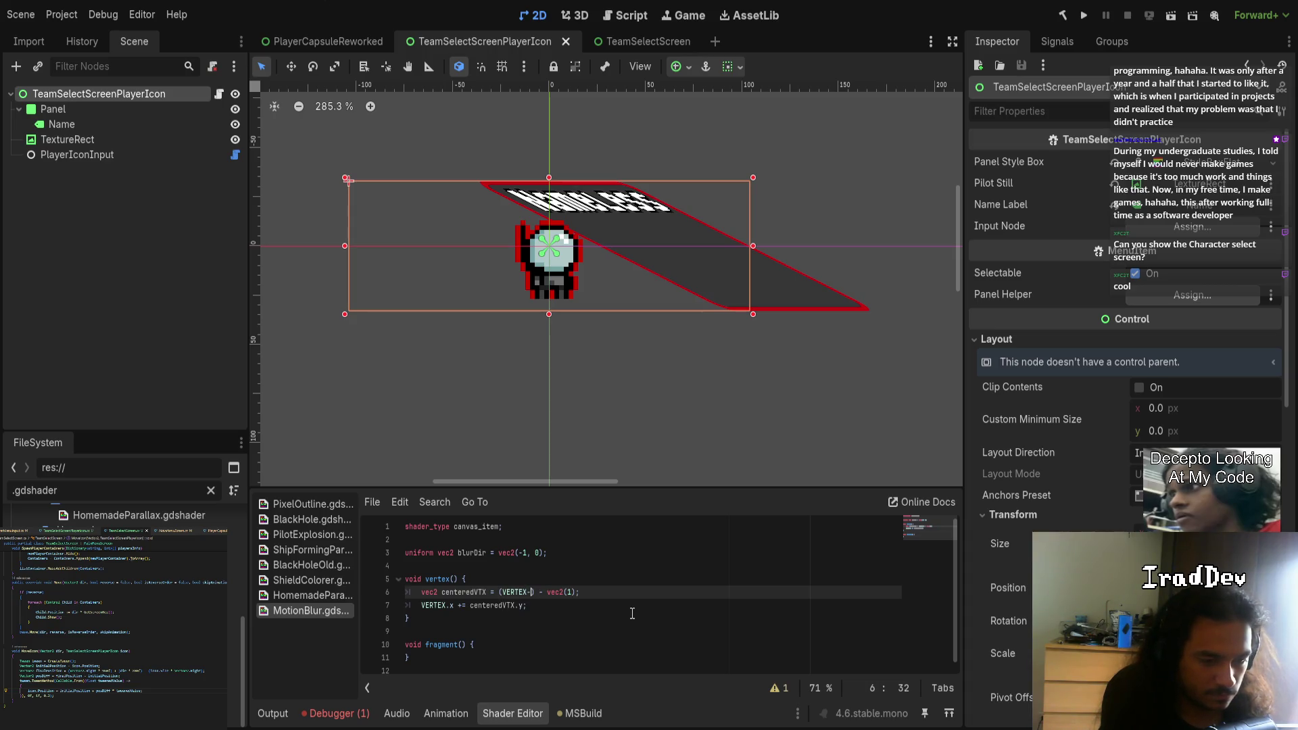
key("BackSpace")
type("- ")
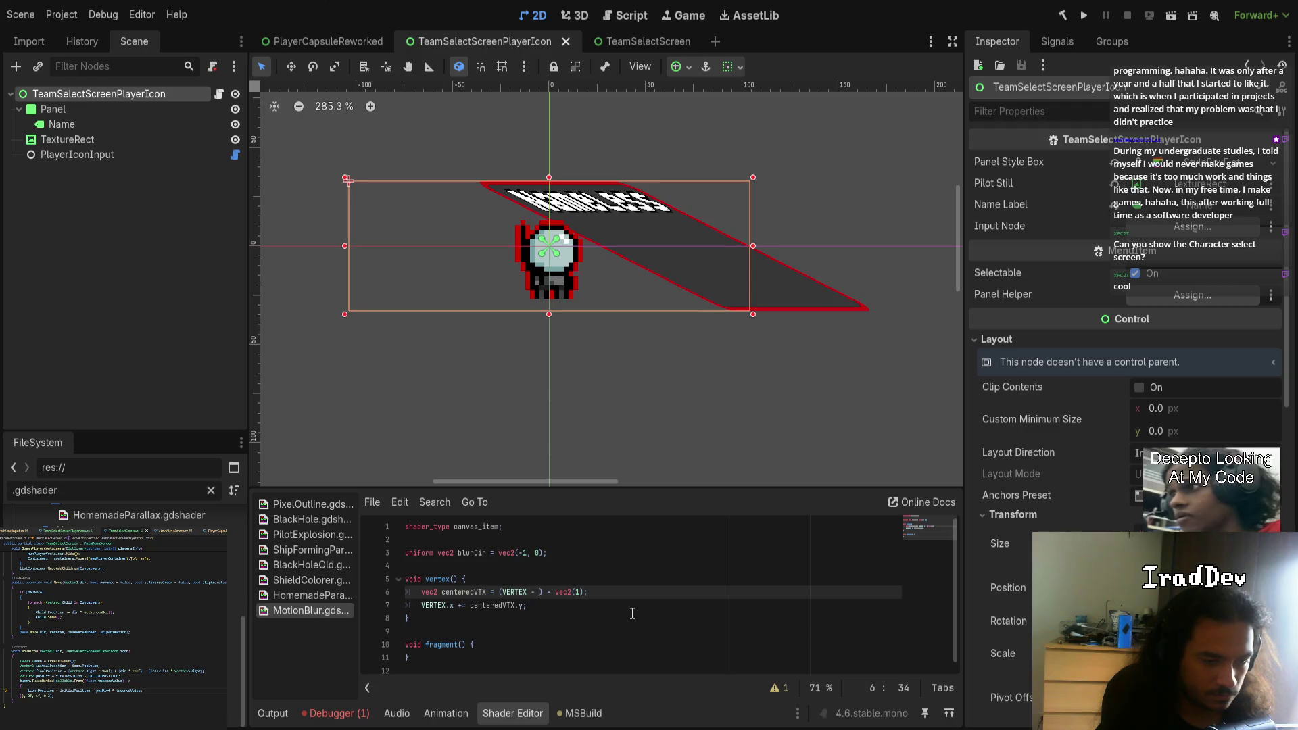
type("vec2(")
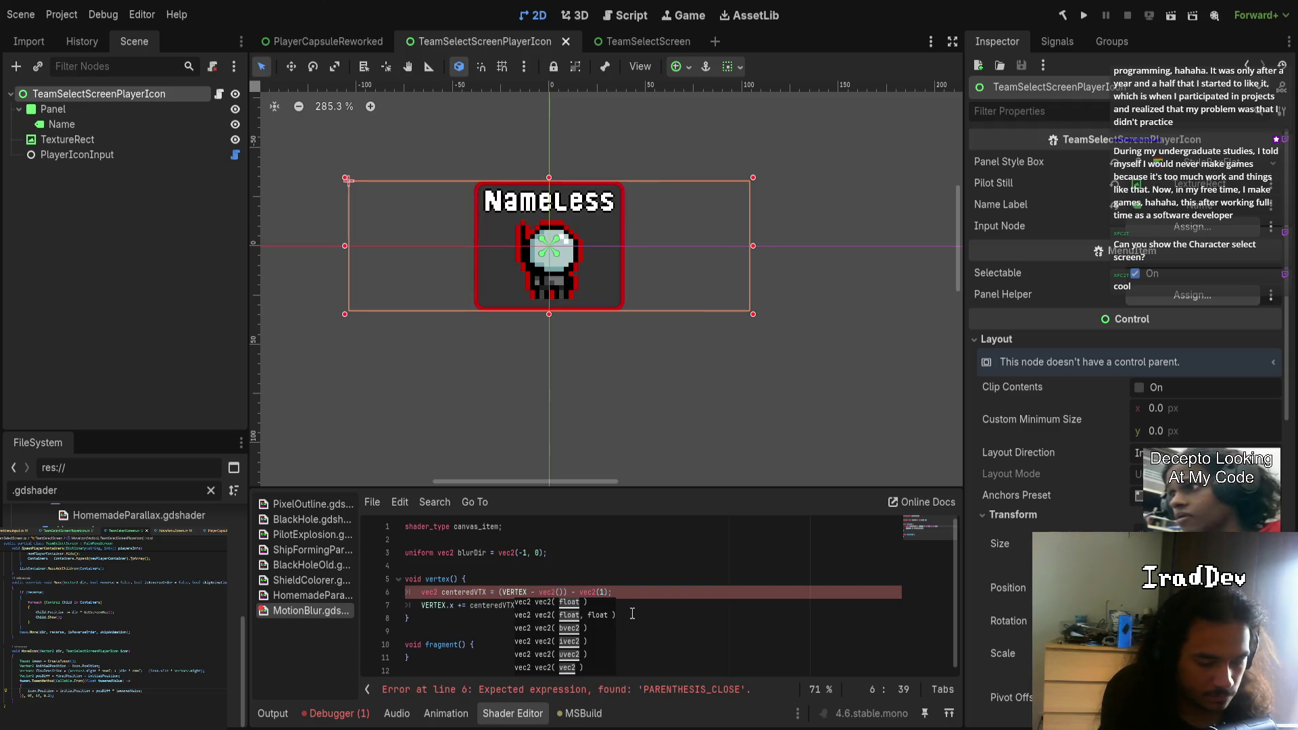
type("0.5")
key("Delete")
key("Delete")
key("Delete")
type("*2")
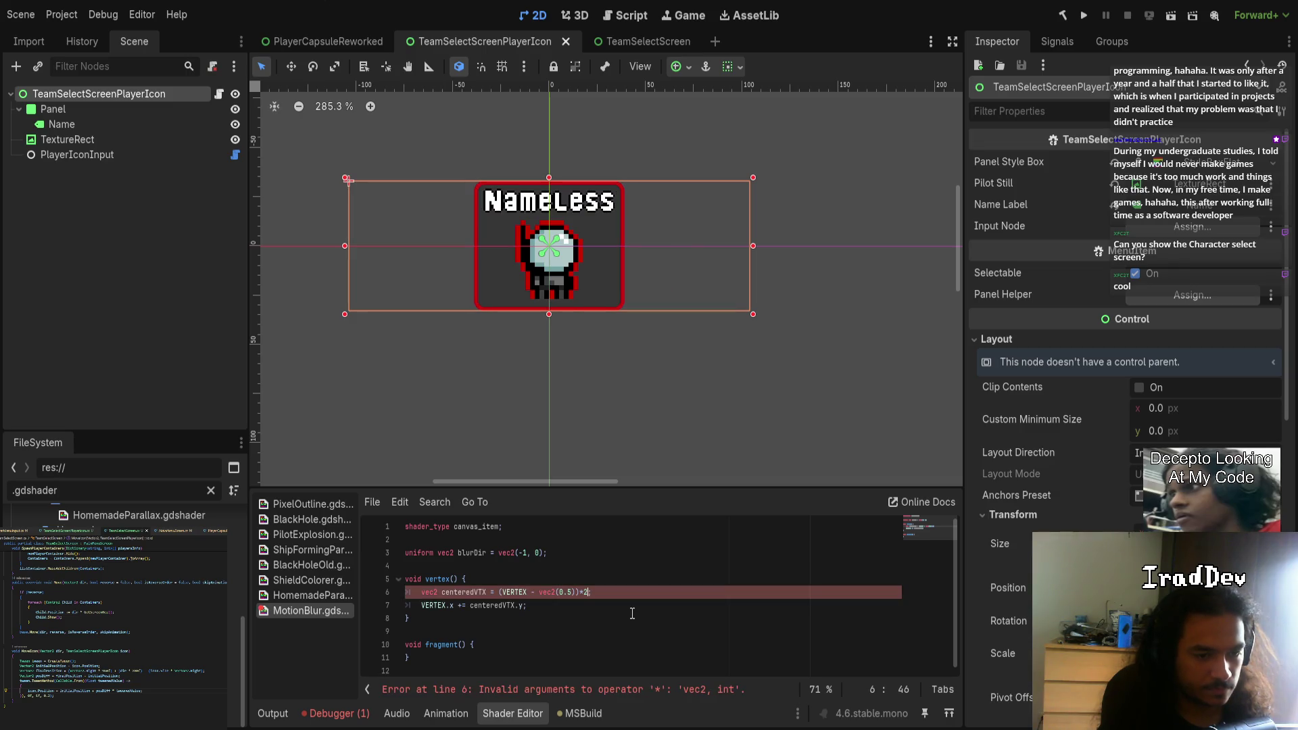
key("BackSpace")
type(".")
key("Left")
key("Left")
key("BackSpace")
type("*")
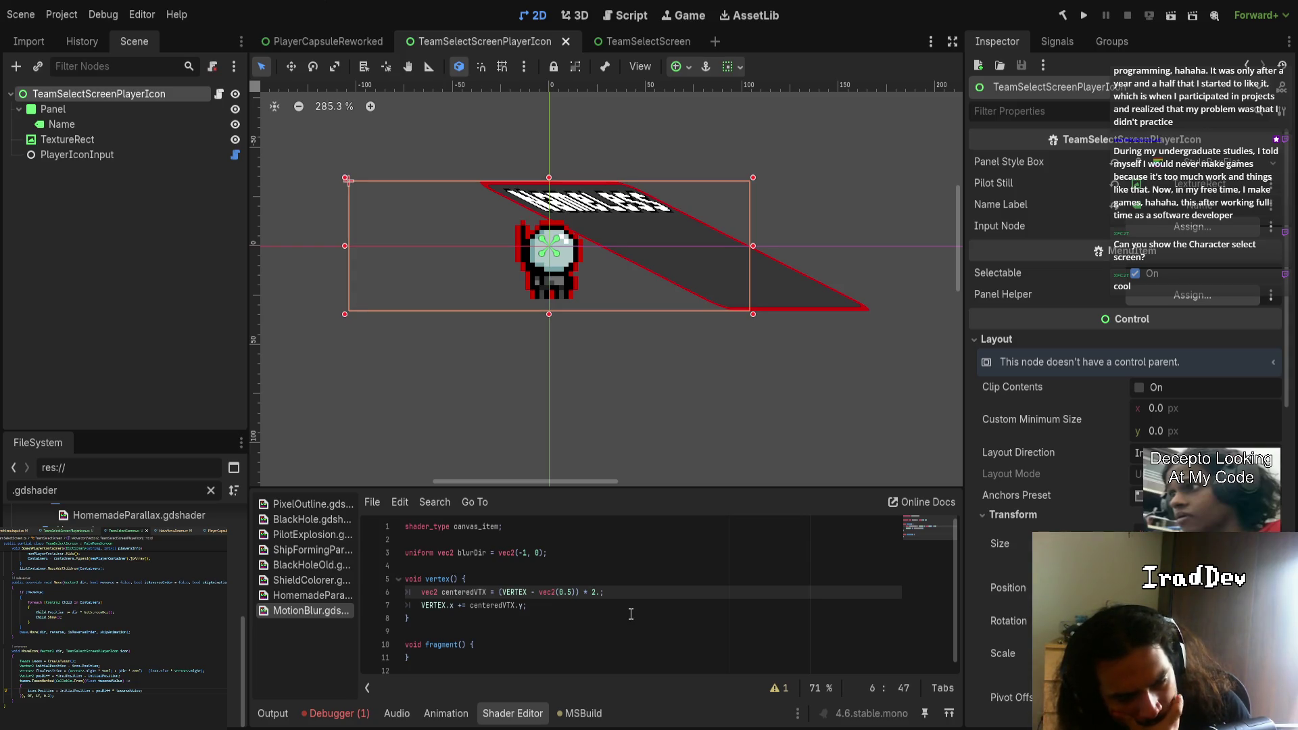
- Replace the vec2(0.5) offset on line 6 so it reads (VERTEX - (VERTEX/2.)) * 2.;
mouse_move(689, 344)
left_mouse_down()
mouse_move(716, 243)
mouse_move(736, 342)
mouse_move(574, 350)
mouse_move(671, 404)
mouse_move(631, 356)
mouse_move(631, 452)
left_mouse_up()
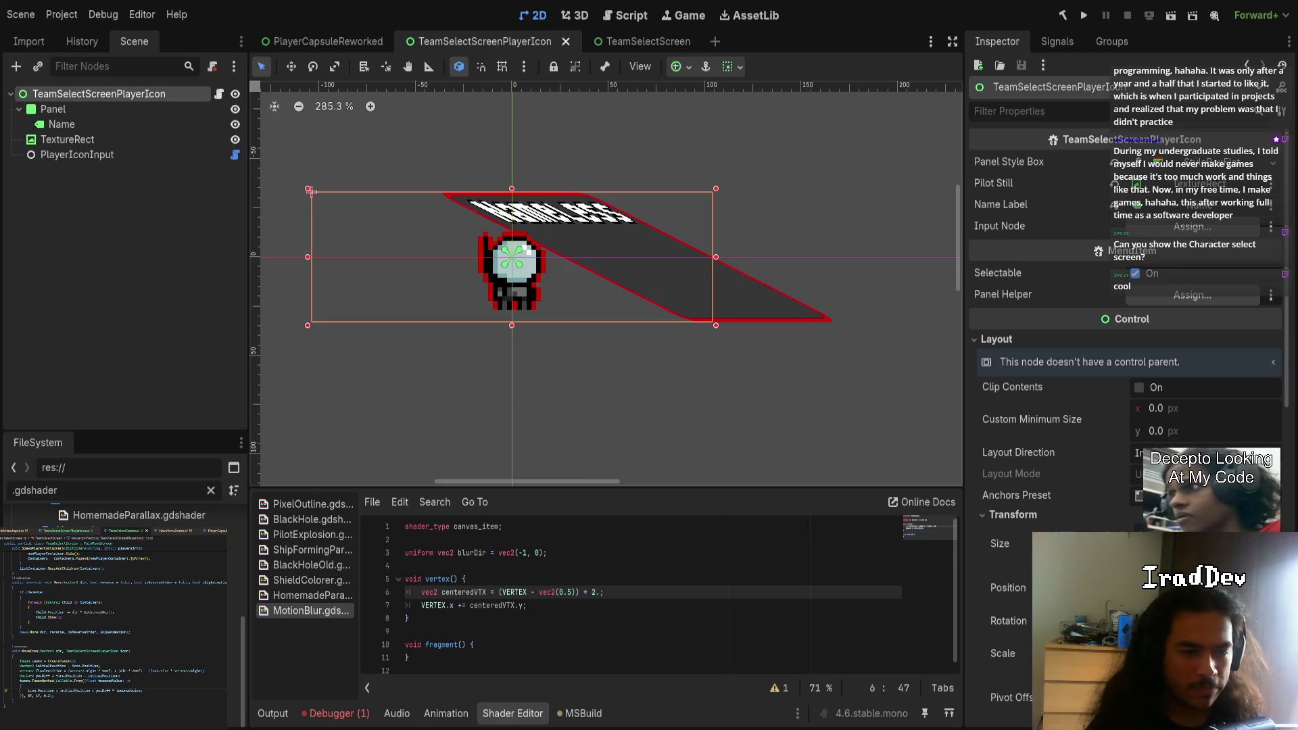
left_click_drag(603, 592, 498, 591)
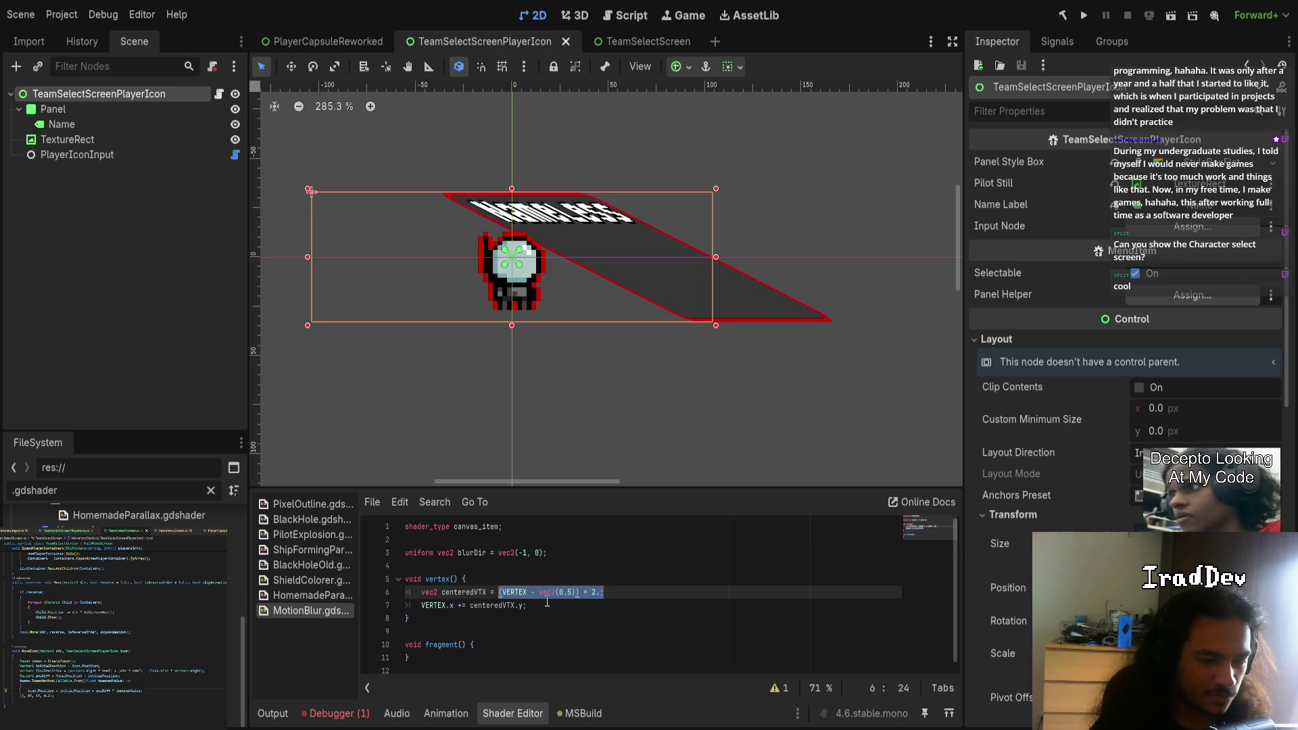
left_click(547, 604)
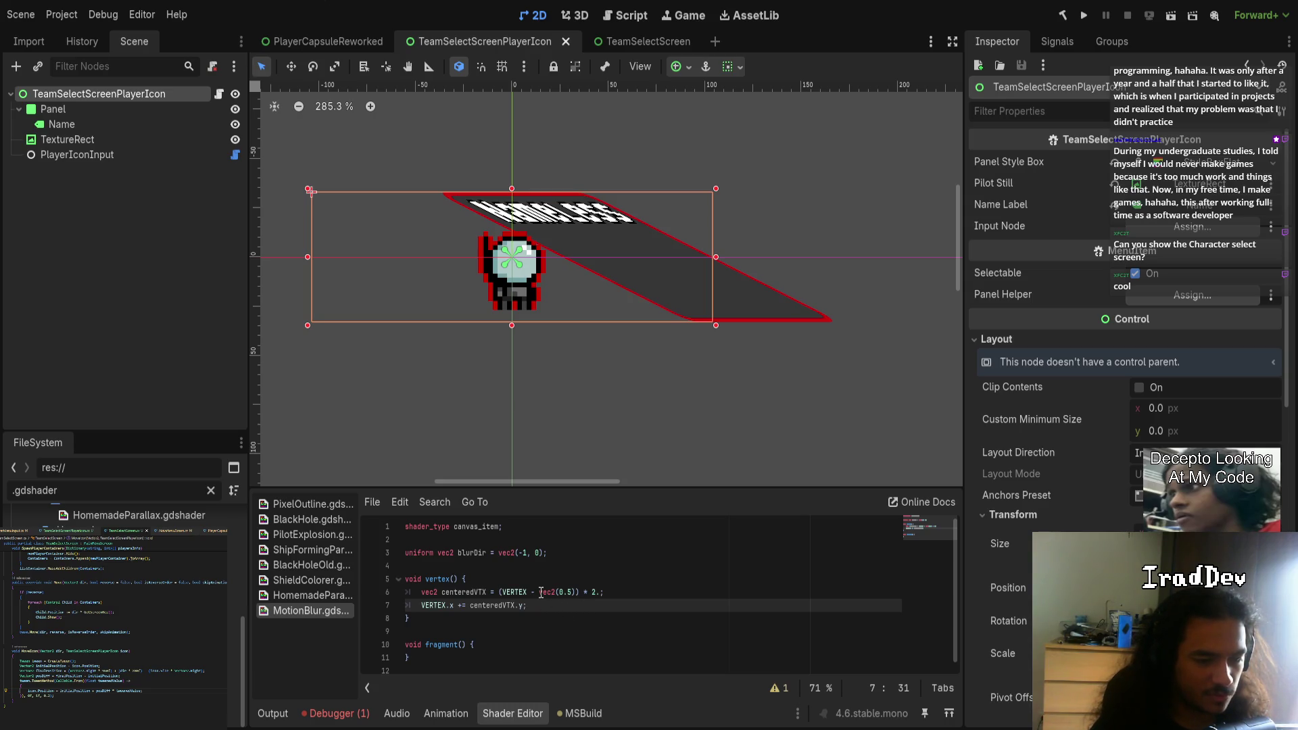
left_click_drag(530, 590, 574, 592)
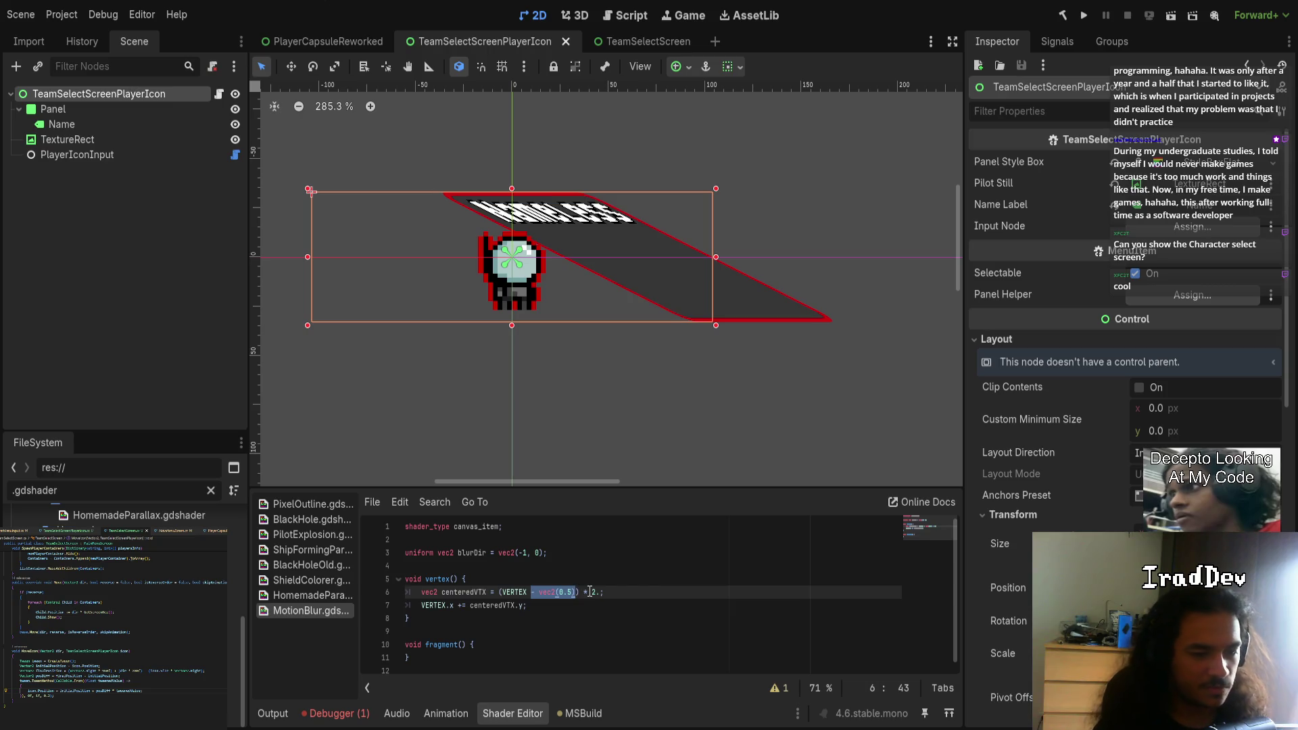
key("BackSpace")
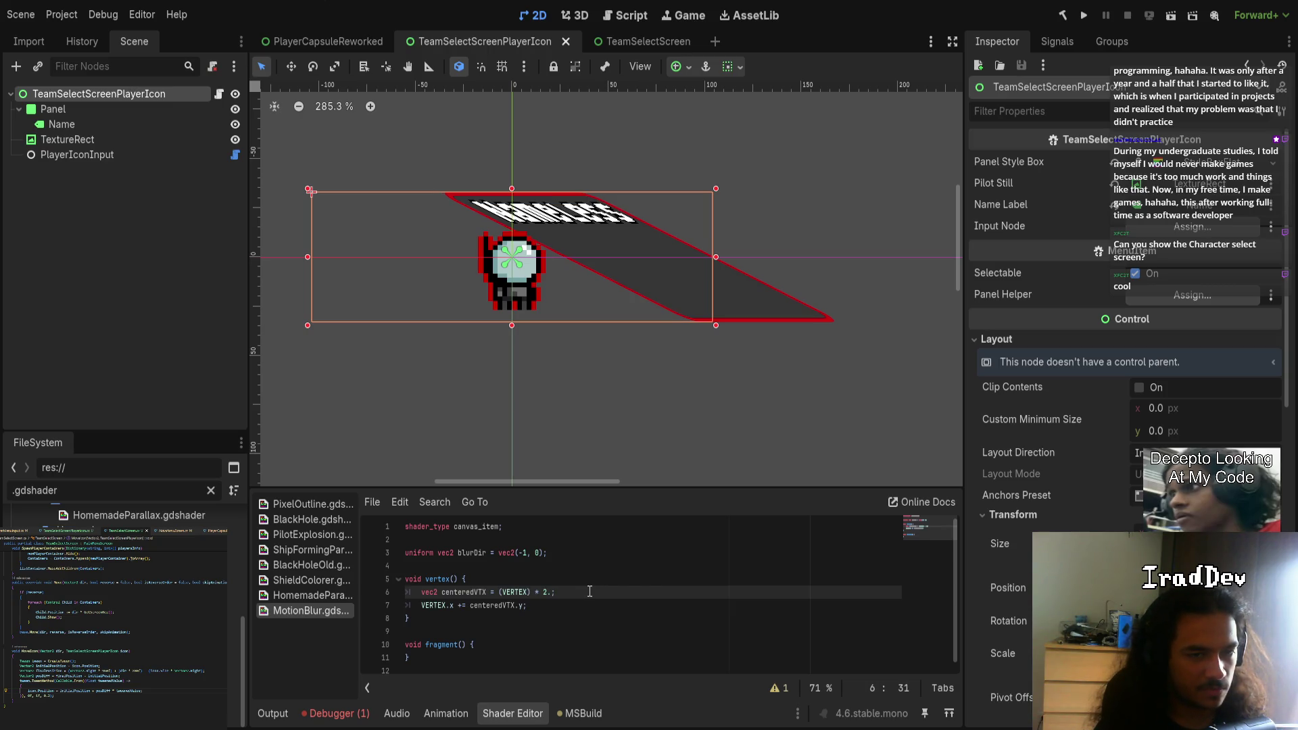
key("ctrl+z")
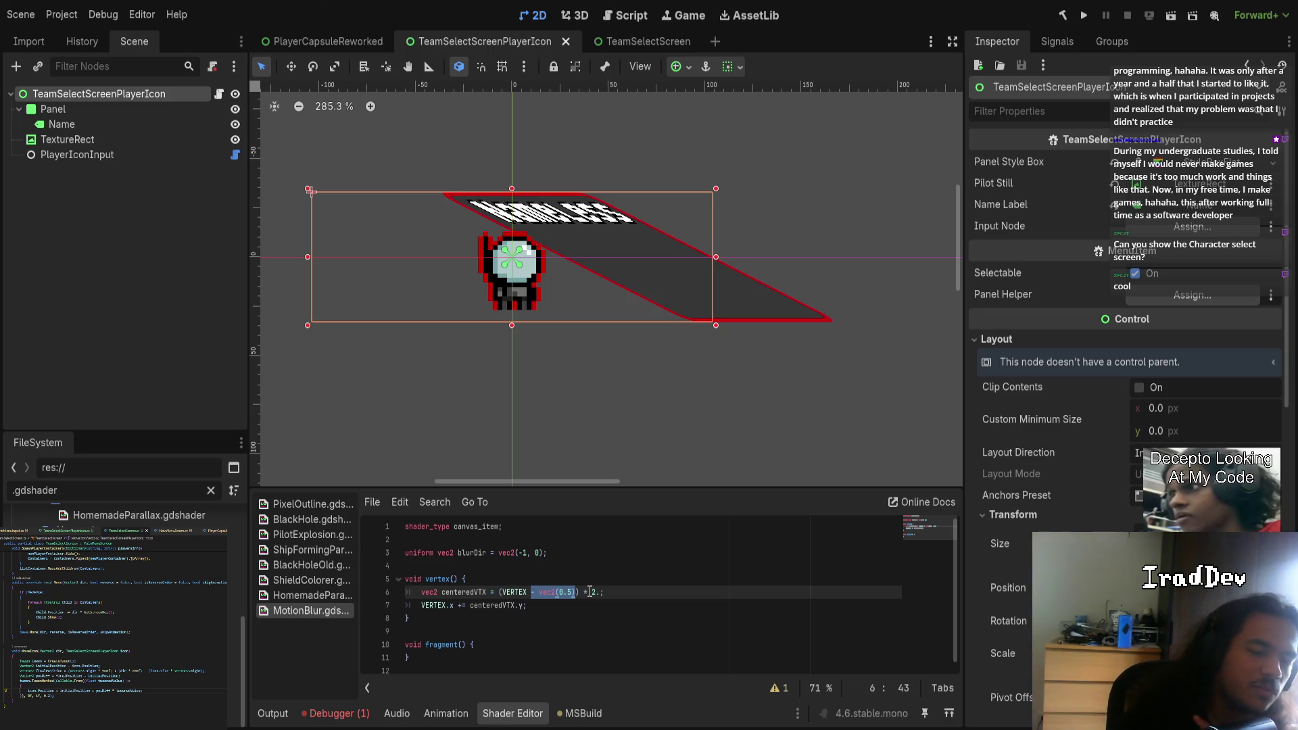
key("Left")
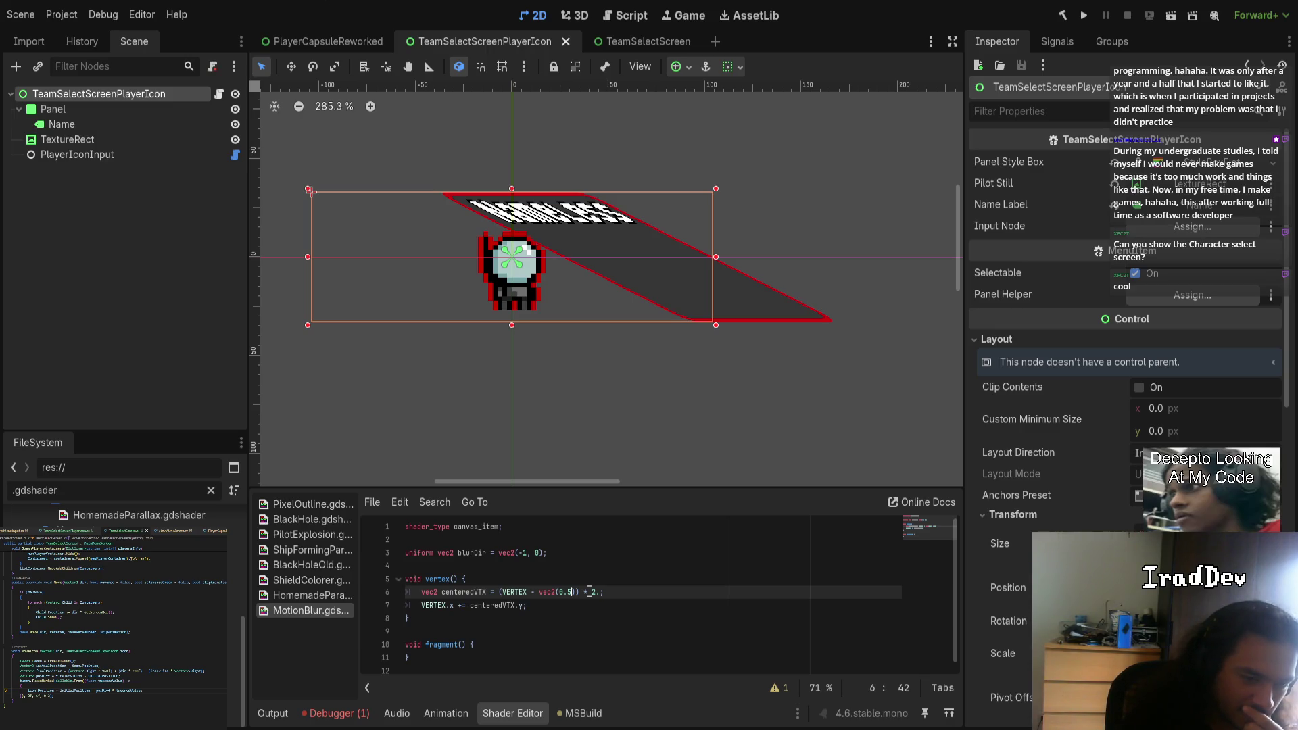
key("shift+Left")
key("shift+Left")
key("shift+Left")
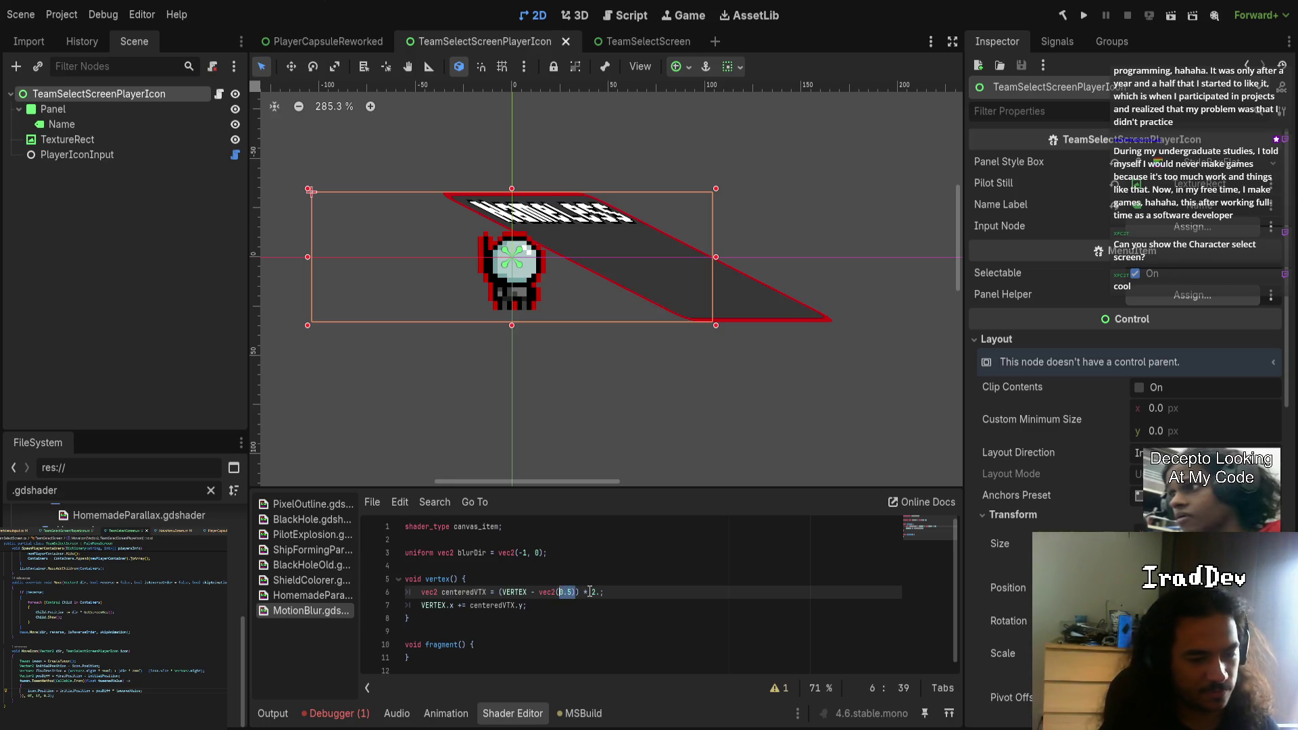
key("BackSpace")
key("BackSpace")
key("BackSpace")
type("(VERTEX")
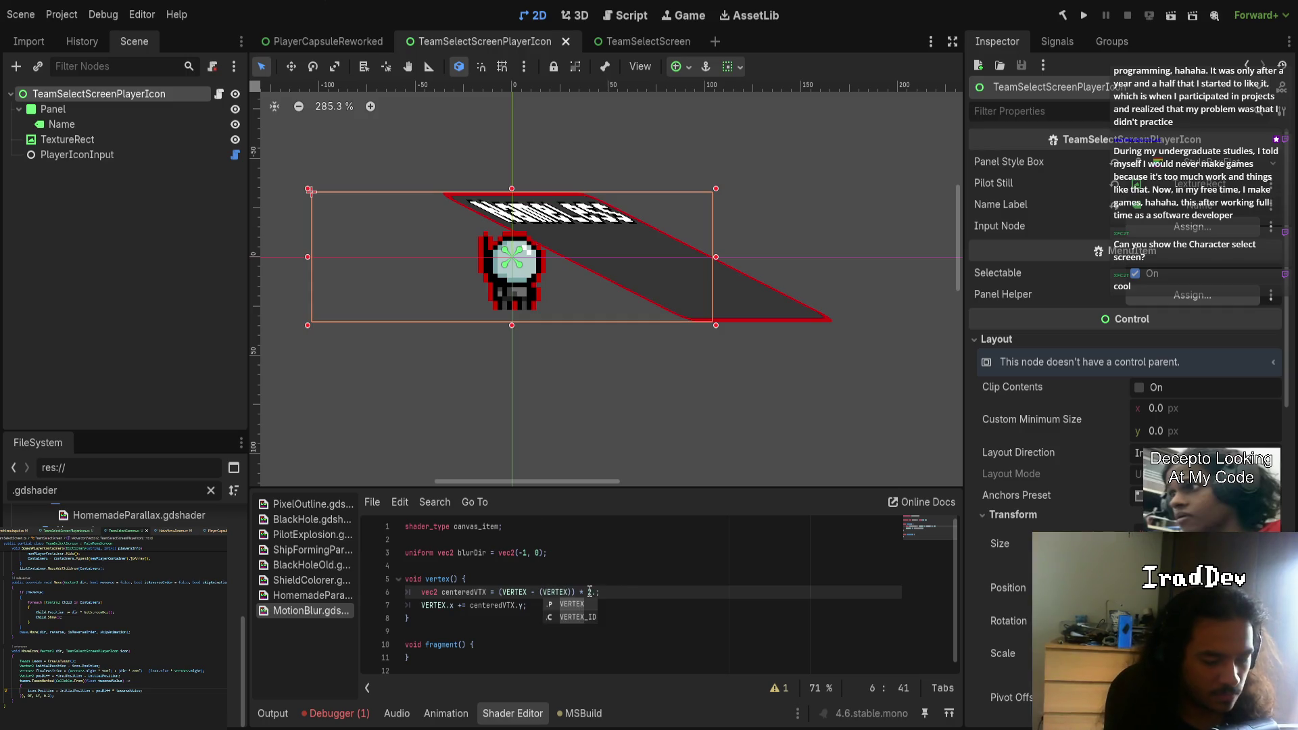
type("/2.)) * 2.")
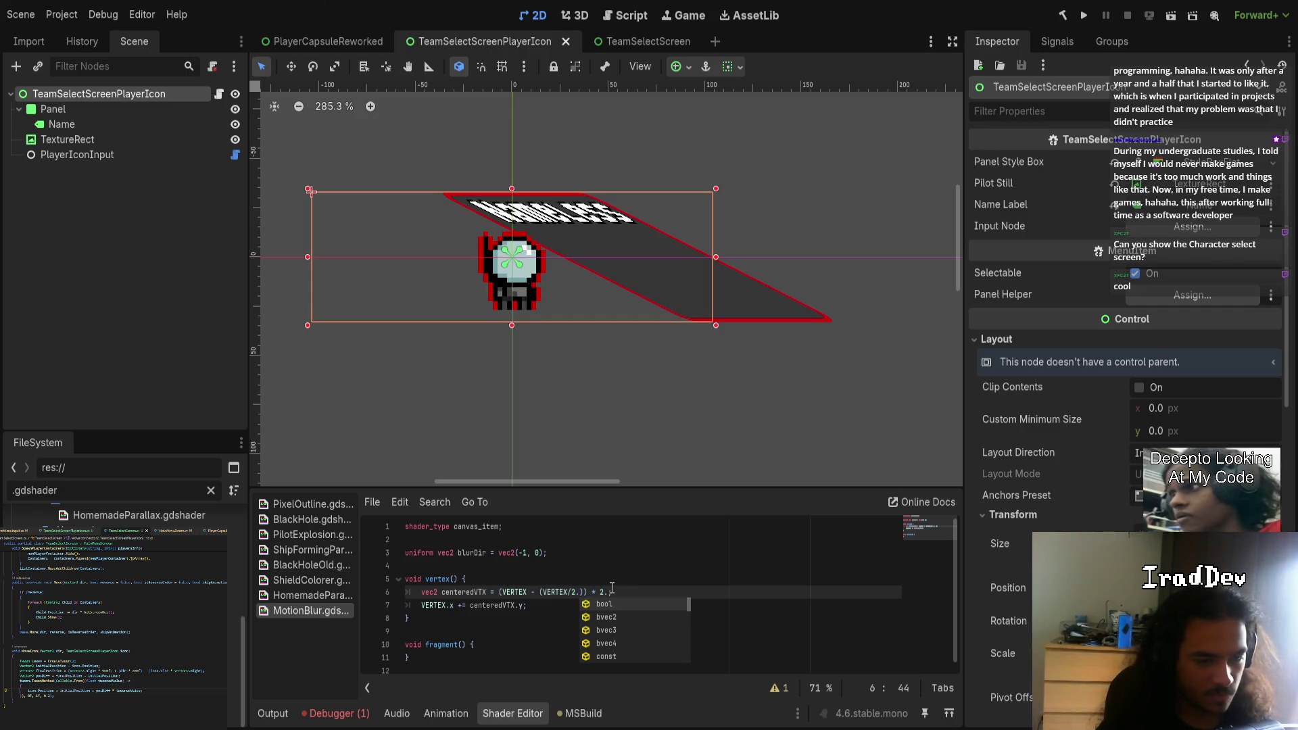
type(";")
key("Down")
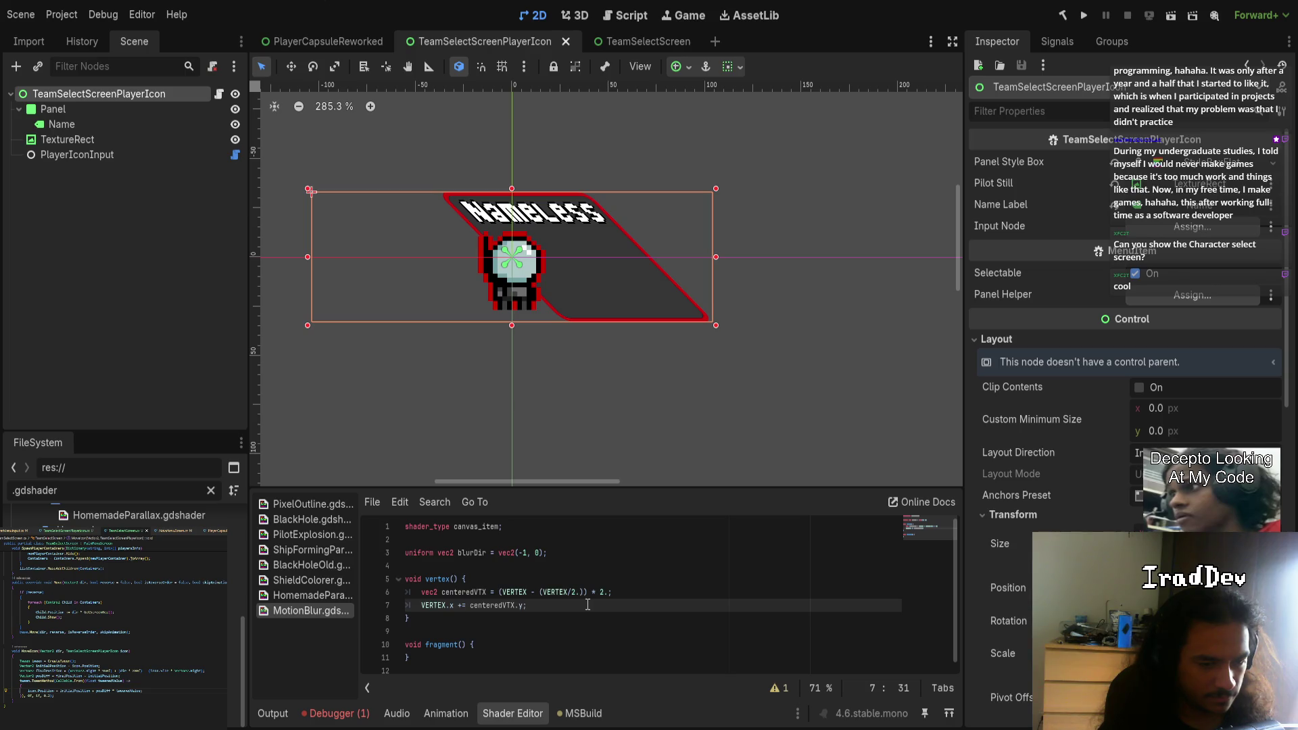
- Undo and redo line 6 edits to compare the vec2(0.5) and VERTEX/2. versions
left_click_drag(540, 593, 584, 594)
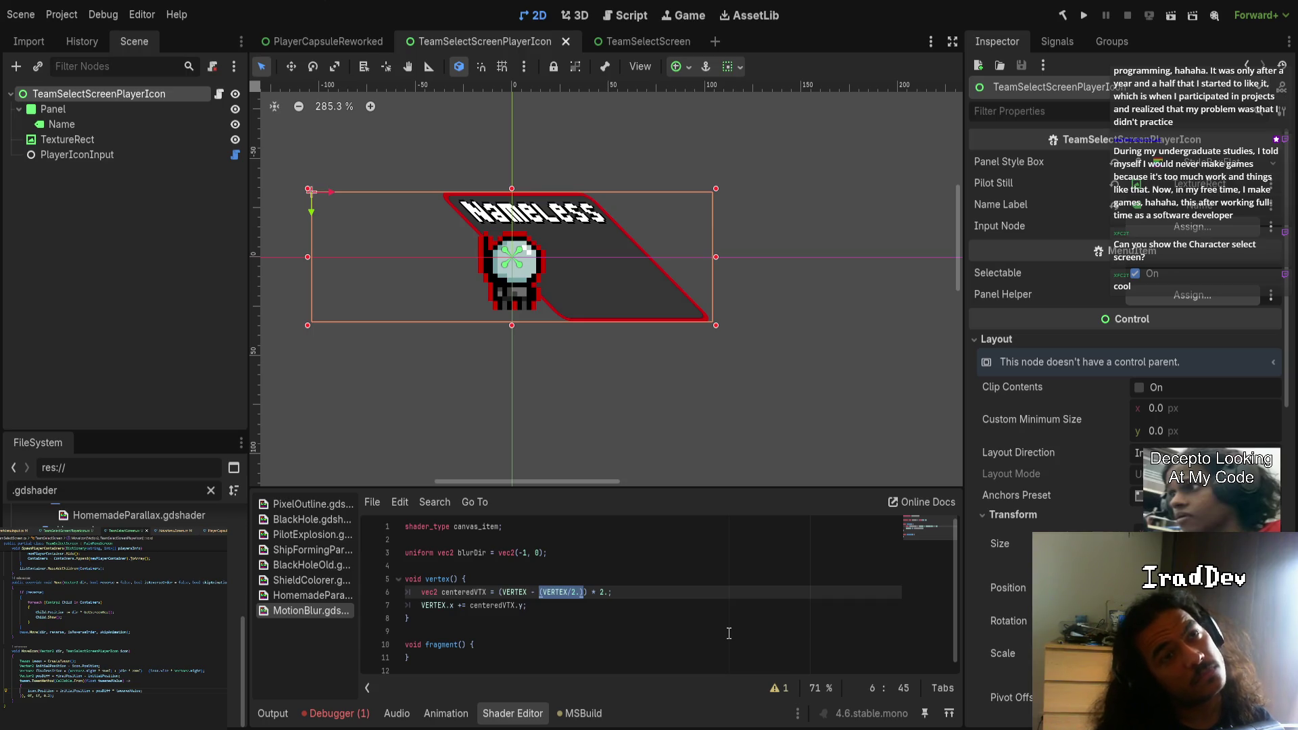
key("ctrl+z")
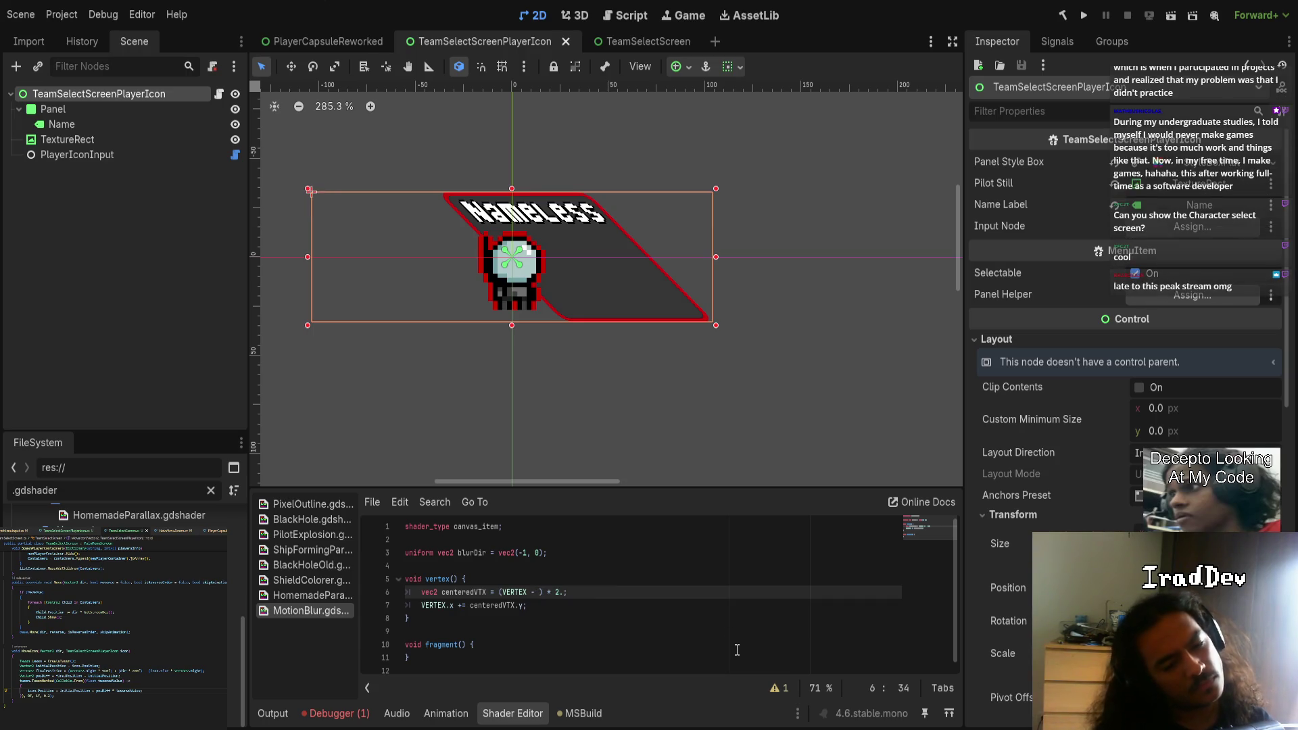
key("ctrl+z")
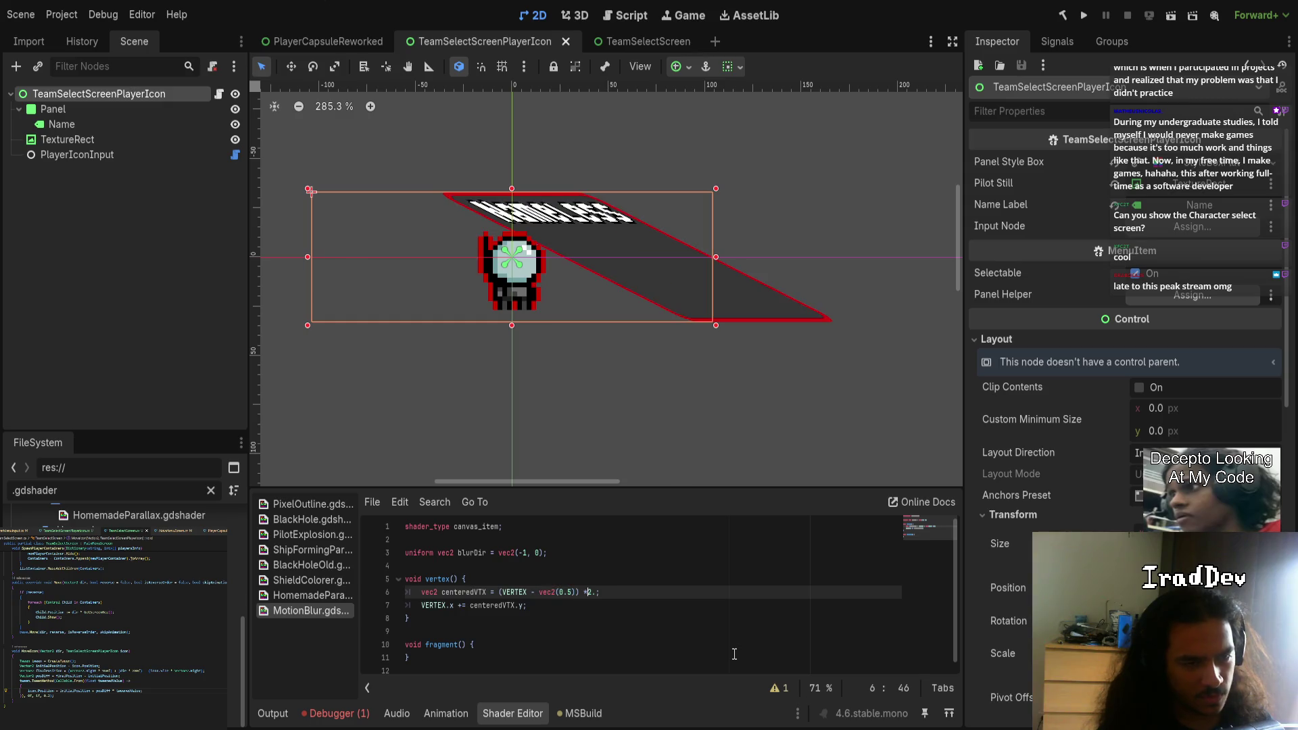
key("ctrl+shift+z")
key("ctrl+shift+z")
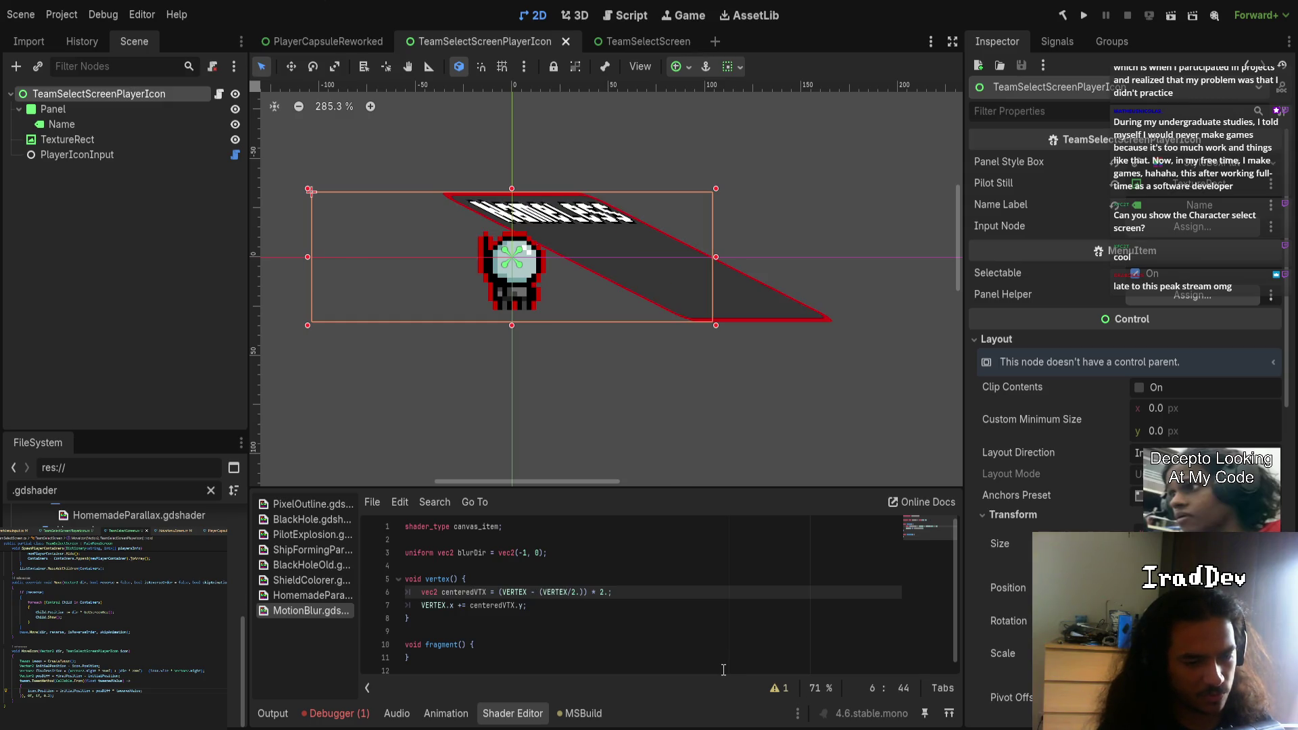
- Swap (VERTEX/2.) on line 6 for VERTEX_ID, then delete that term
key("Right")
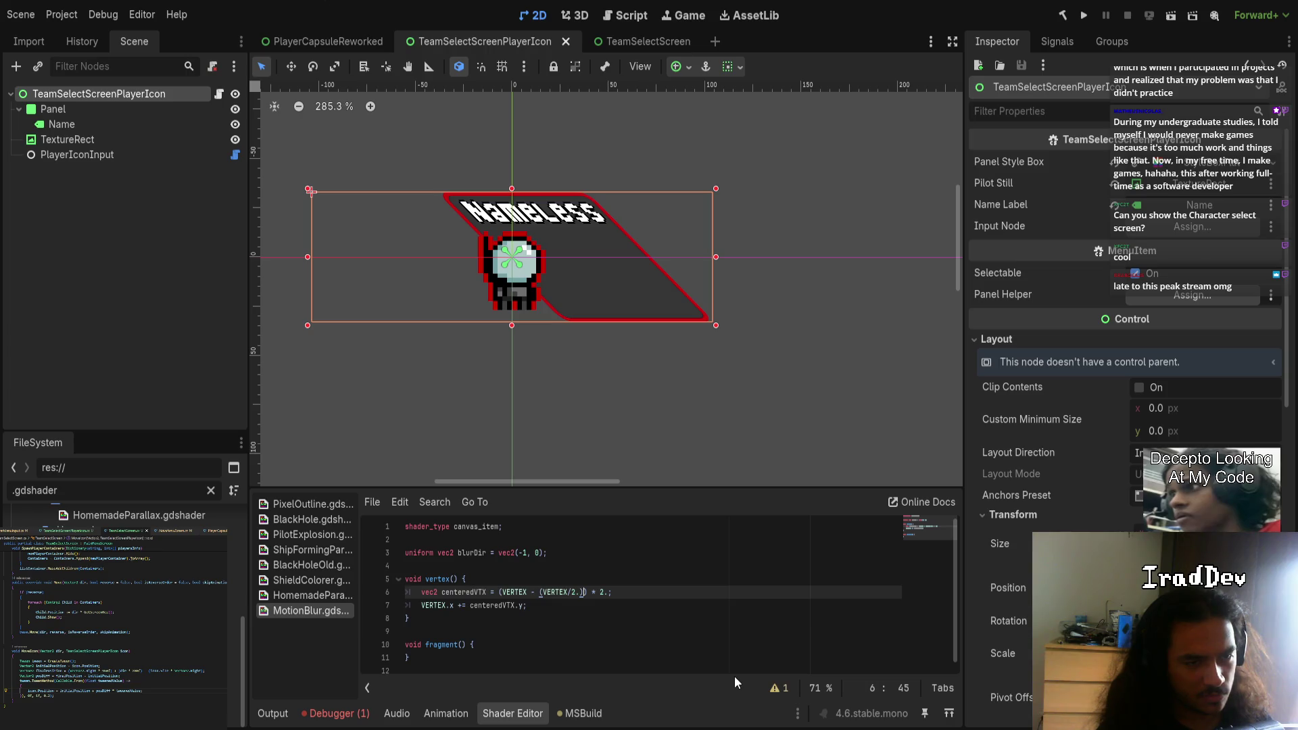
key("shift+Left")
key("shift+Left")
key("shift+Left")
key("BackSpace")
key("BackSpace")
type("VERTEX")
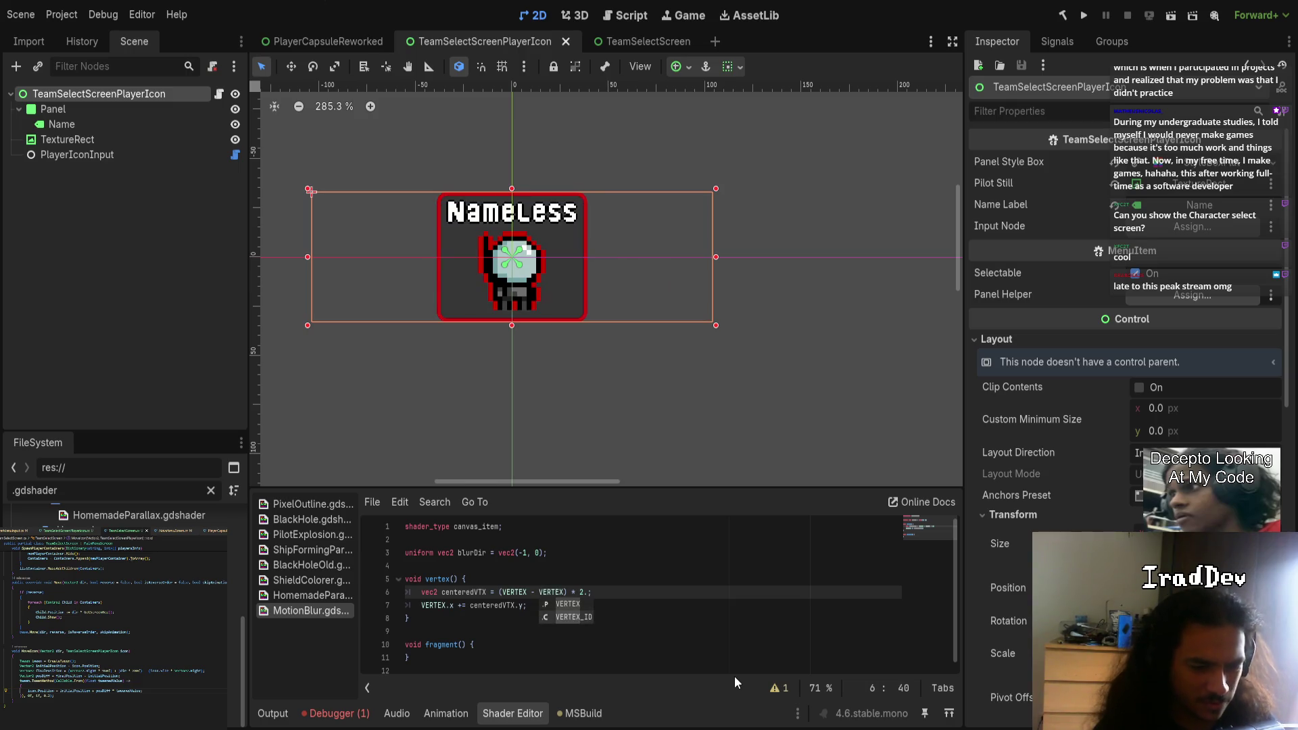
type("_ID")
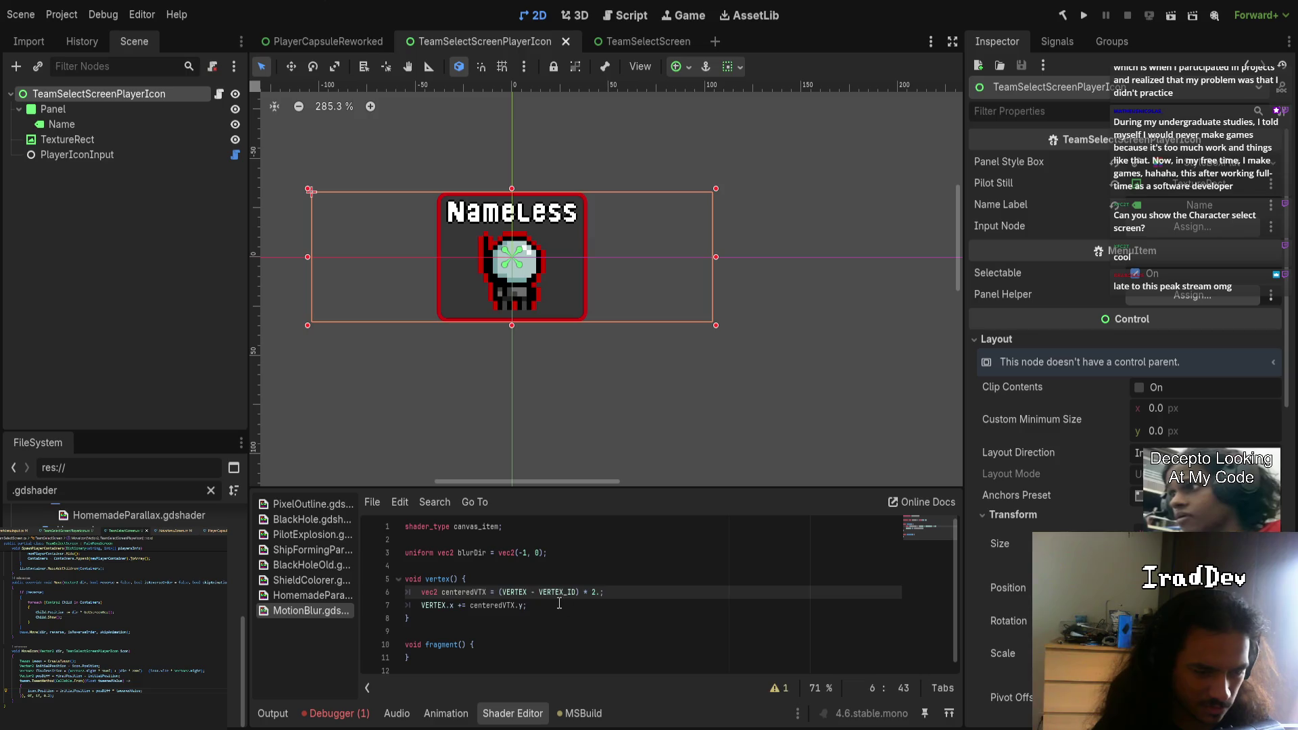
double_click(550, 594)
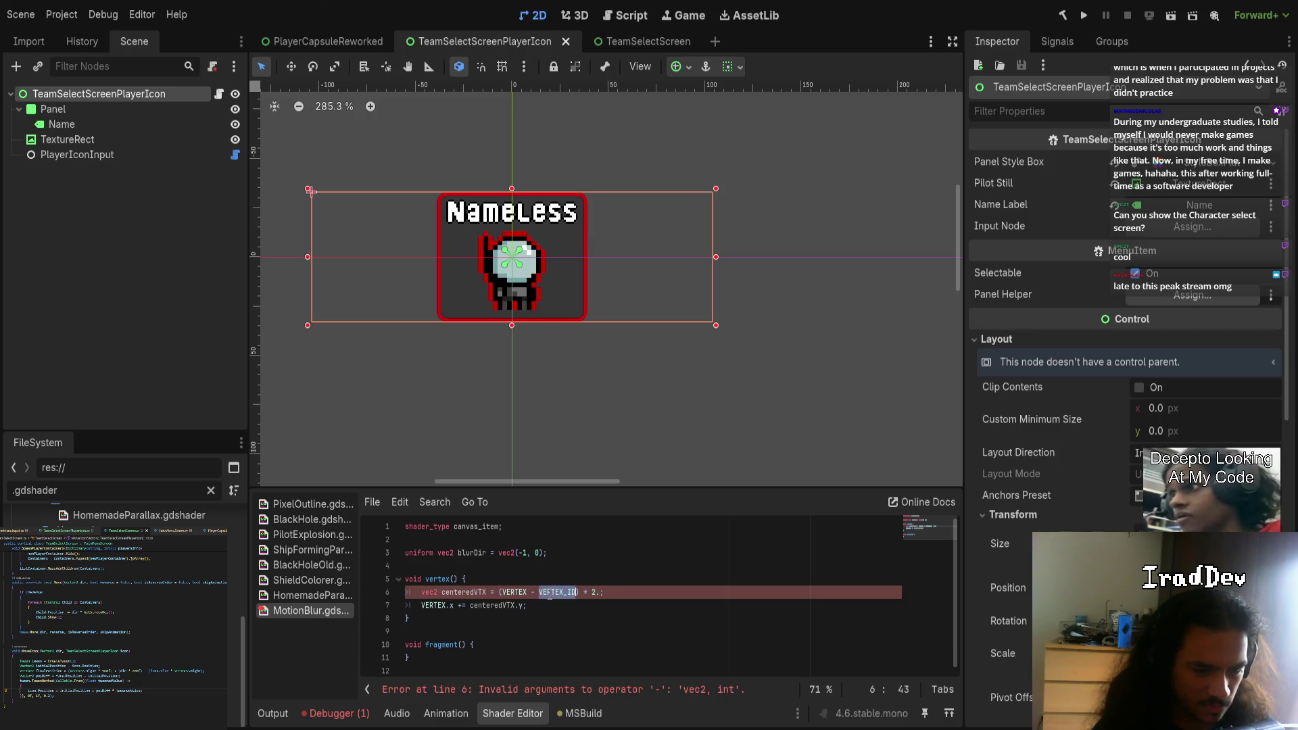
key("Left")
double_click(559, 595)
key("BackSpace")
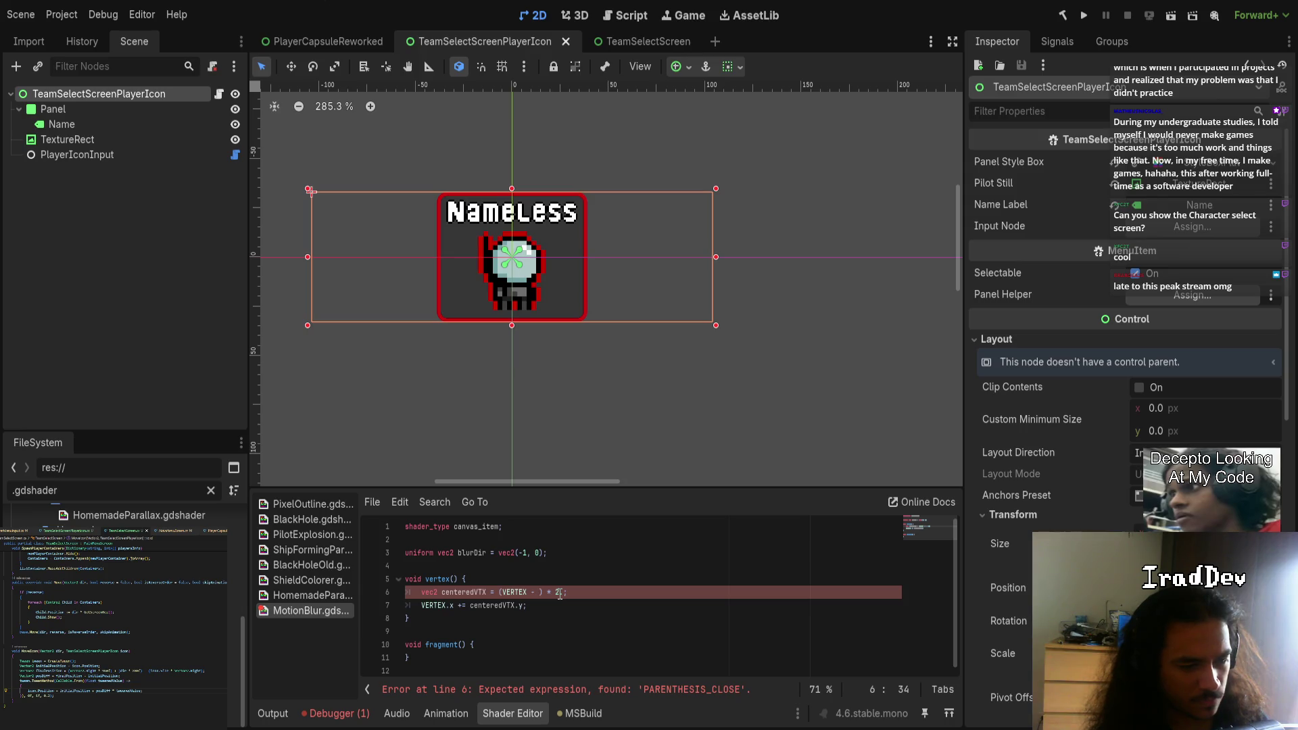
- Leave line 6 as the incomplete (VERTEX - ) * 2. with the cursor at its end
type(".")
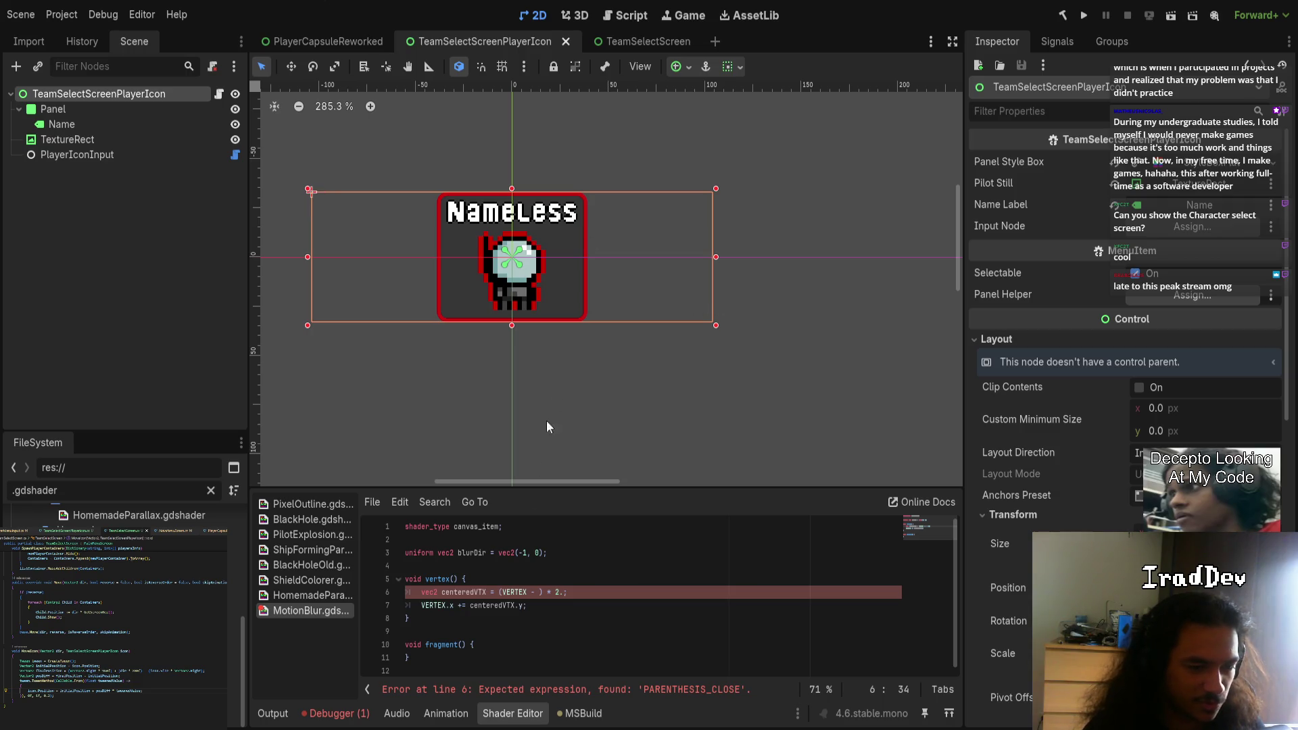
left_click(601, 592)
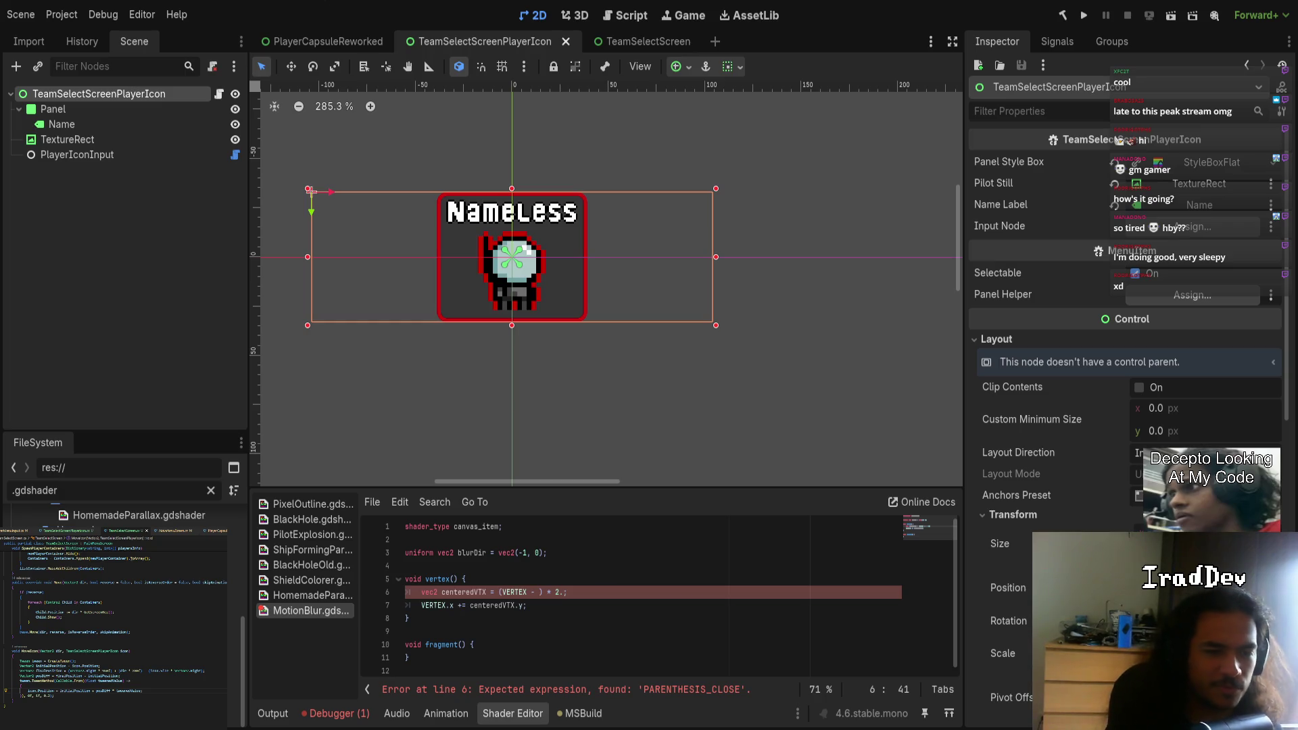
- Rename the centeredVTX variable on line 6 to centeredUV
scroll(127, 582, "up", 5)
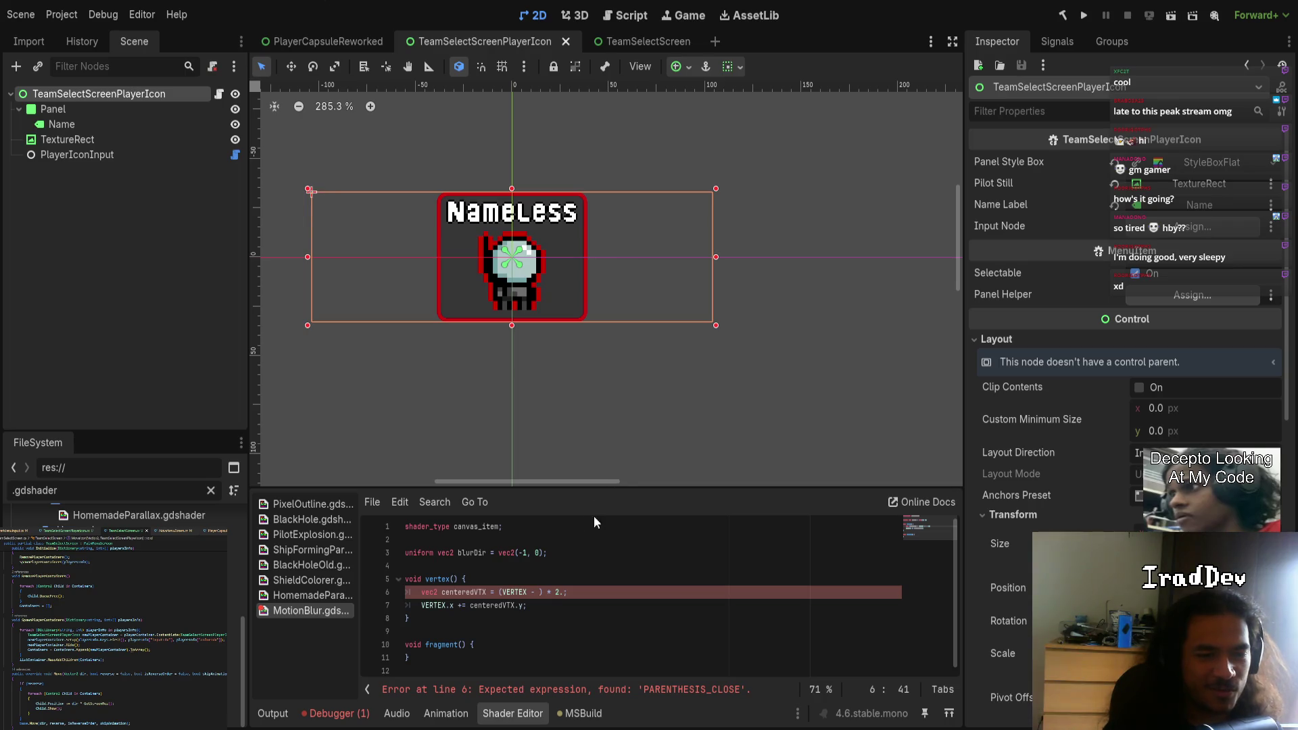
left_click(535, 592)
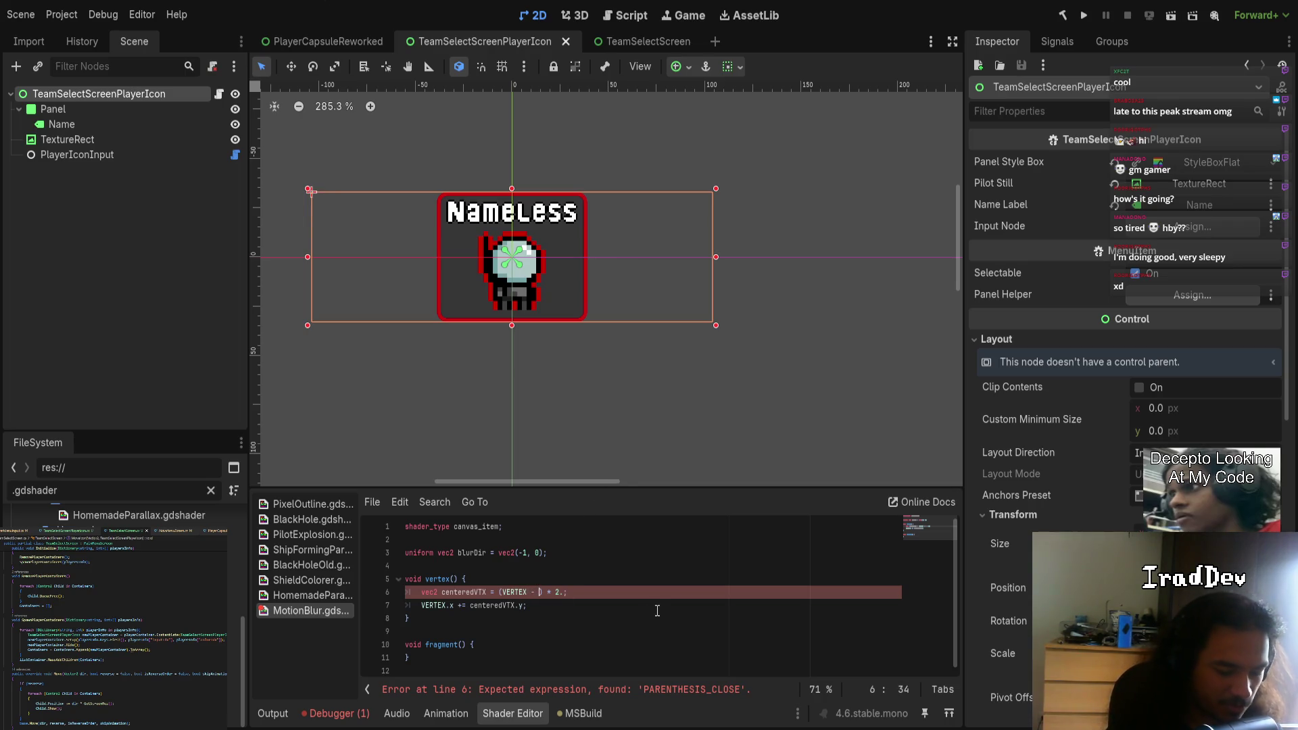
key("ctrl+Left")
key("ctrl+Left")
key("ctrl+Left")
key("Right")
key("Right")
key("Down")
key("Up")
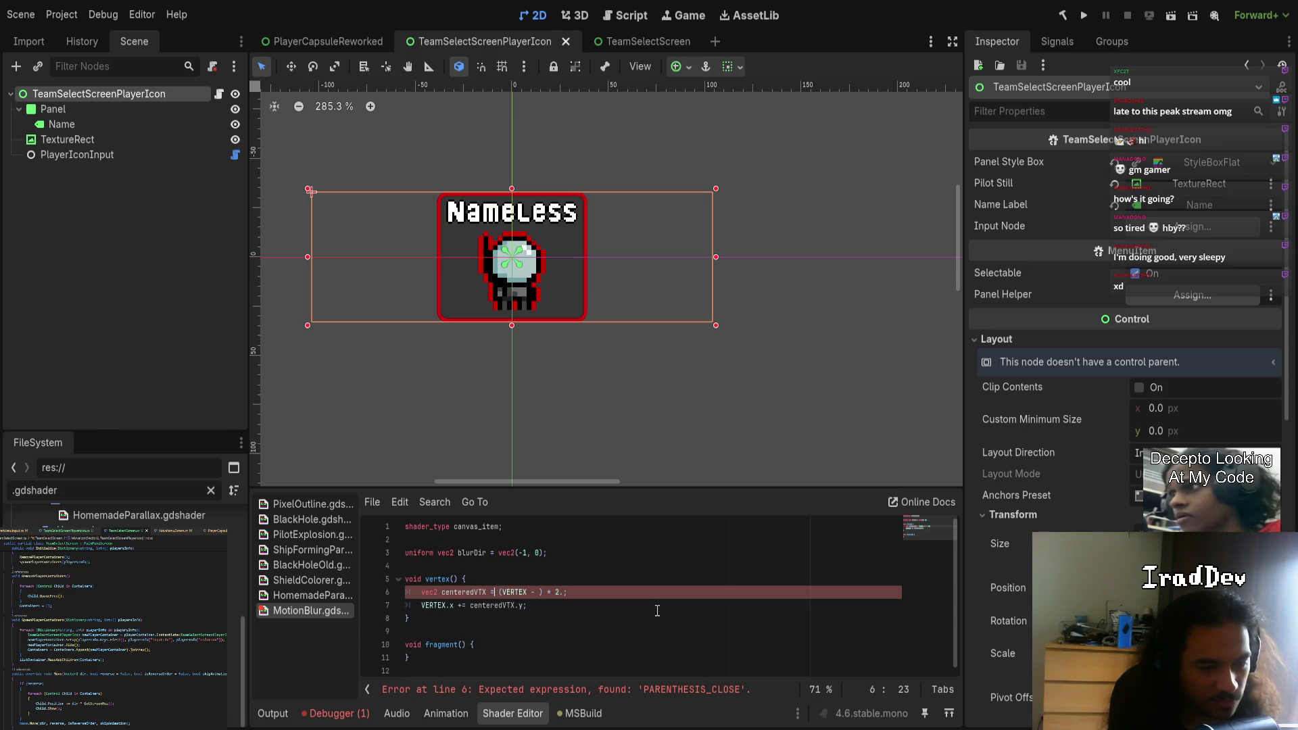
key("Right")
key("Right")
key("Right")
key("Delete")
key("Delete")
key("Delete")
type("UV")
- Set centeredUV to (UV * 2.) - vec2(1) on line 6
key("Right")
key("Right")
key("shift+End")
key("Delete")
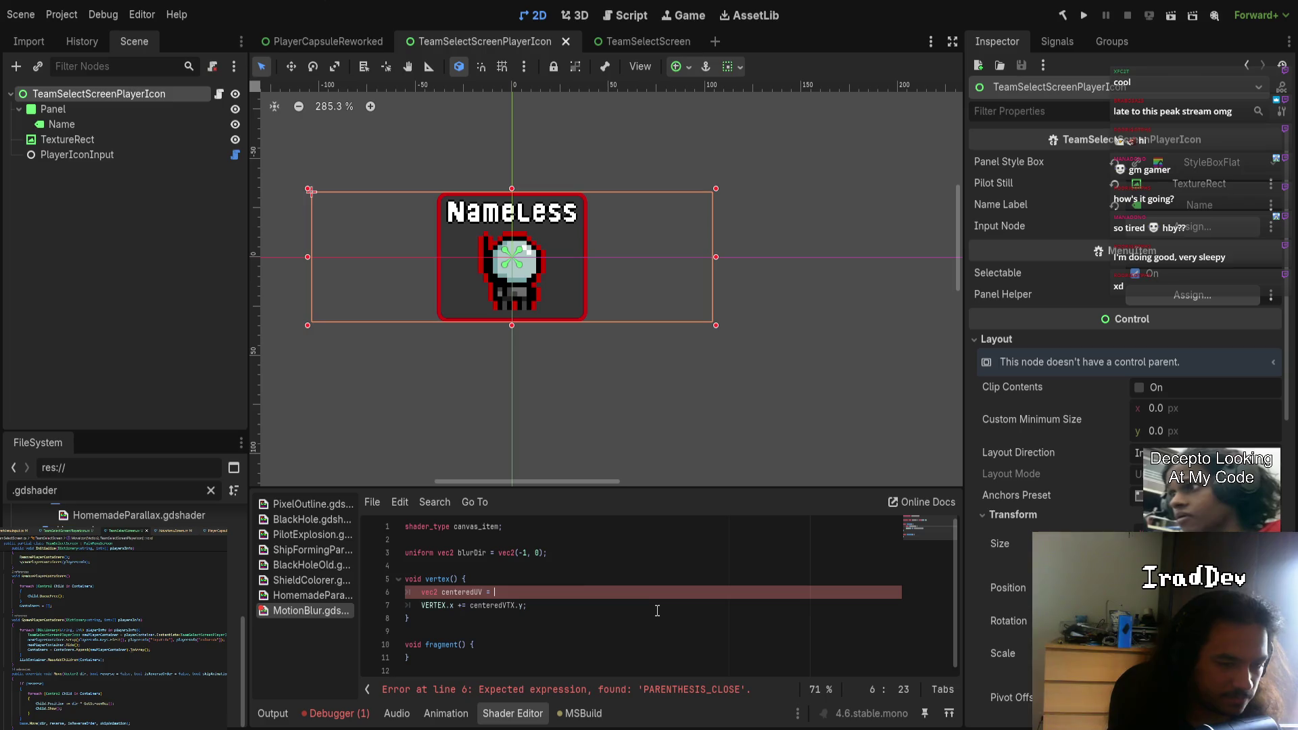
type("UV;")
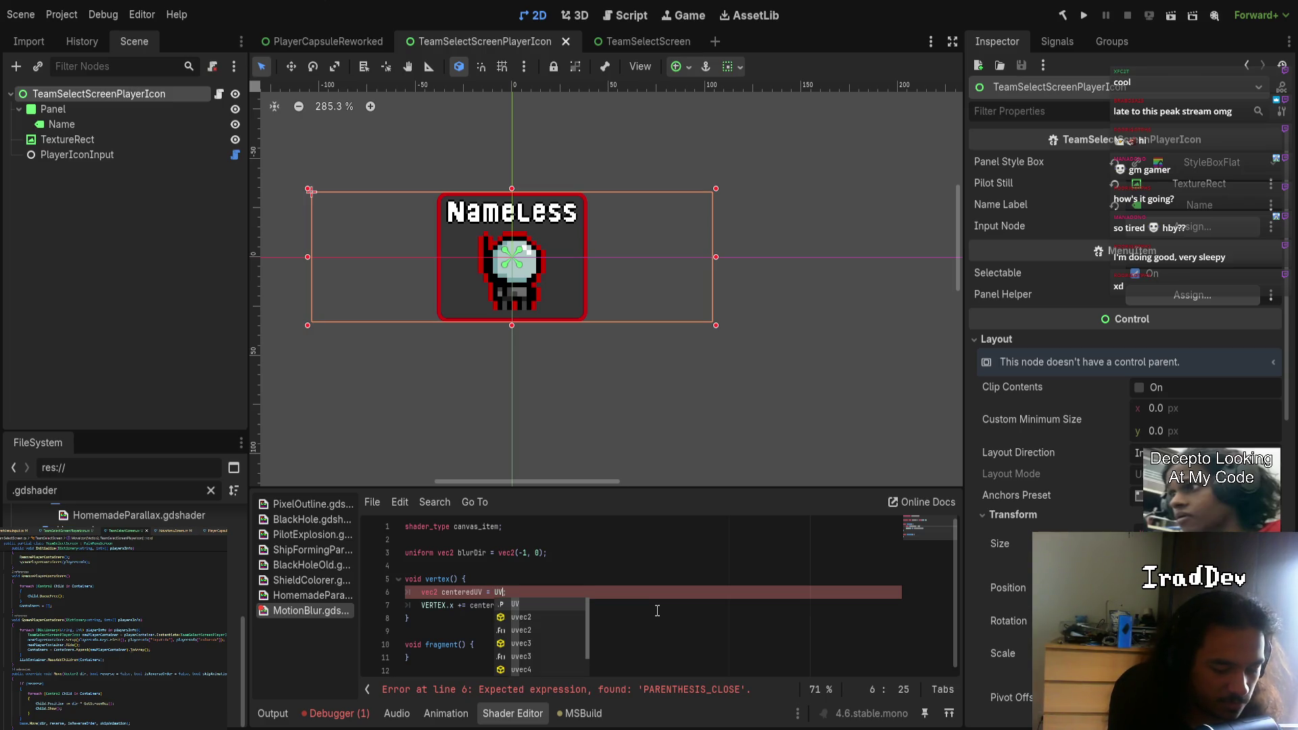
left_click(657, 610)
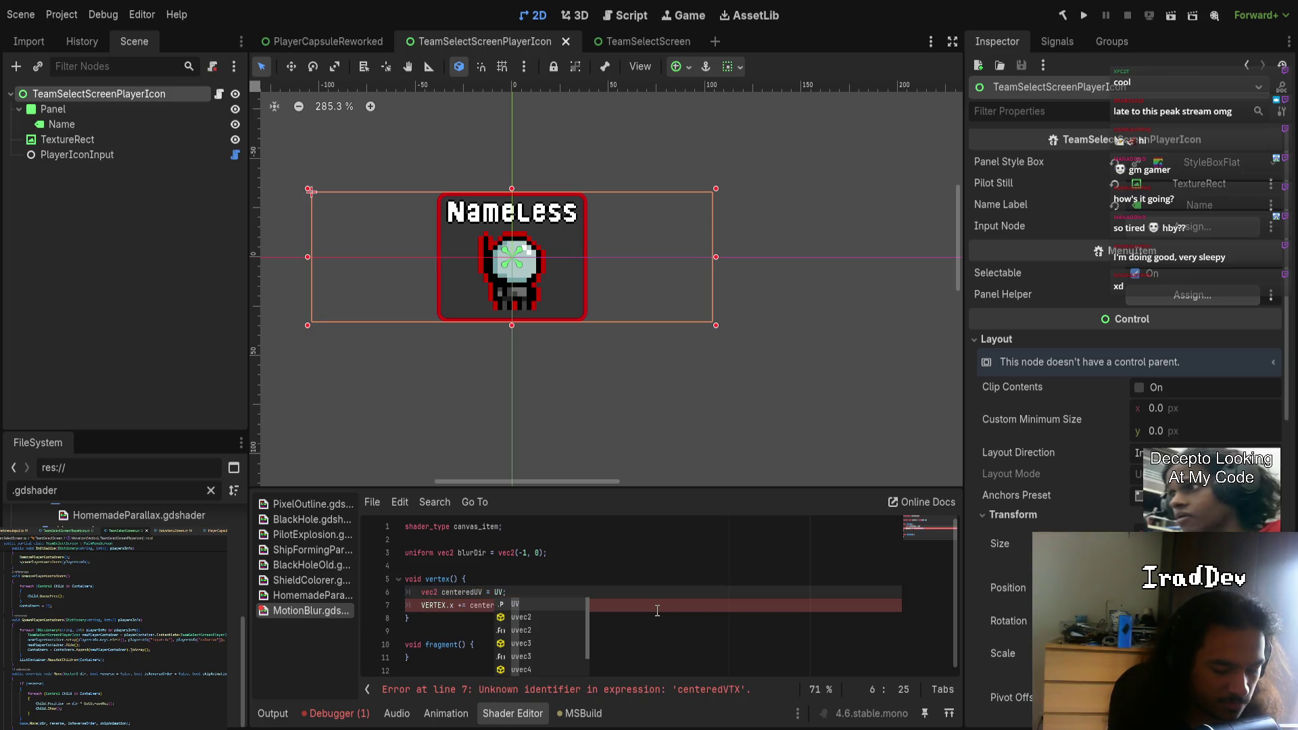
type("*2")
key("shift+Left")
key("shift+Left")
key("shift+Left")
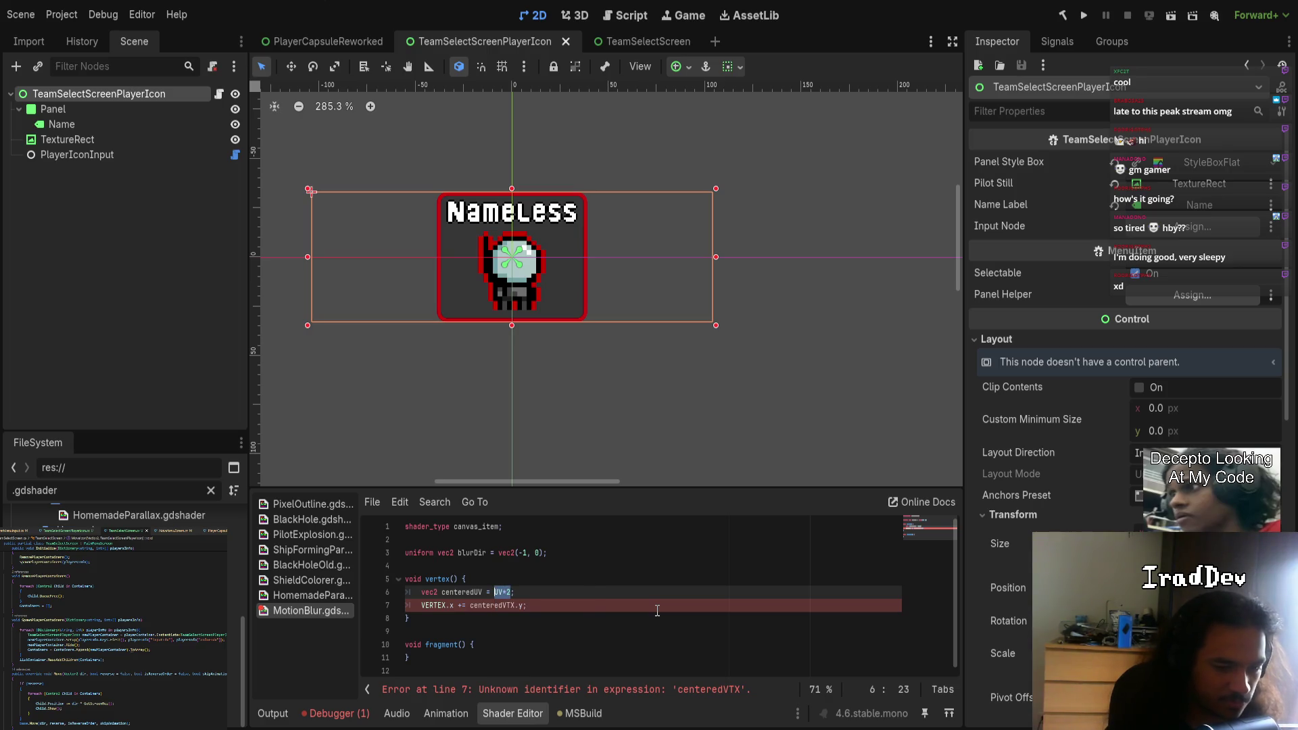
type("(UV*2) -vec2(1")
key("Left")
key("Left")
key("Left")
key("Left")
key("Left")
key("Left")
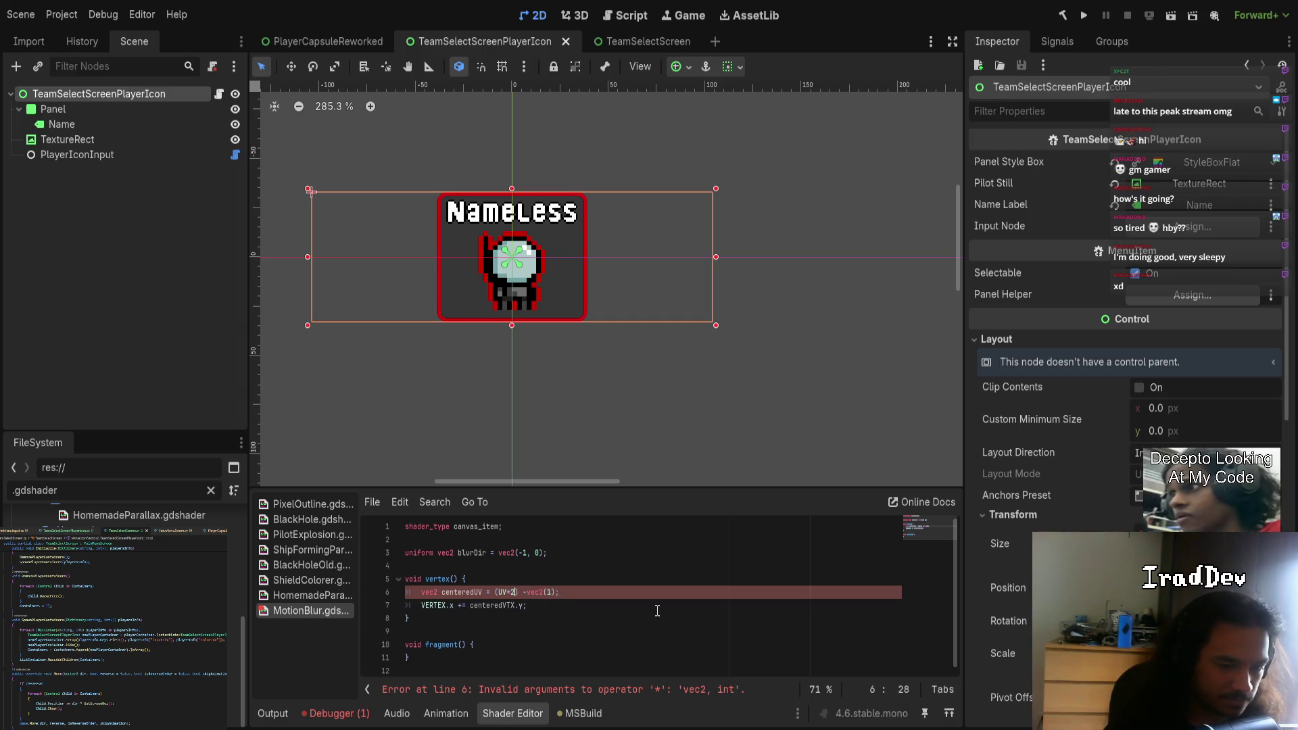
type(".")
key("Left")
key("Left")
key("Left")
key("Left")
key("Right")
key("Right")
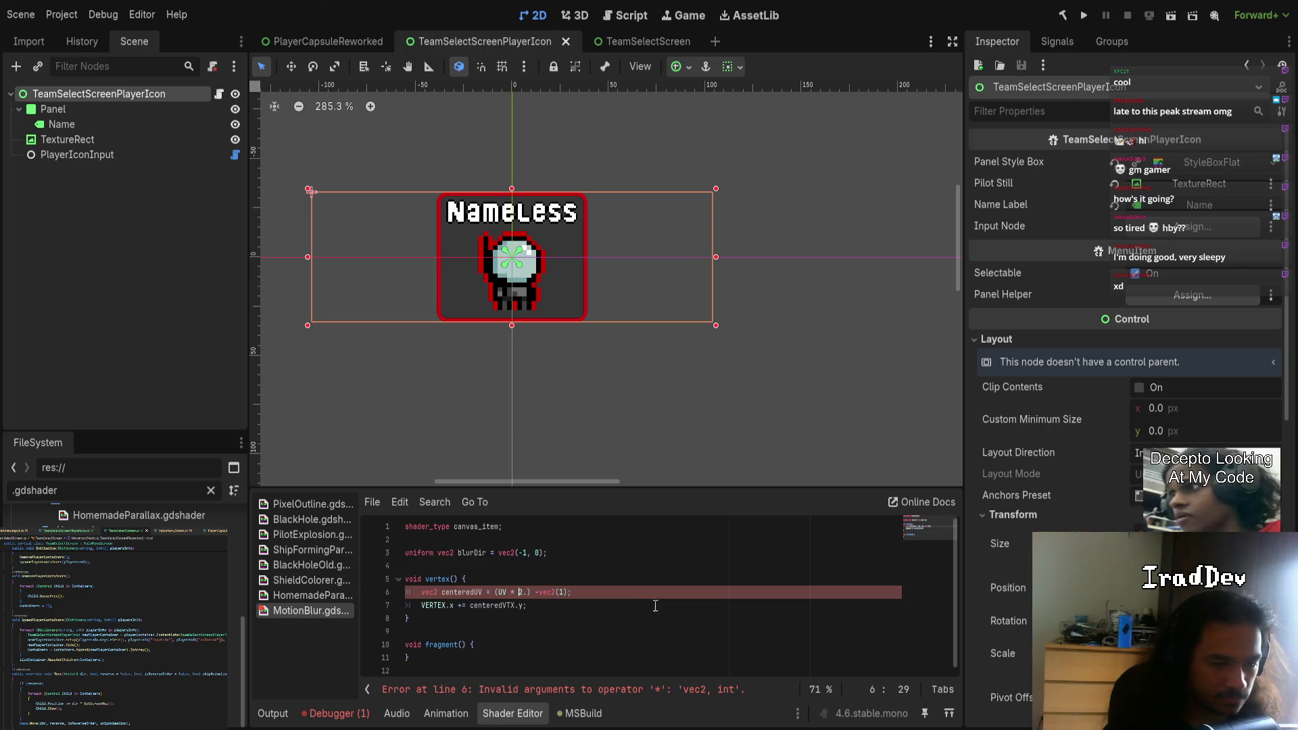
key("Right")
key("Right")
- Make line 7 add centeredUV.y * 30. to VERTEX.x
left_click(465, 592)
left_click_drag(470, 605, 516, 605)
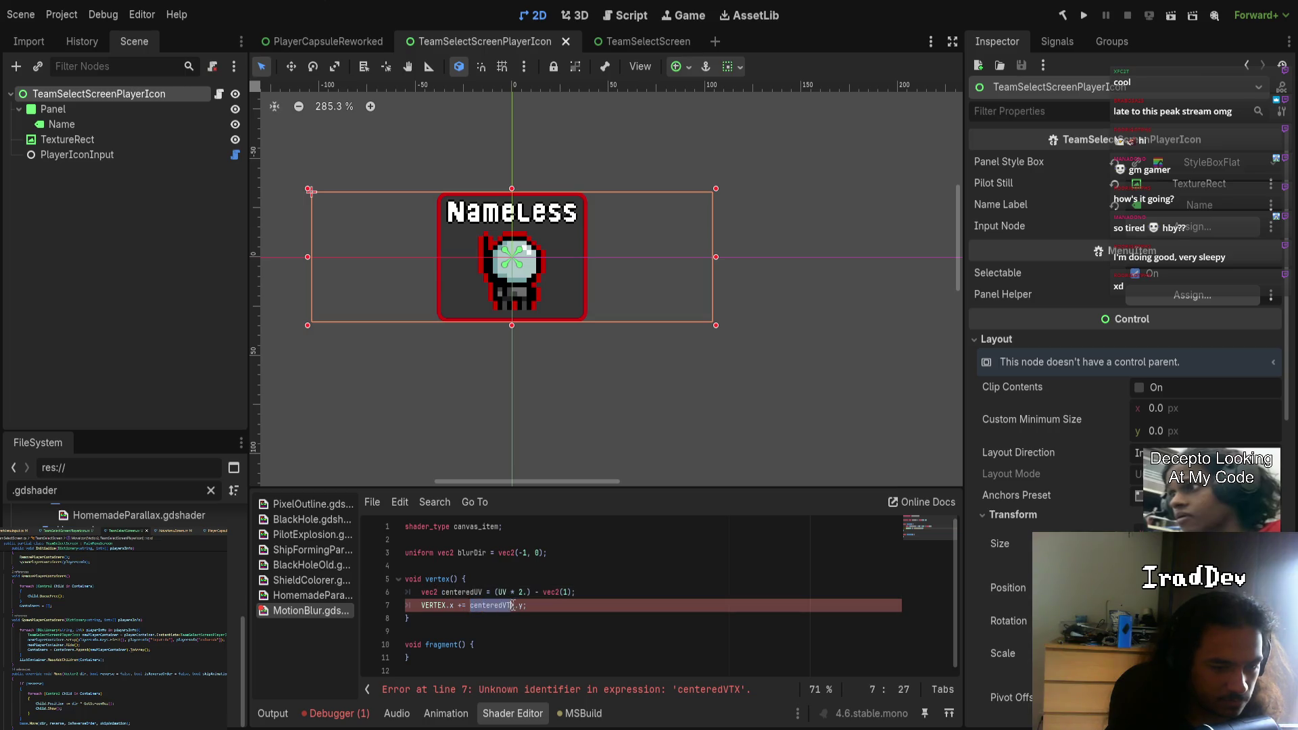
type("centeredUV")
left_click(589, 644)
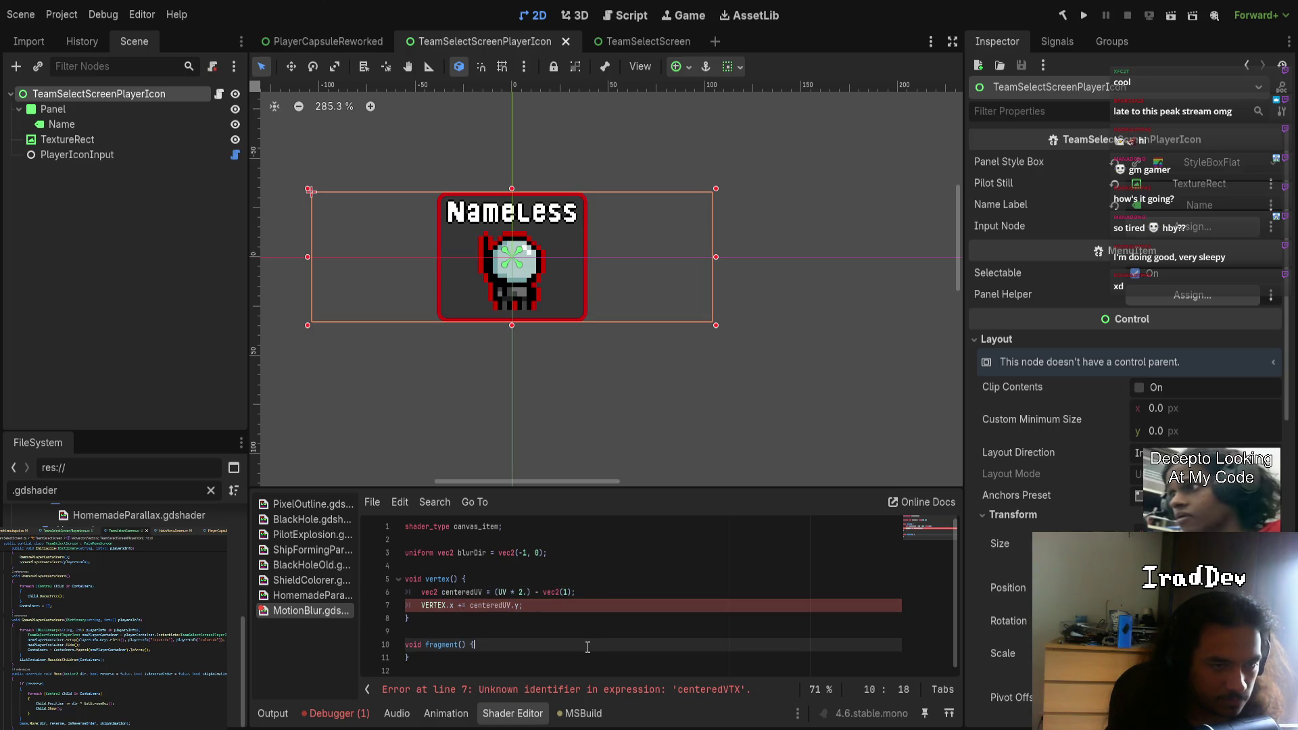
scroll(487, 223, "up", 3)
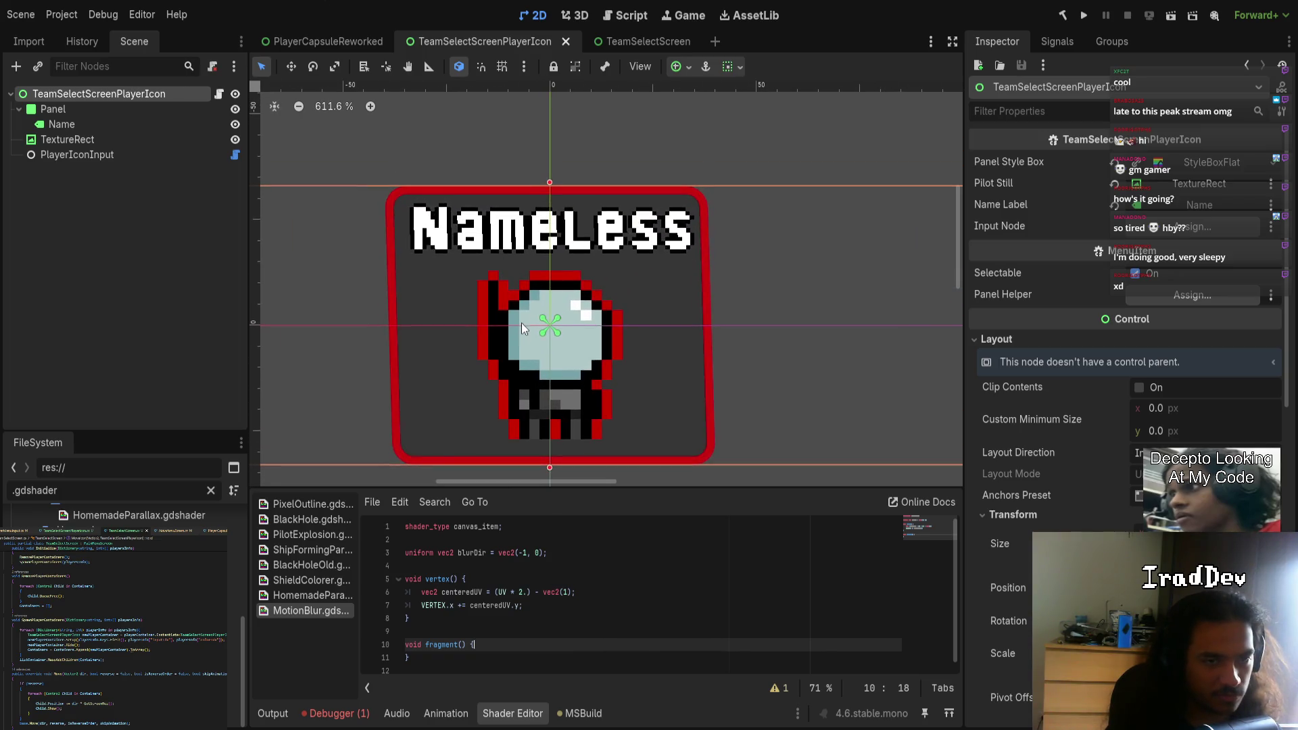
scroll(582, 433, "down", 2)
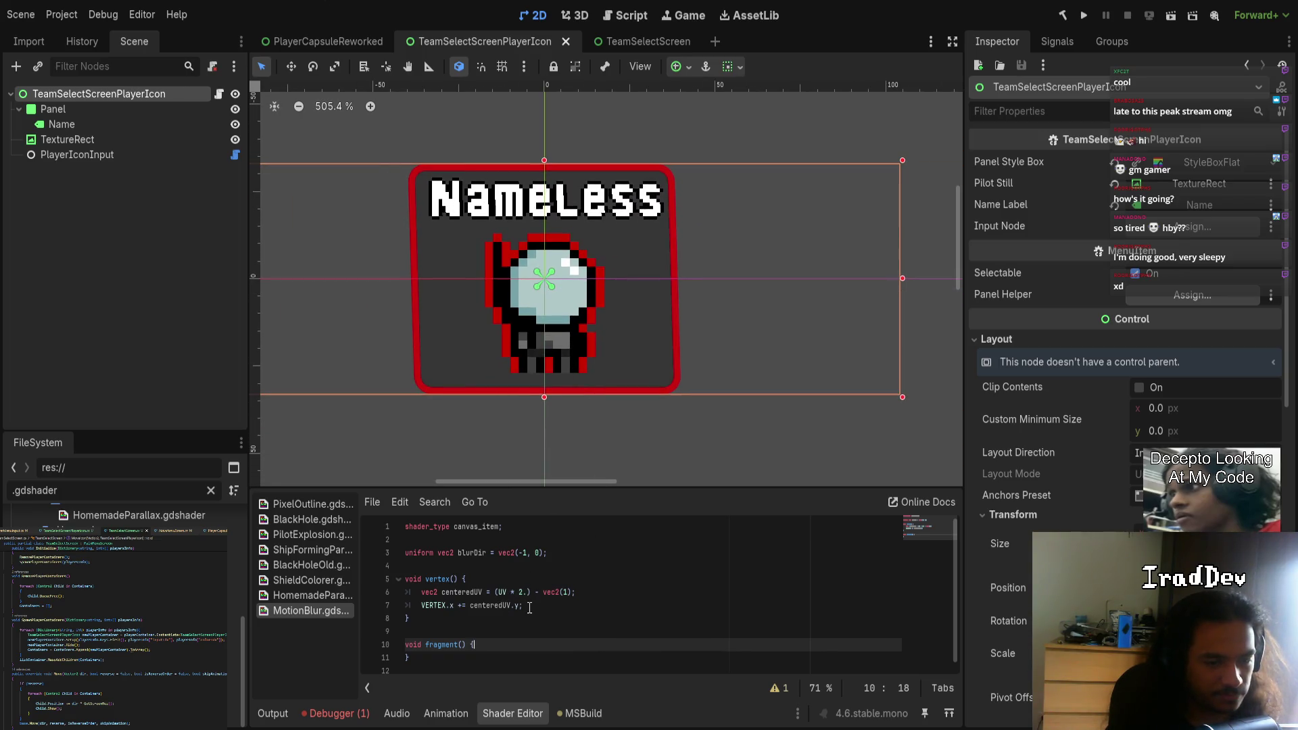
left_click(592, 605)
type("* 30.")
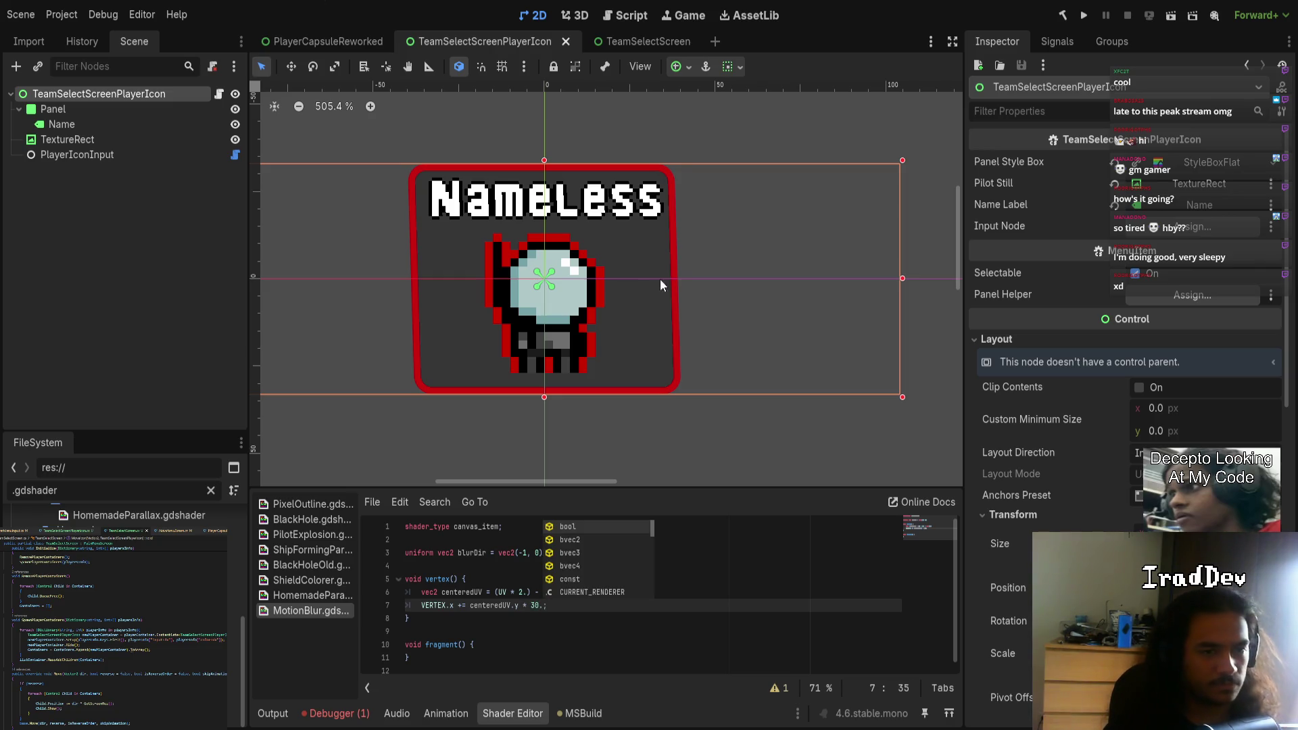
scroll(642, 294, "down", 5)
scroll(615, 267, "up", 4)
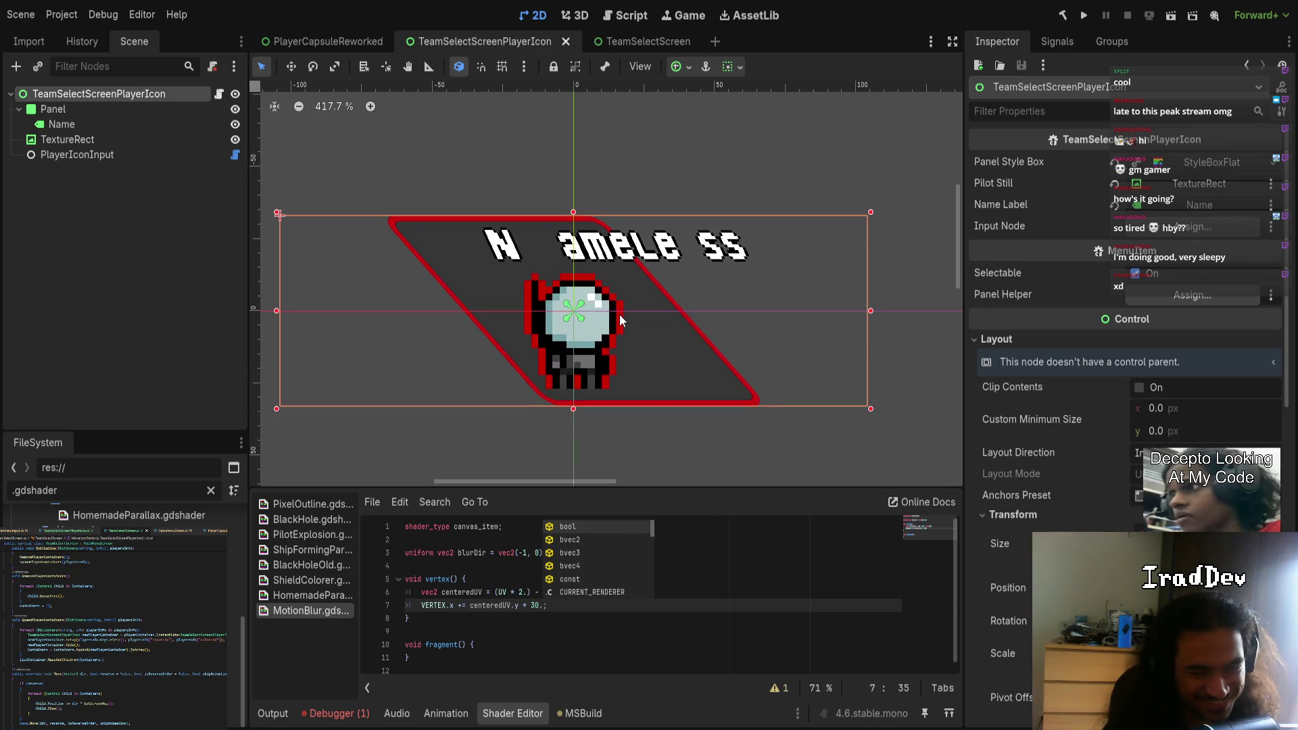
scroll(672, 318, "up", 1)
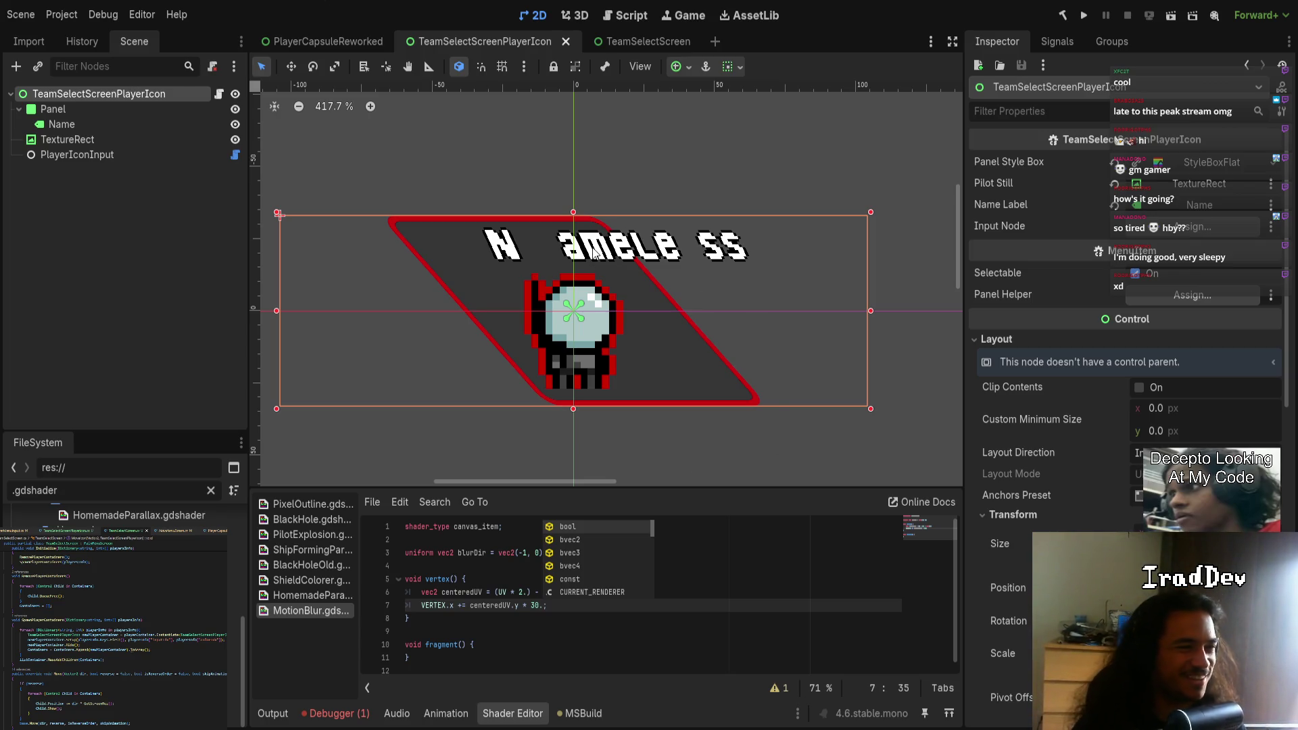
left_click(487, 566)
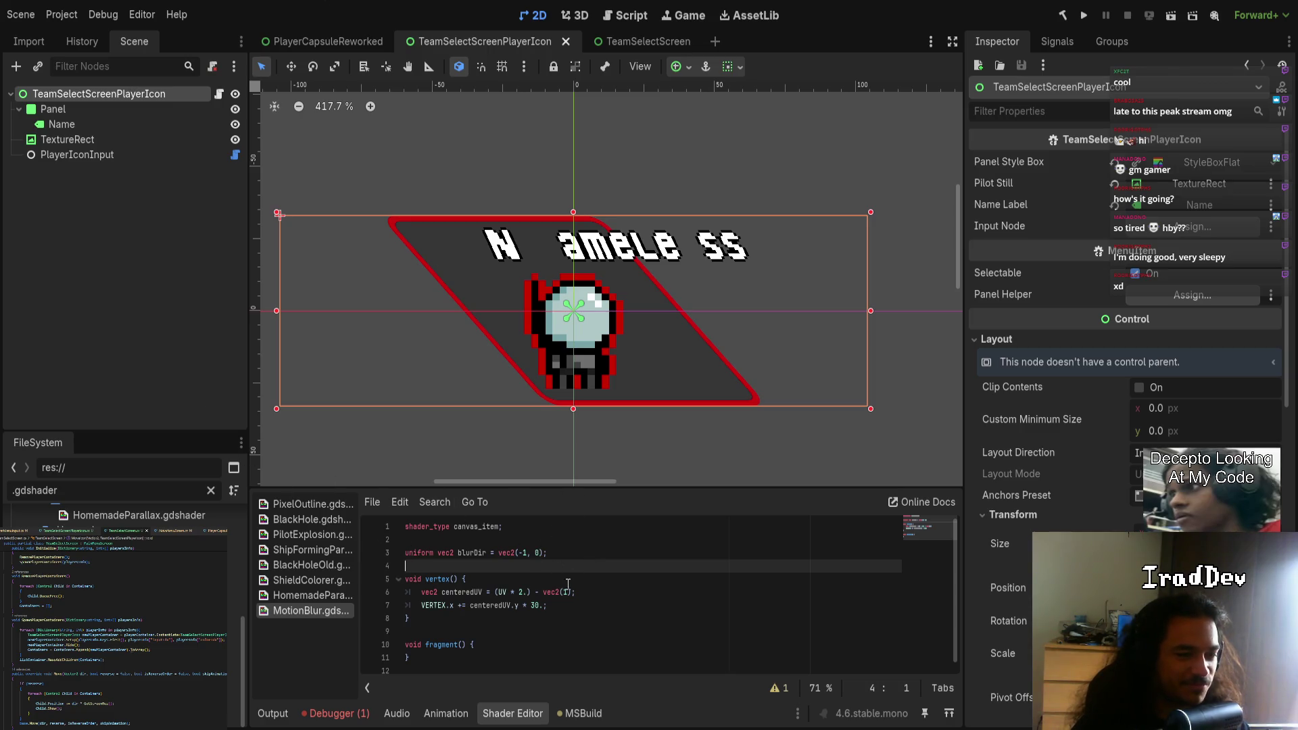
type("uniform float")
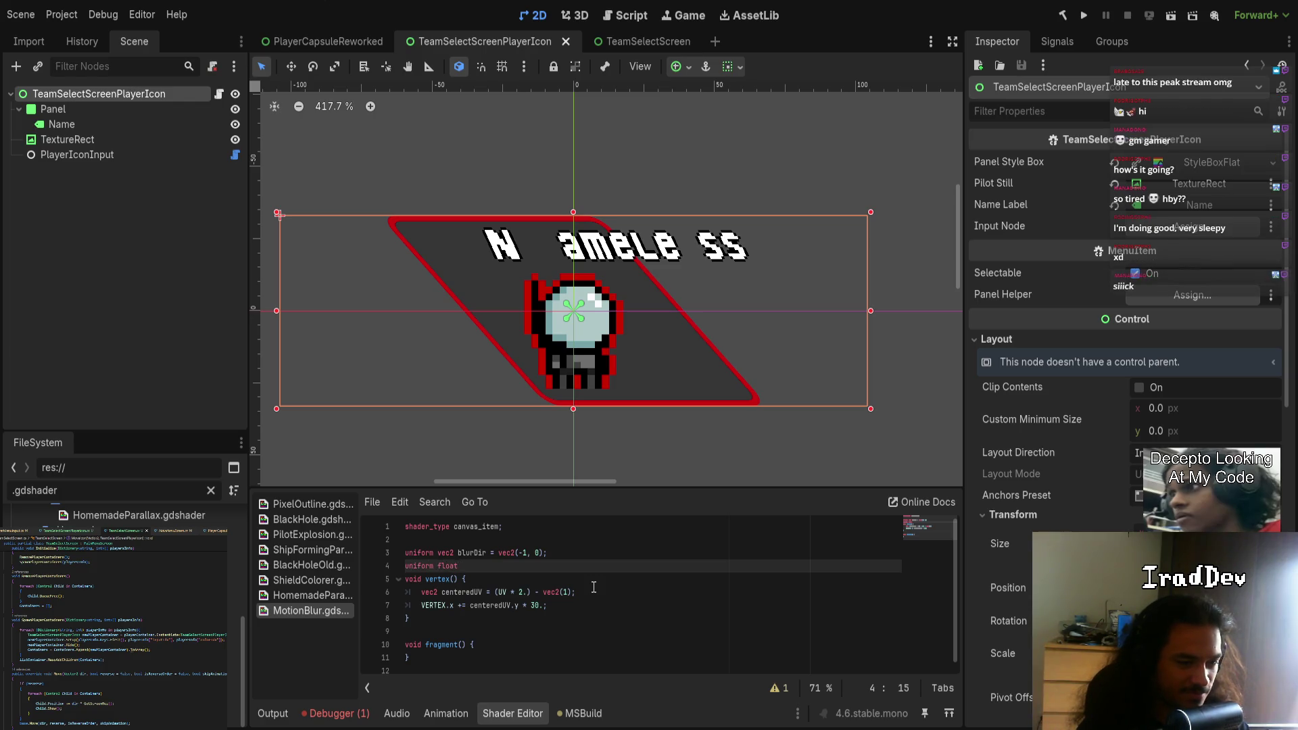
type(" value;")
- Replace the 30. shear factor on line 7 with value, then drag Value in the Inspector
key("Left")
key("ctrl+shift+Left")
left_click_drag(530, 605, 544, 605)
type("value")
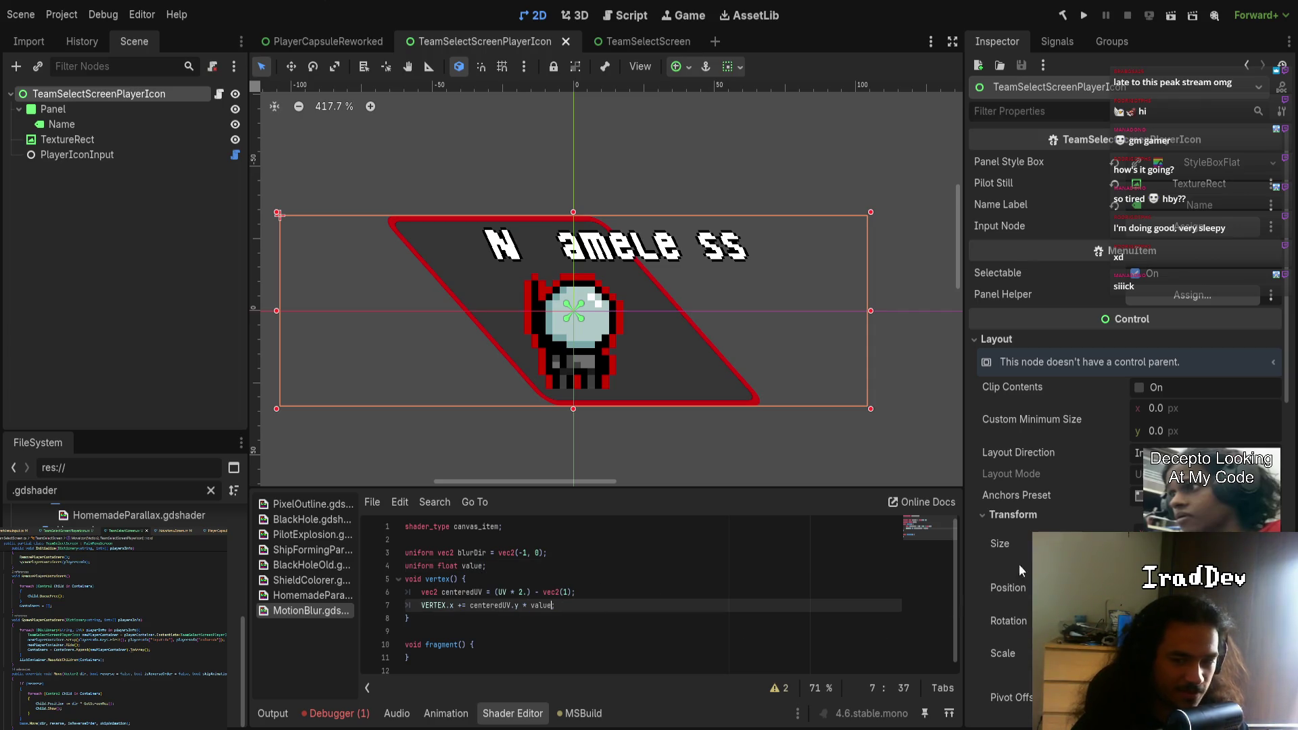
scroll(1036, 414, "down", 10)
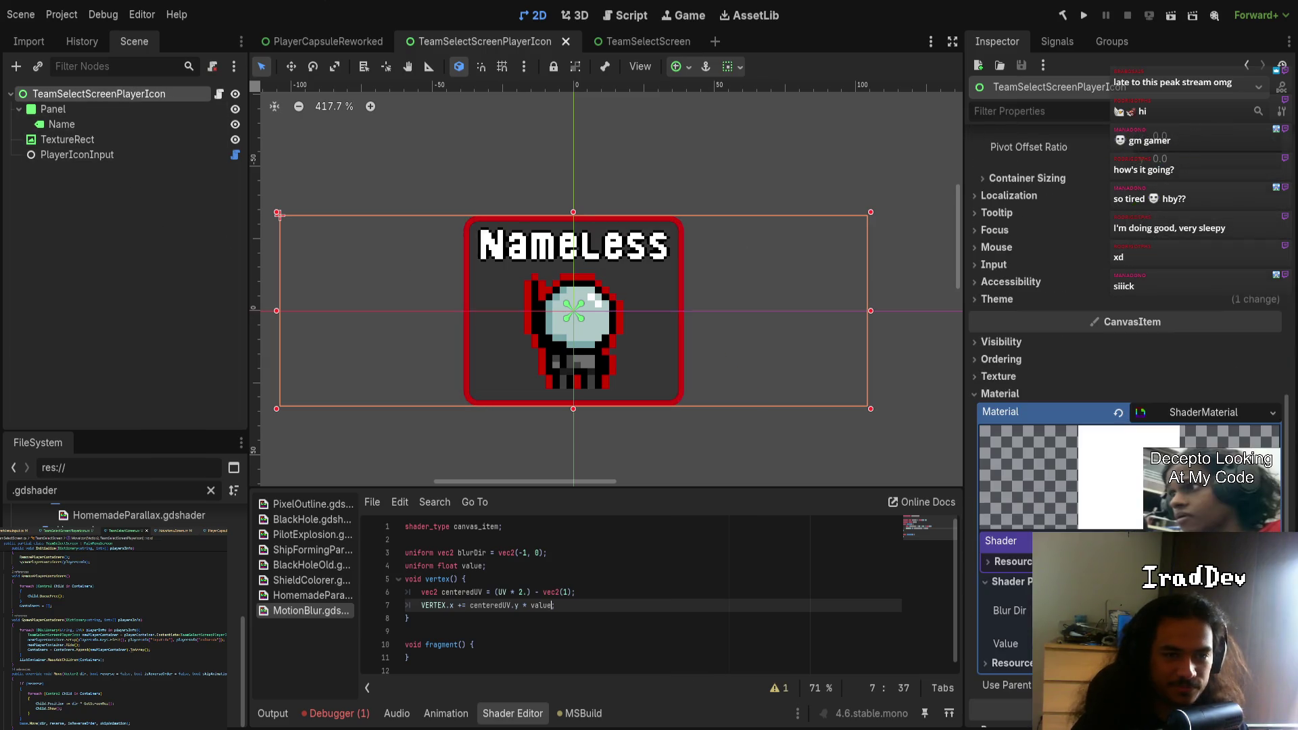
mouse_move(1203, 522)
left_mouse_down()
mouse_move(1278, 522)
mouse_move(1187, 522)
mouse_move(1222, 522)
left_mouse_up()
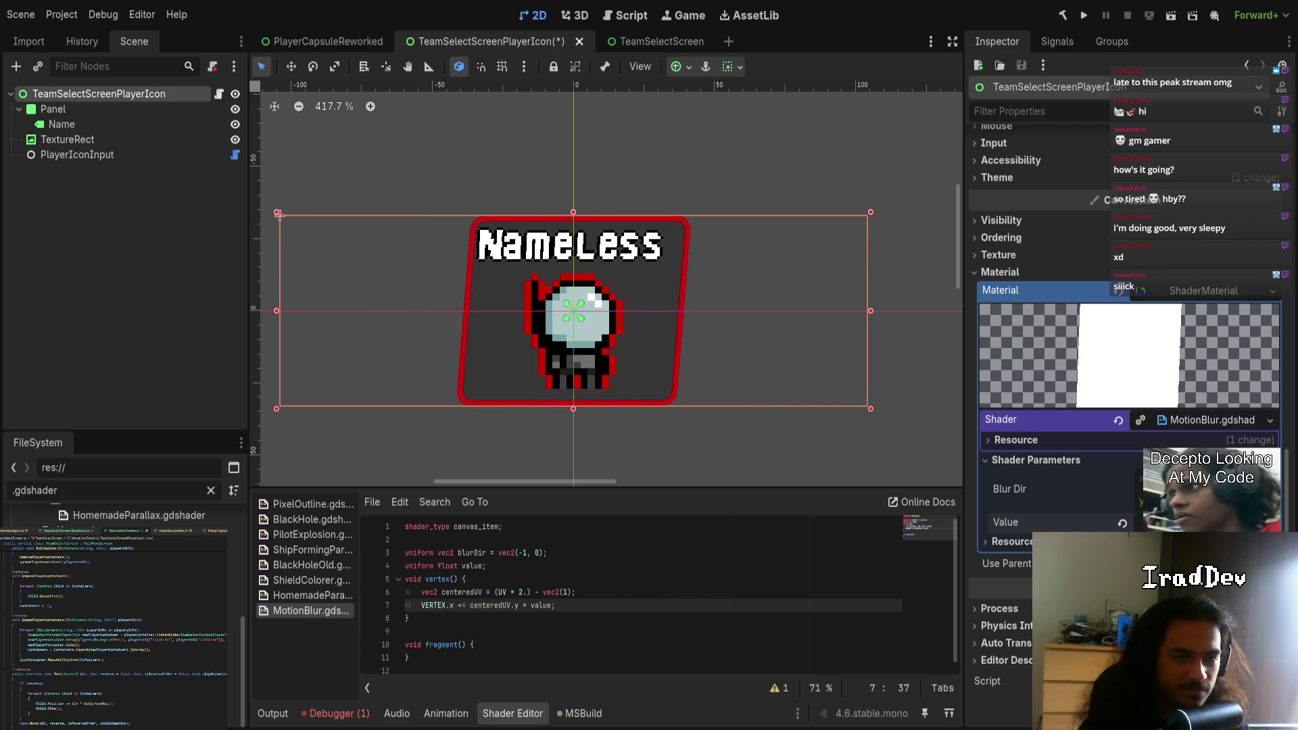
- Revert and re-drag the Value parameter, then inspect the Name, Panel and root nodes
left_click(1122, 524)
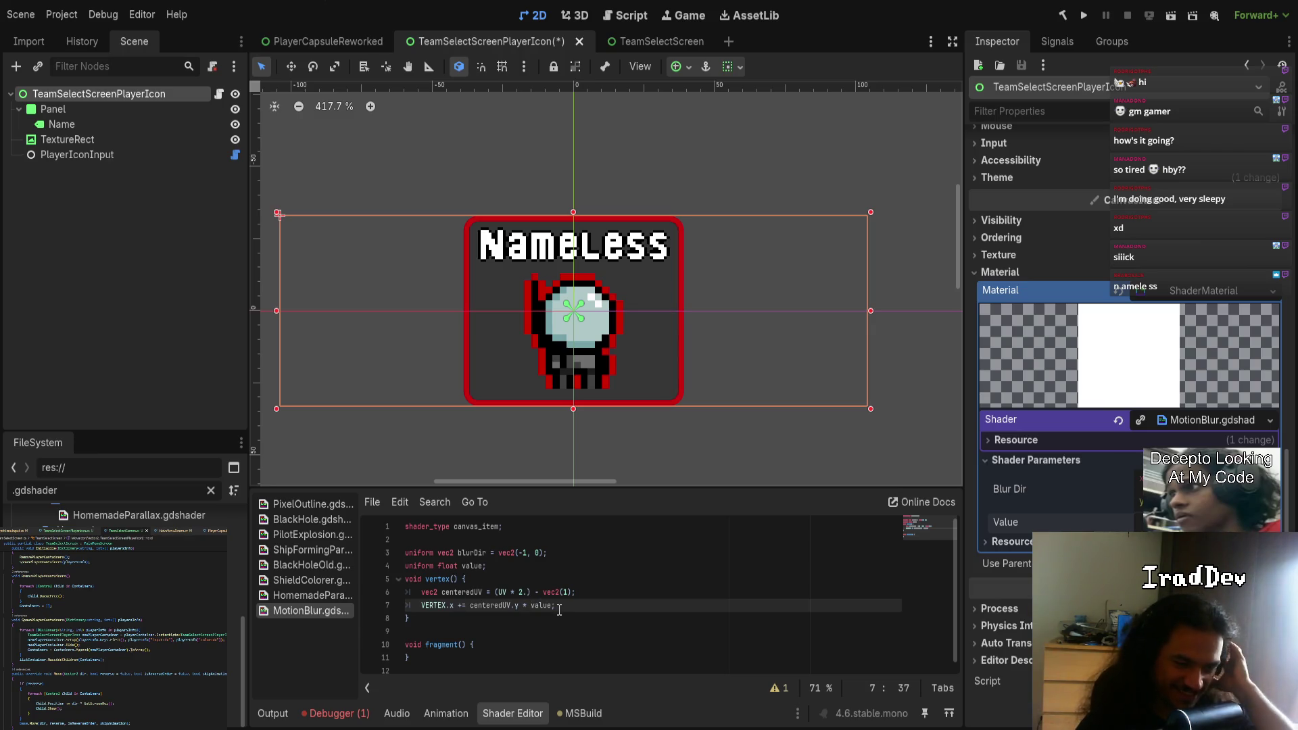
mouse_move(1081, 522)
left_mouse_down()
mouse_move(1109, 522)
mouse_move(1055, 522)
mouse_move(1082, 522)
left_mouse_up()
left_click(65, 124)
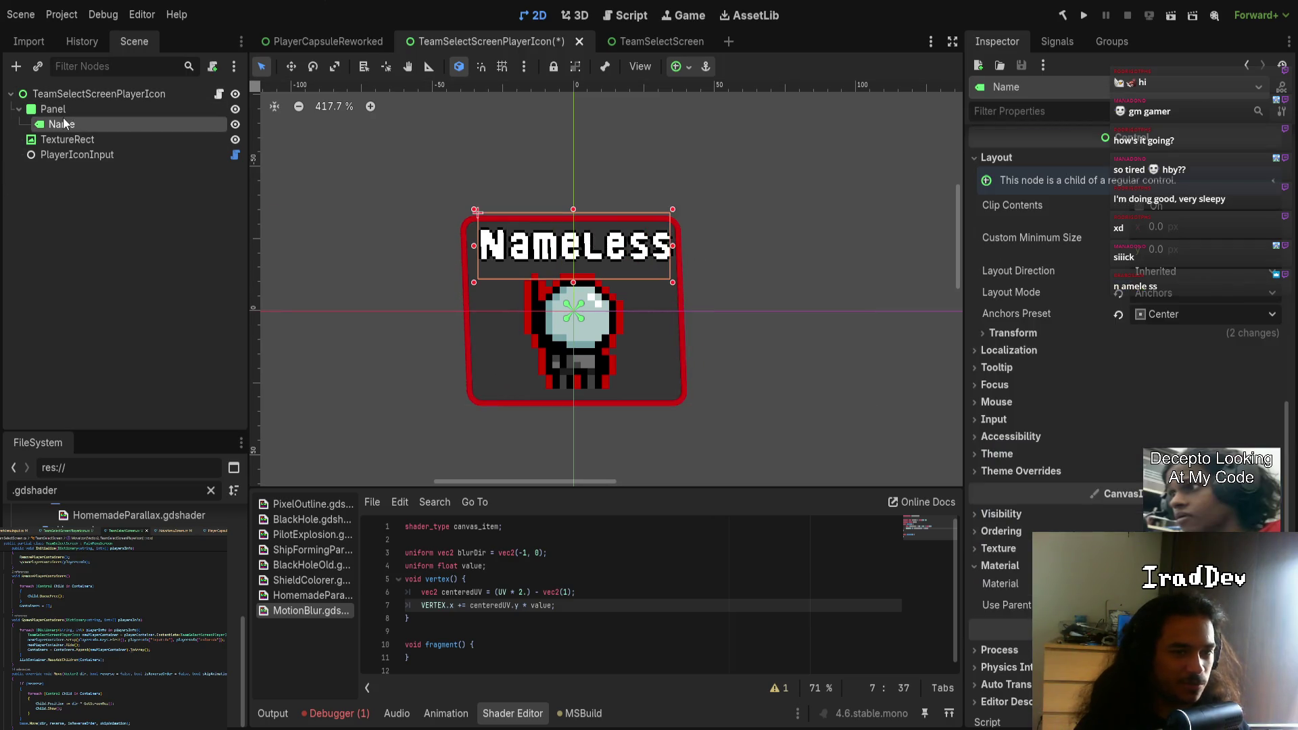
scroll(1042, 338, "down", 1)
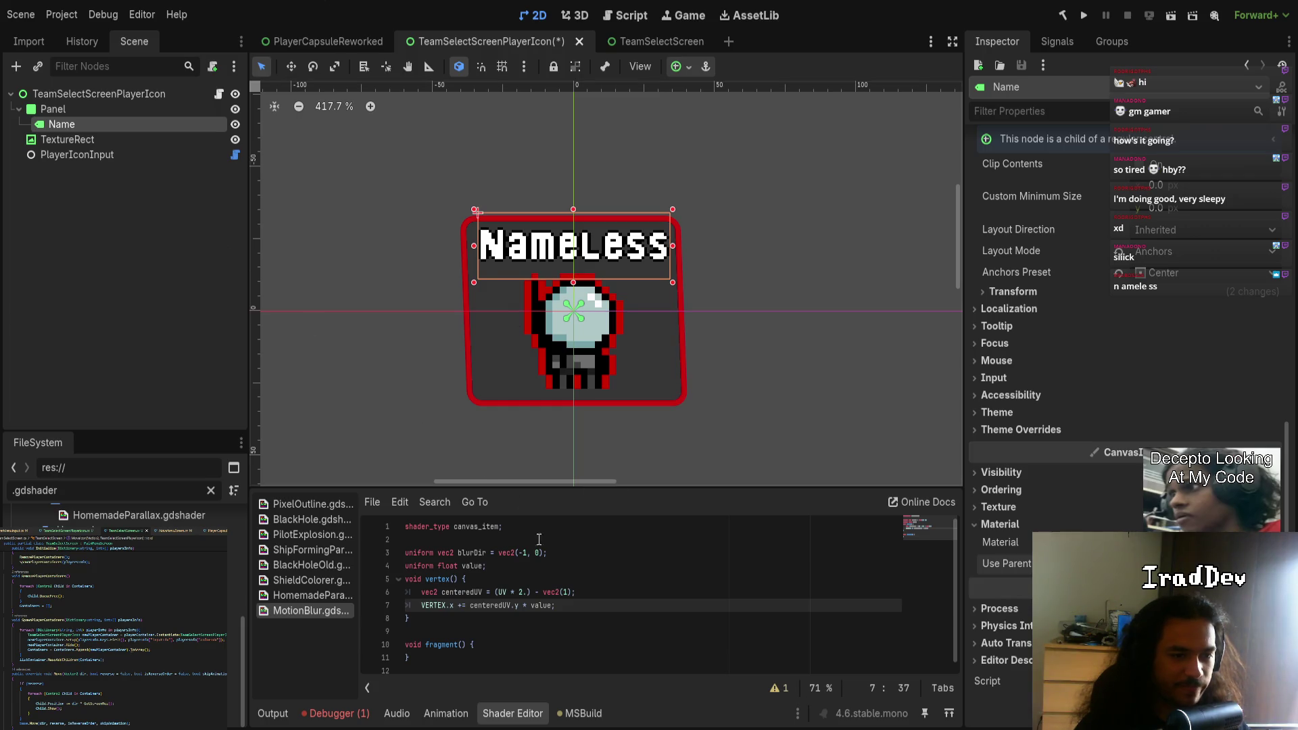
left_click(65, 109)
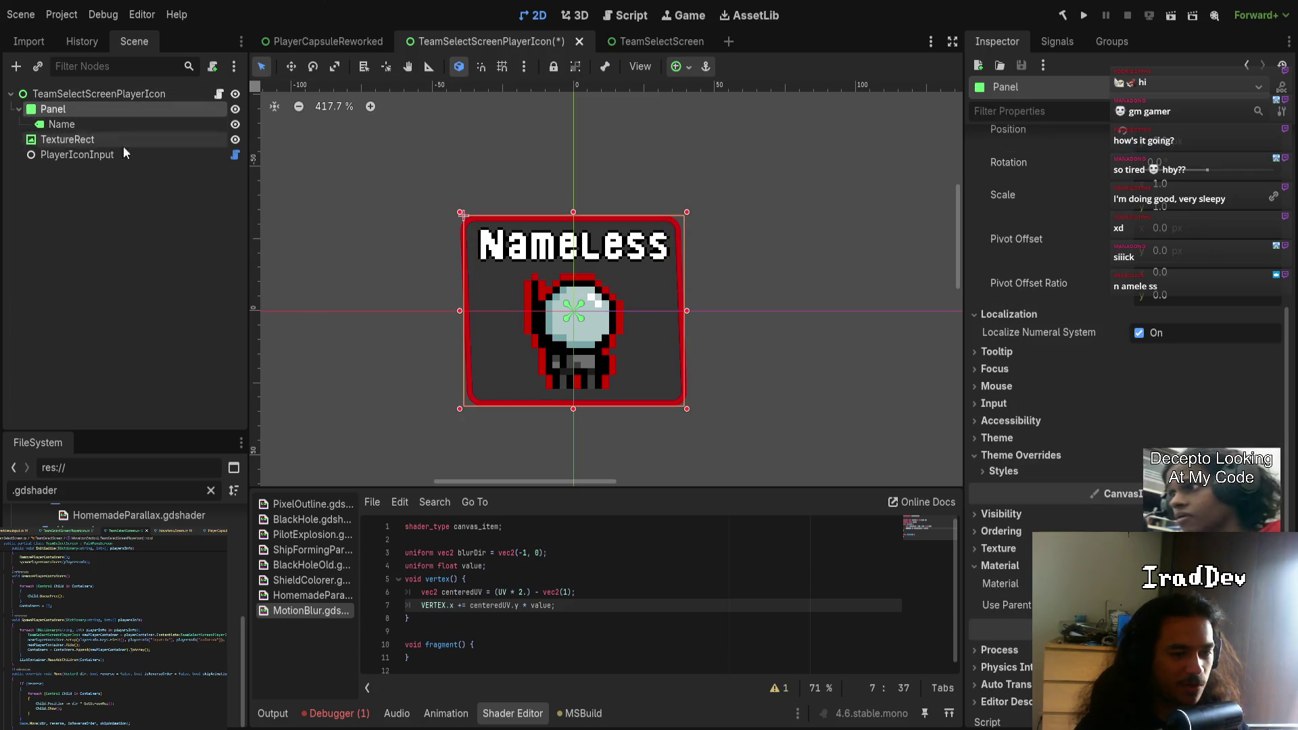
left_click(87, 94)
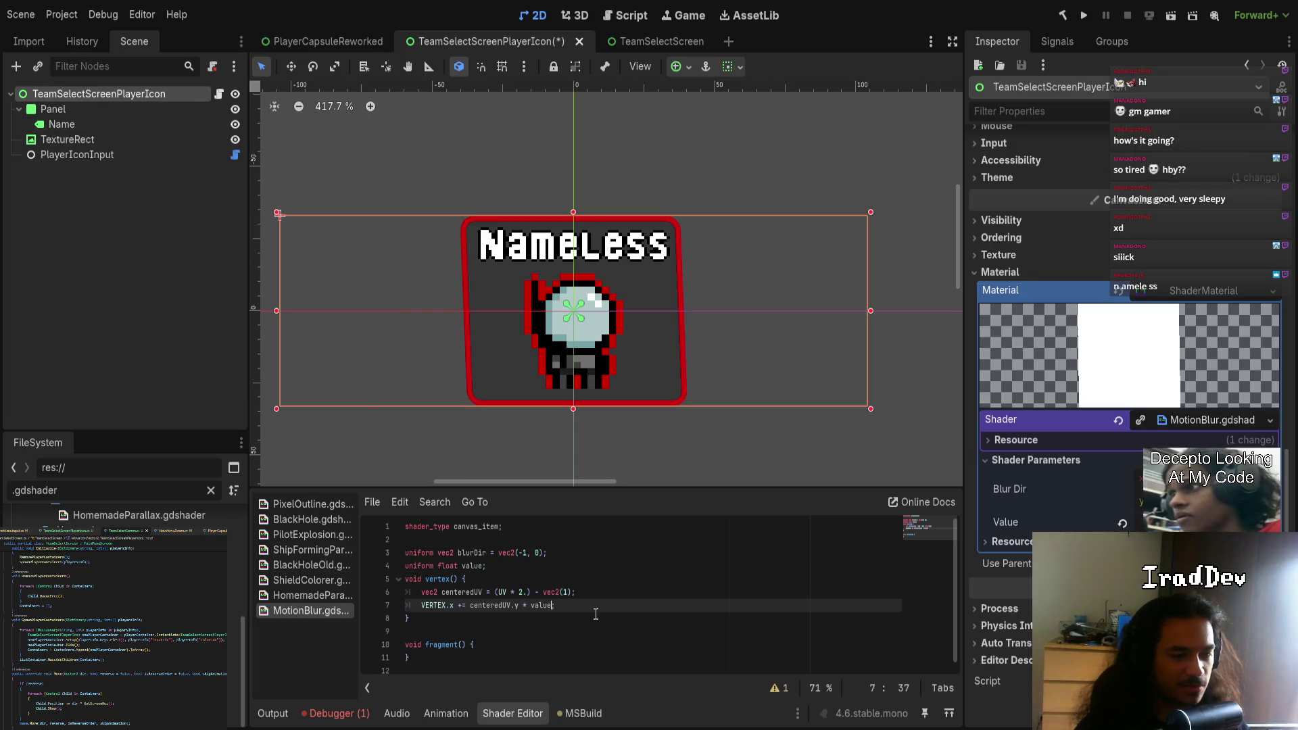
left_click(567, 613)
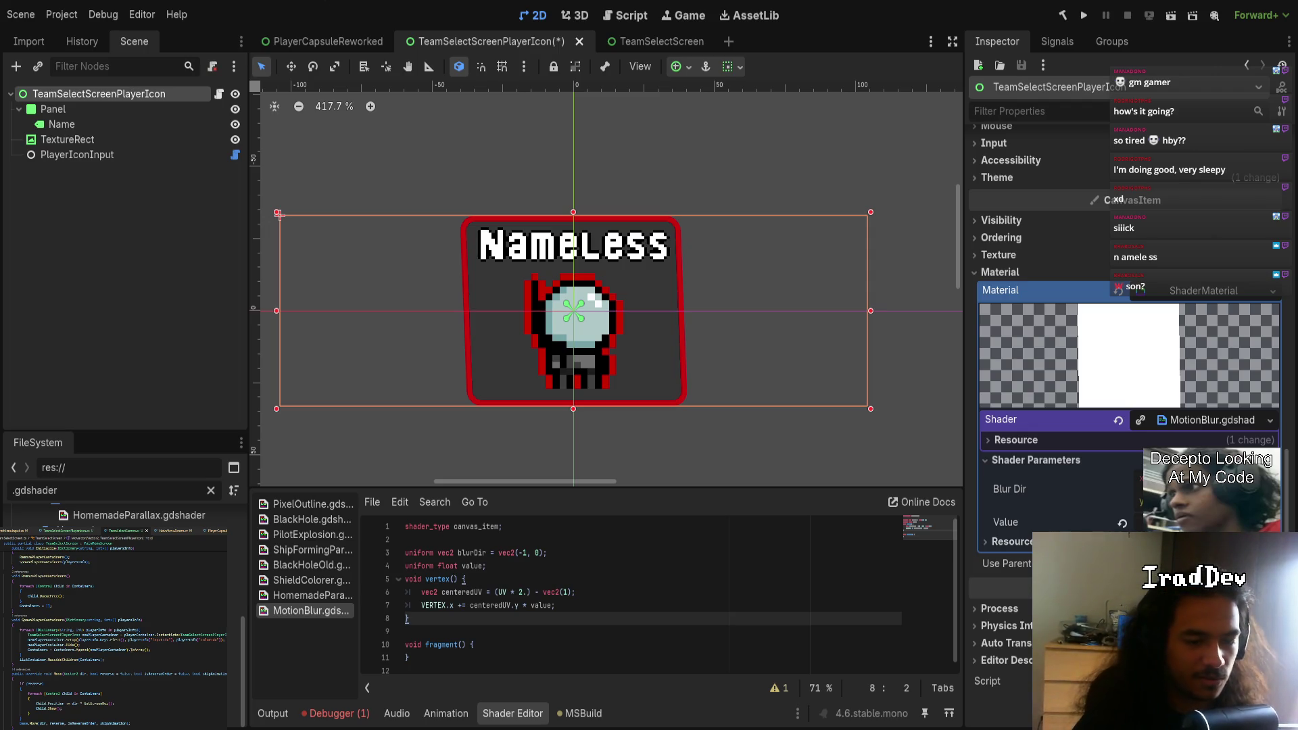
- Insert a blank line after the VERTEX.x shear line and select centeredUV.y * value
left_click(568, 606)
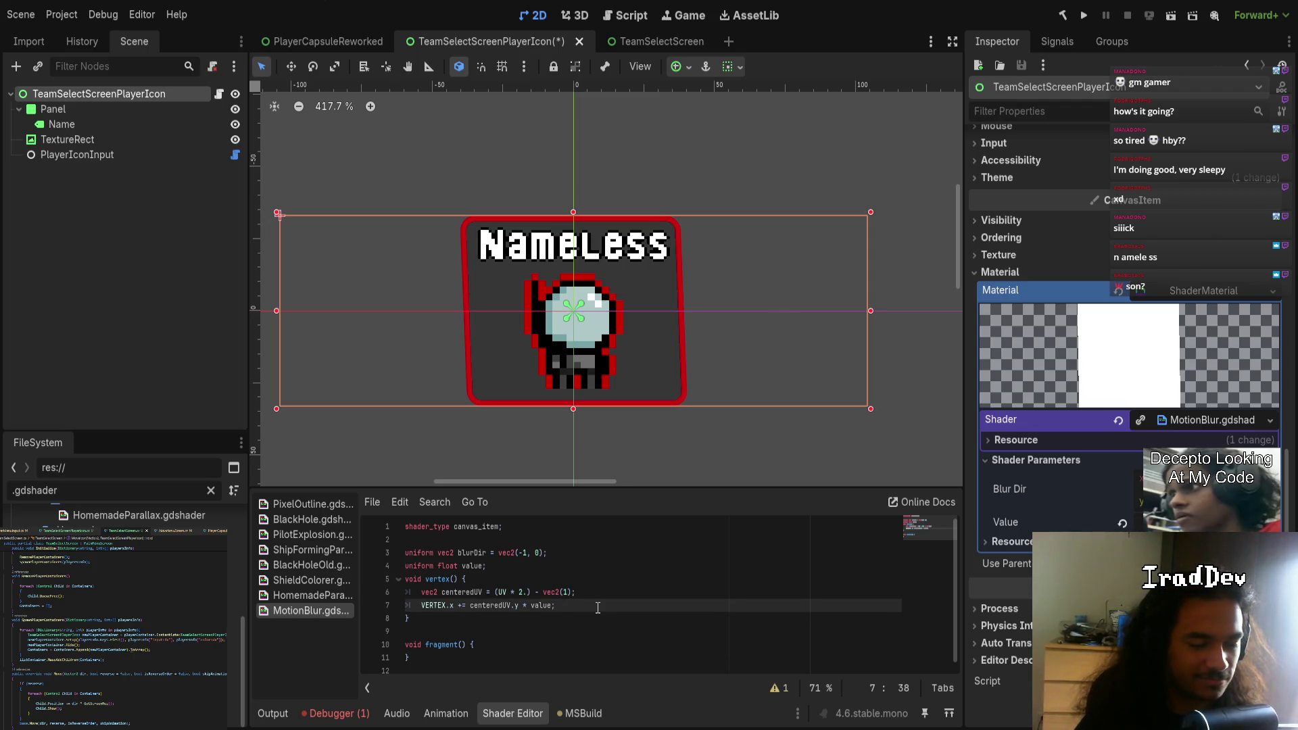
key("Return")
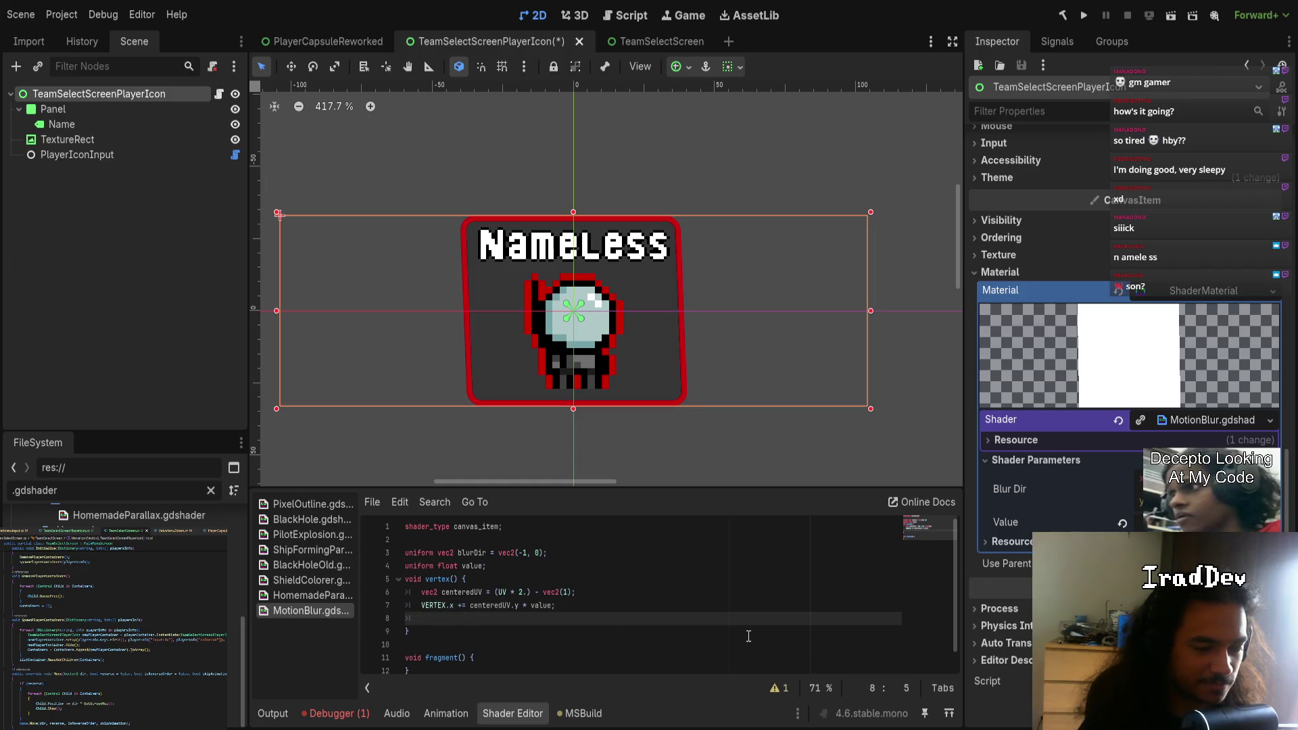
key("Up")
key("Right")
key("Right")
key("Right")
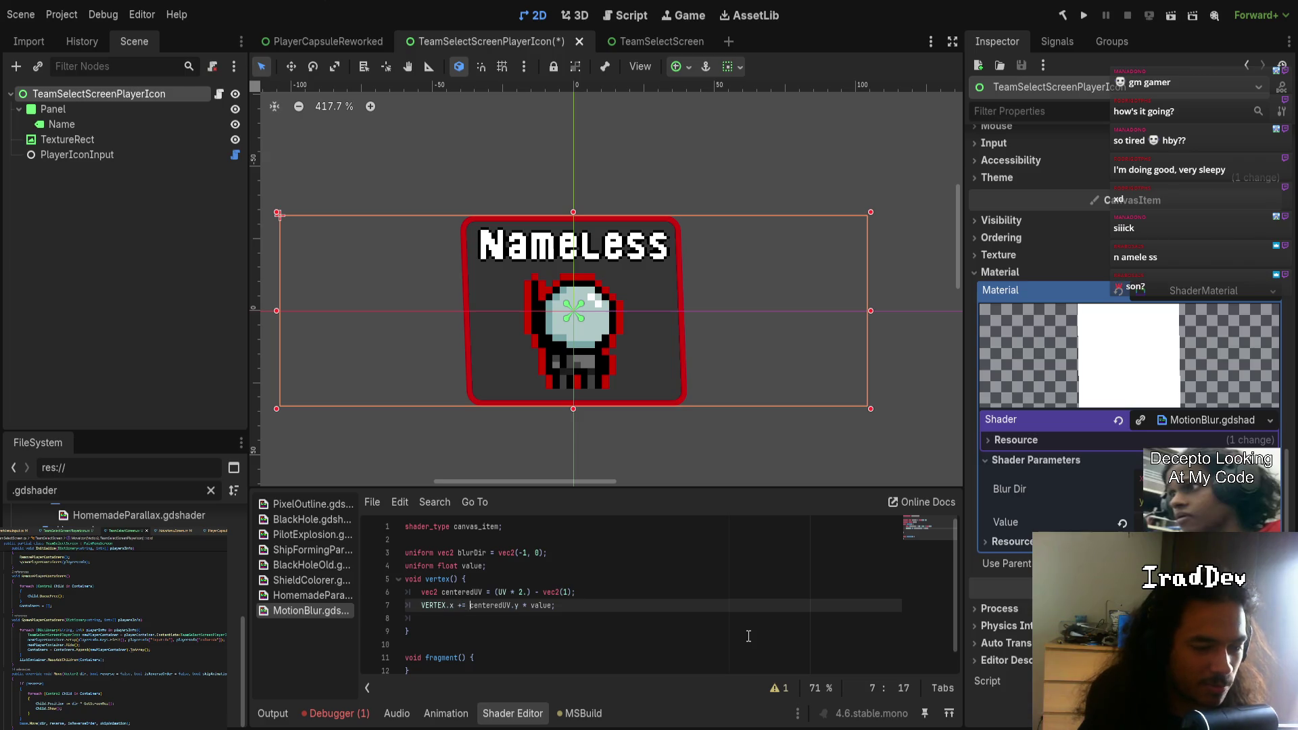
key("ctrl+shift+Right")
key("ctrl+shift+Right")
key("ctrl+shift+Right")
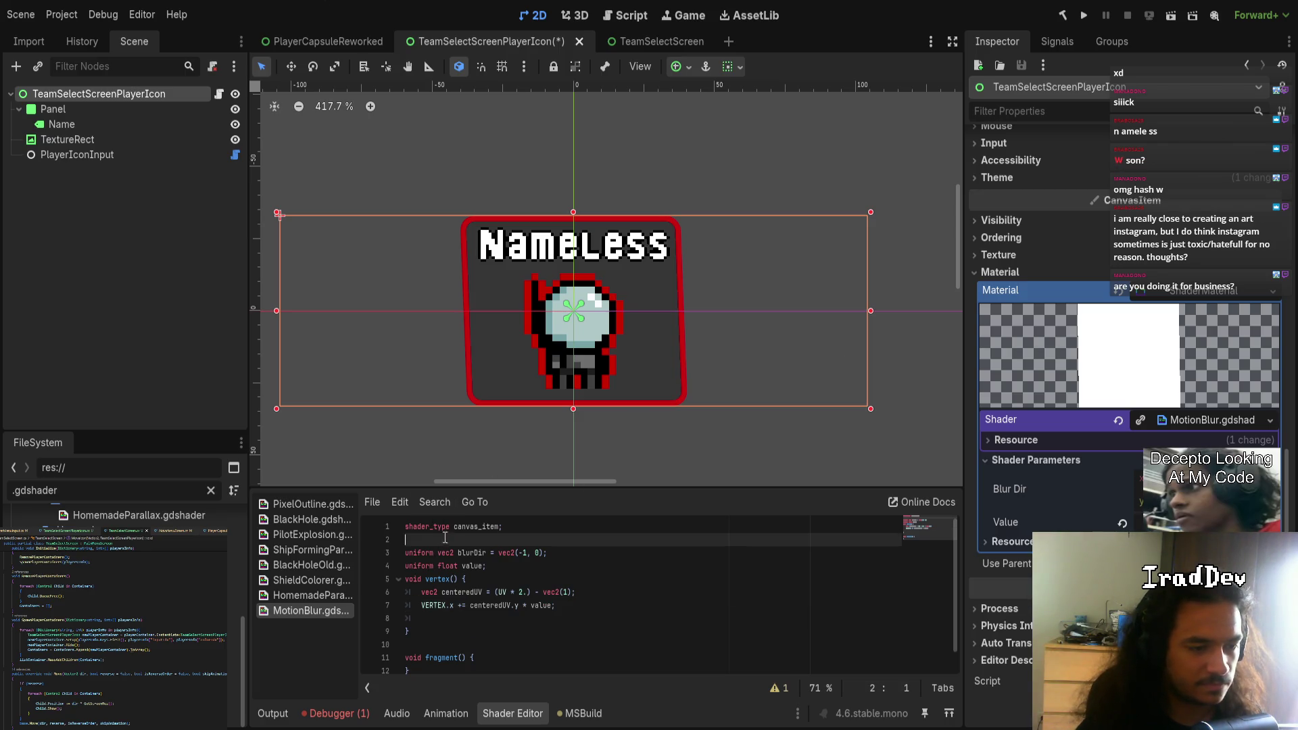
left_click(543, 567)
- Paste the uint fmix(uint h) hash function above vertex()
key("Return")
key("Return")
key("Return")
key("Up")
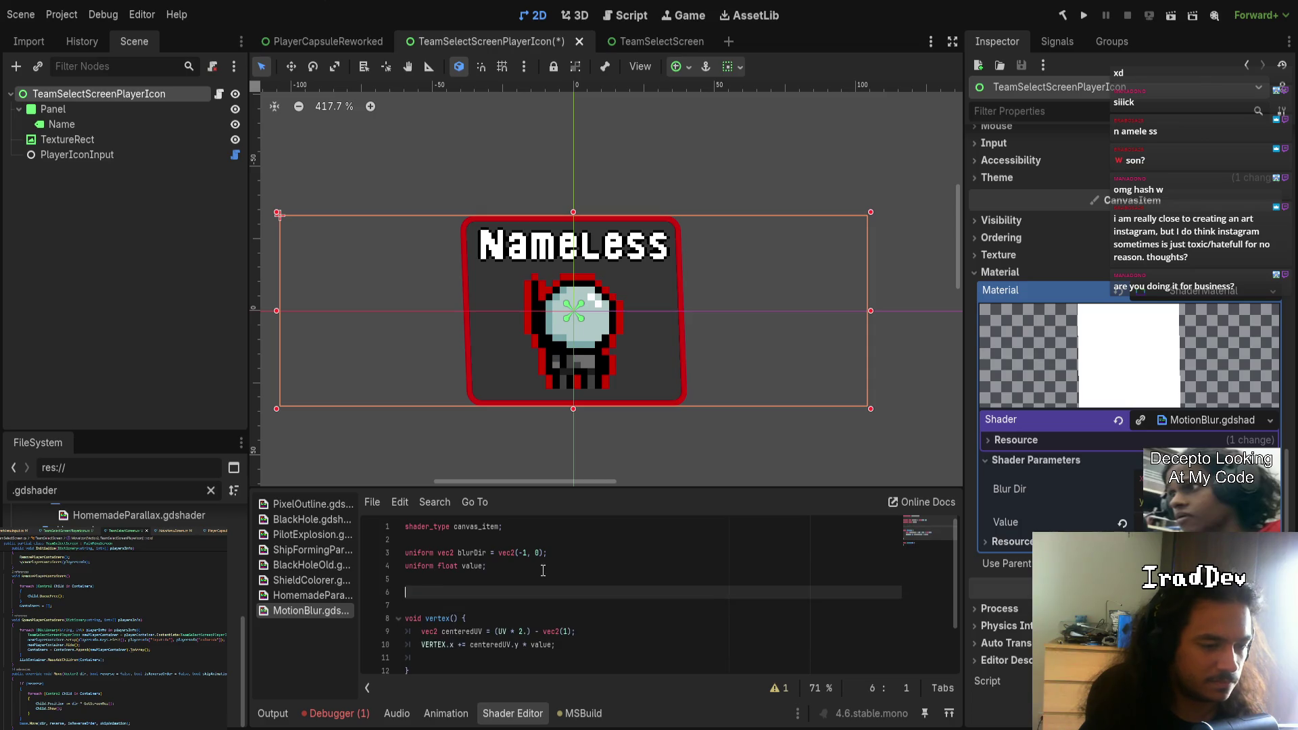
type("uint fmix(uint h) {     h ^= h >> 16;     h *= 0x85ebca6bu;     h ^= h >> 13;     h *= 0xc2b2ae35u;     h ^= h >> 16;     return h; }")
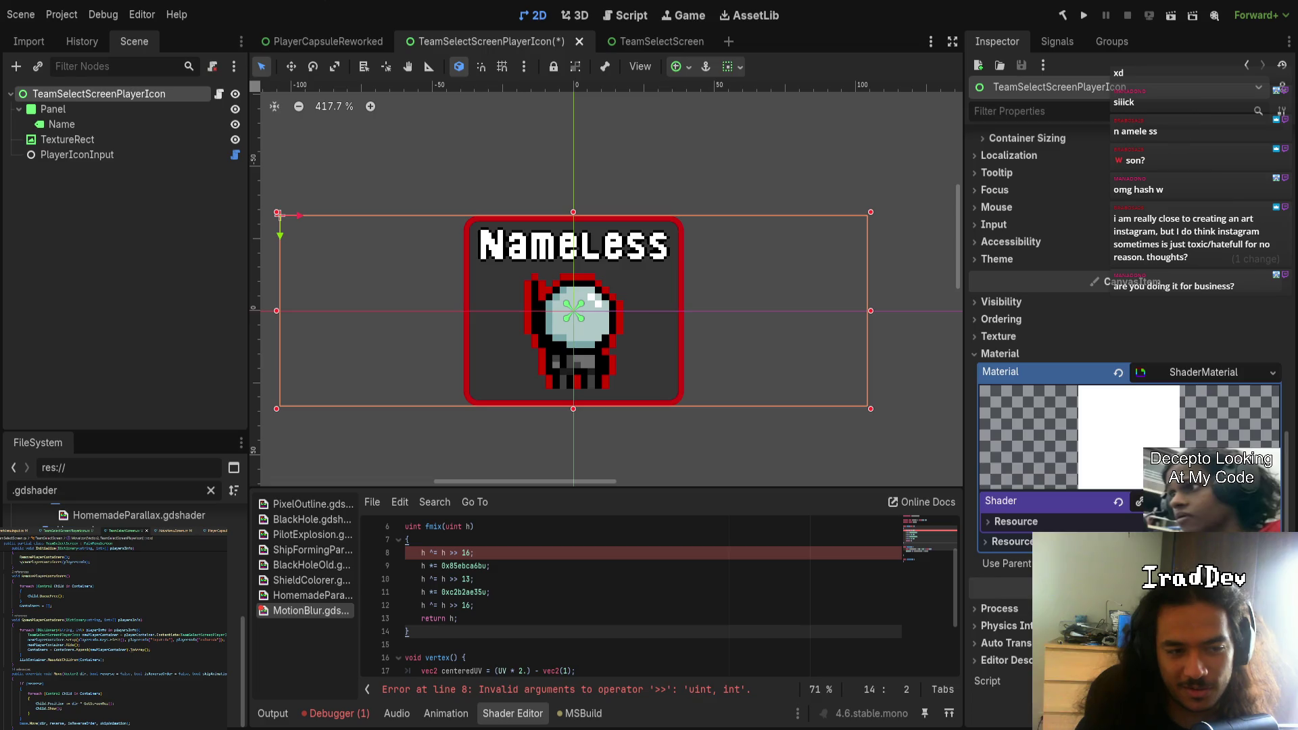
- Add the u suffix to both 16 shift amounts and the 13 shift in fmix
left_click(477, 552)
key("shift+Left")
key("shift+Left")
key("shift+Left")
key("ctrl+d")
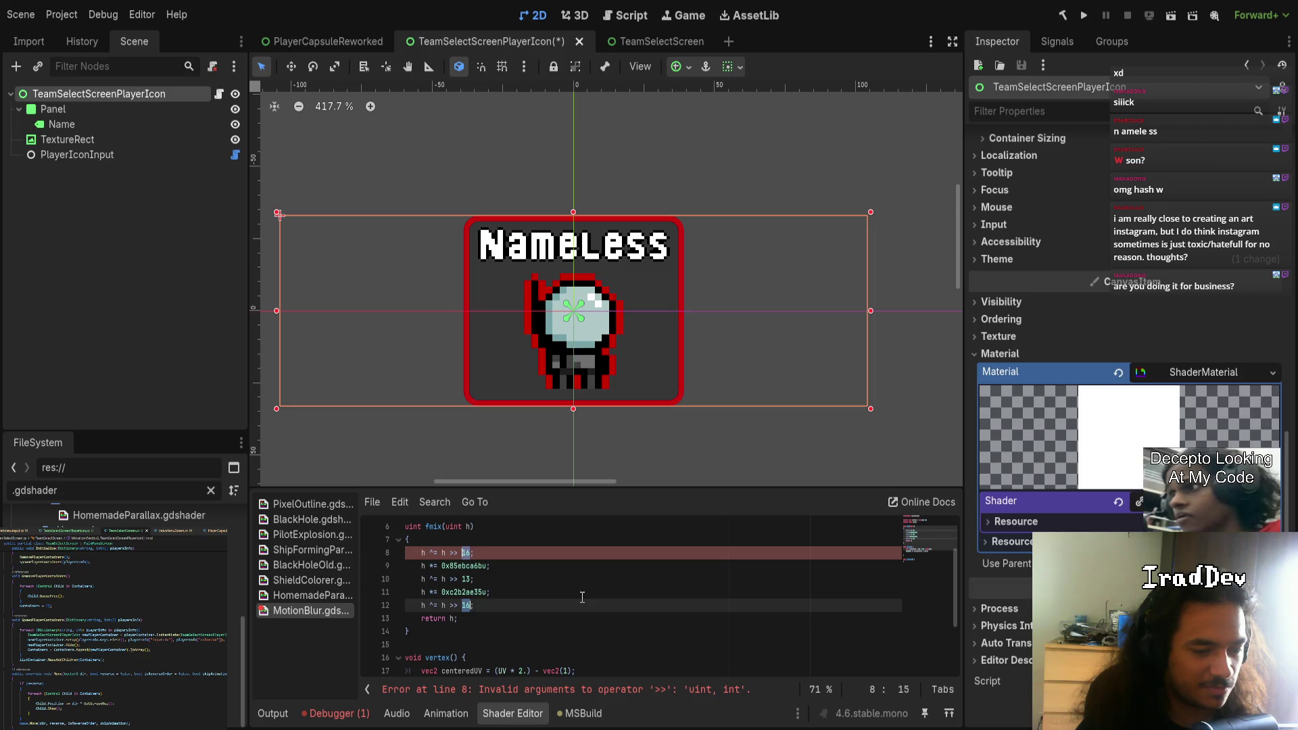
type("u")
key("BackSpace")
type("u")
left_click(539, 580)
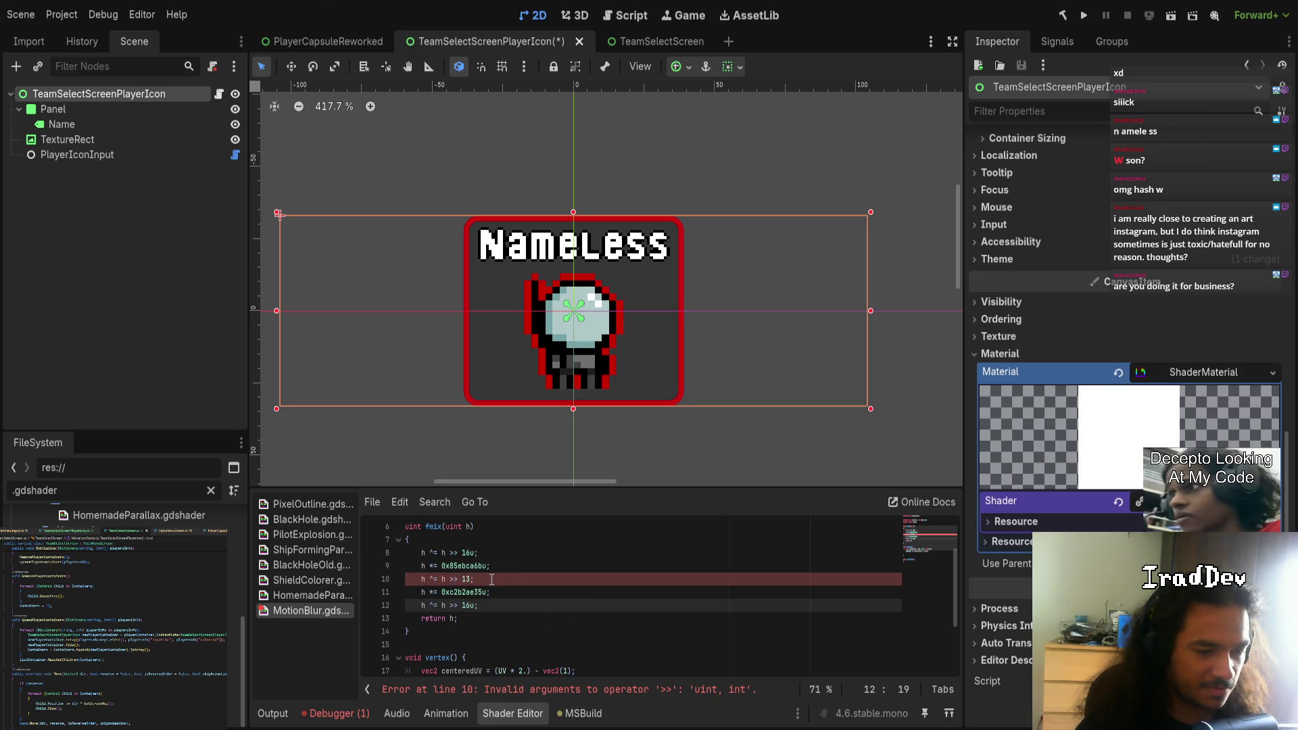
key("Left")
type("u")
- Select the whole fmix function
left_click(547, 610)
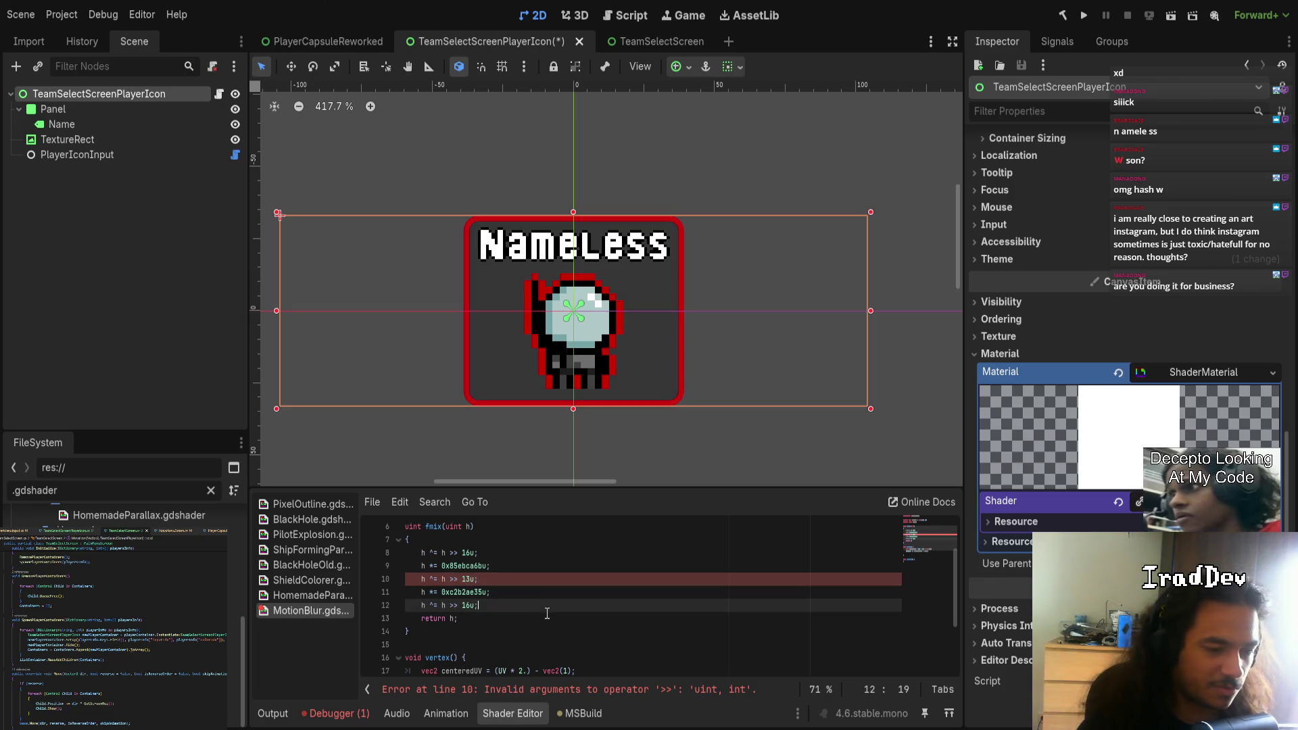
scroll(539, 614, "up", 2)
scroll(525, 619, "down", 2)
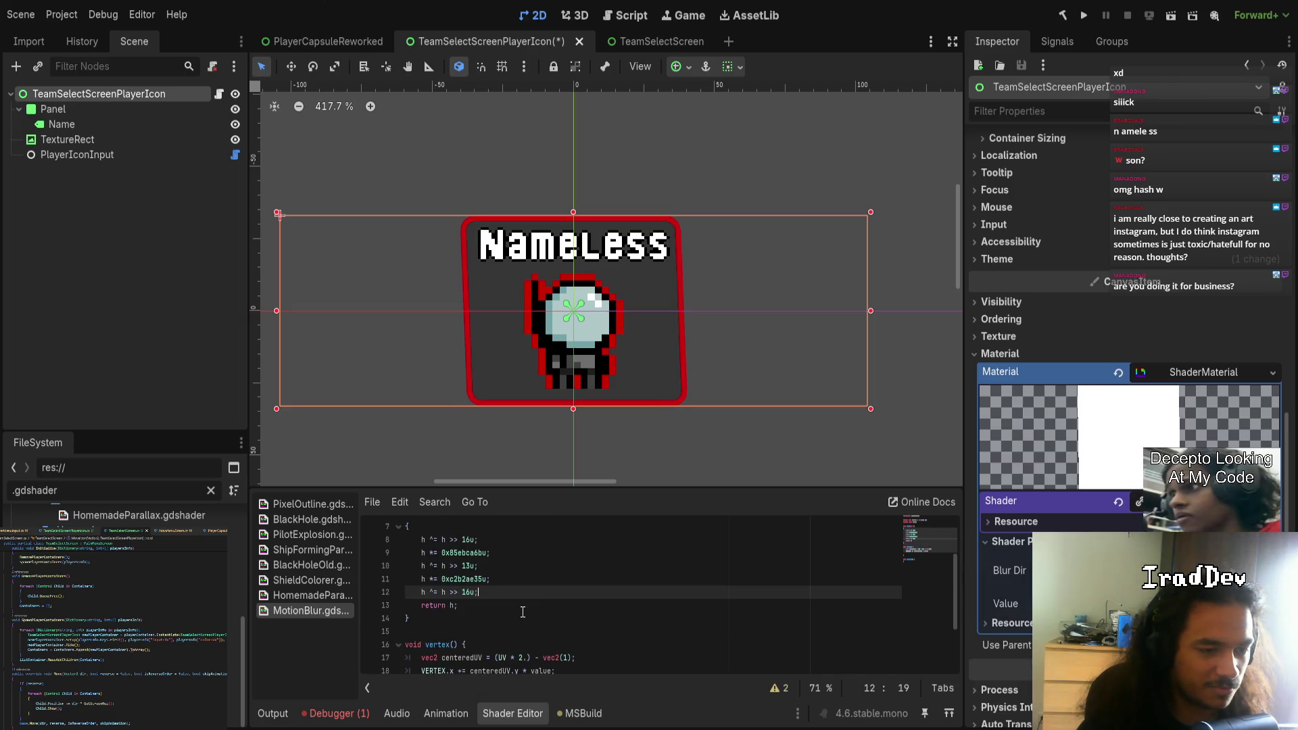
mouse_move(520, 487)
left_mouse_down()
mouse_move(511, 371)
mouse_move(561, 393)
left_mouse_up()
scroll(514, 473, "up", 2)
scroll(514, 473, "down", 2)
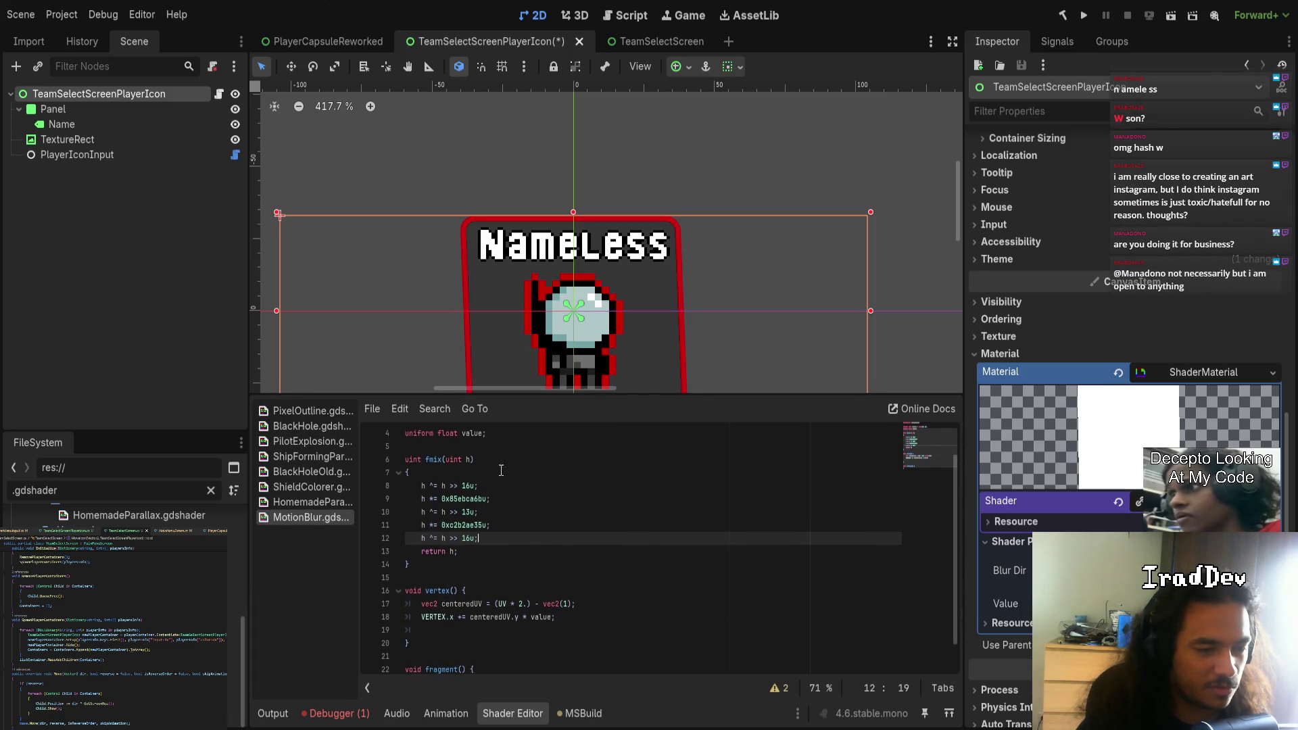
left_click_drag(410, 565, 400, 460)
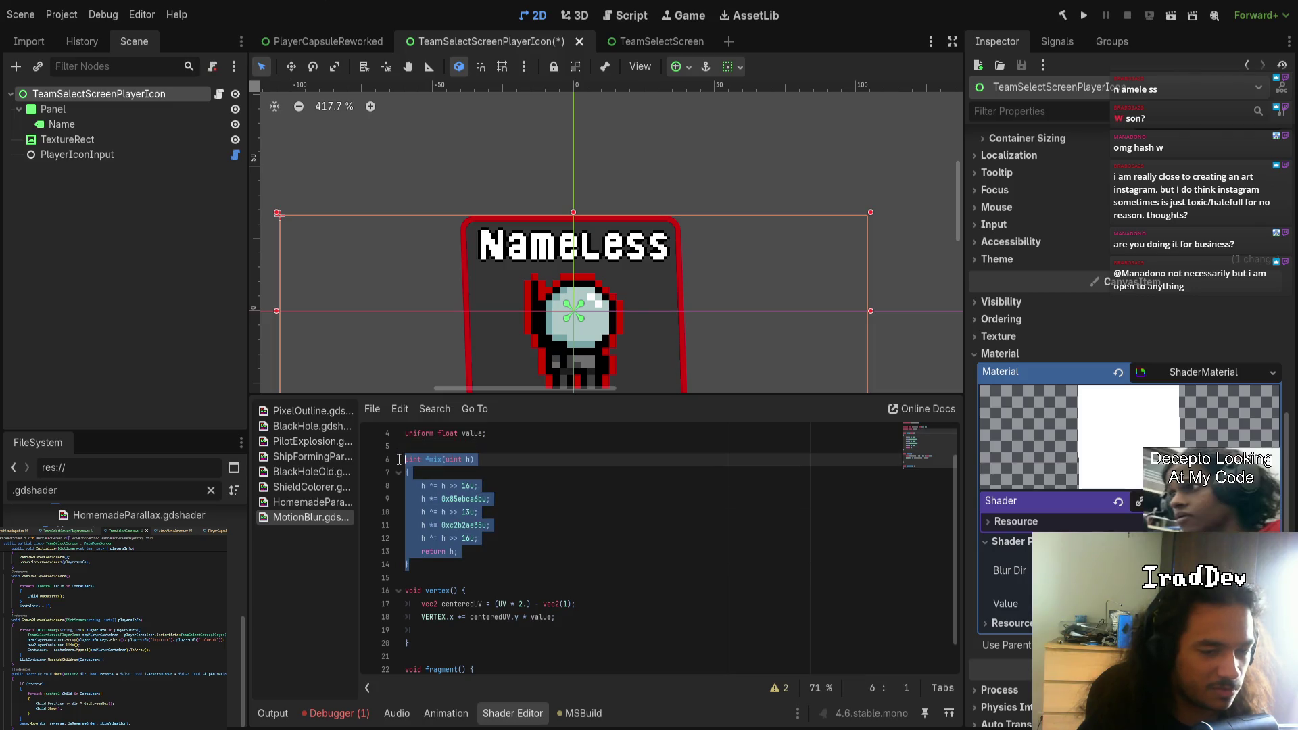
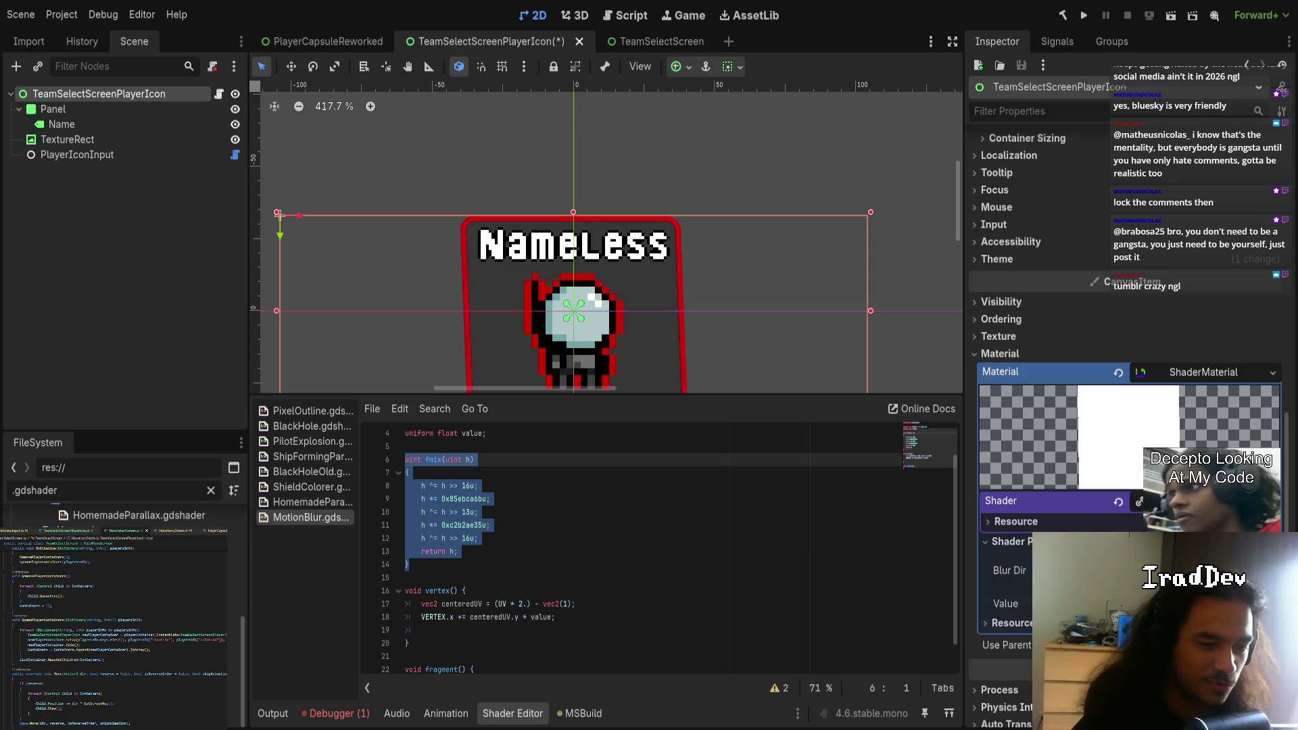
- Save the TeamSelectScreenPlayerIcon scene and move the fmix hash function to line 6 of MotionBlur.gdshader
key("ctrl+s")
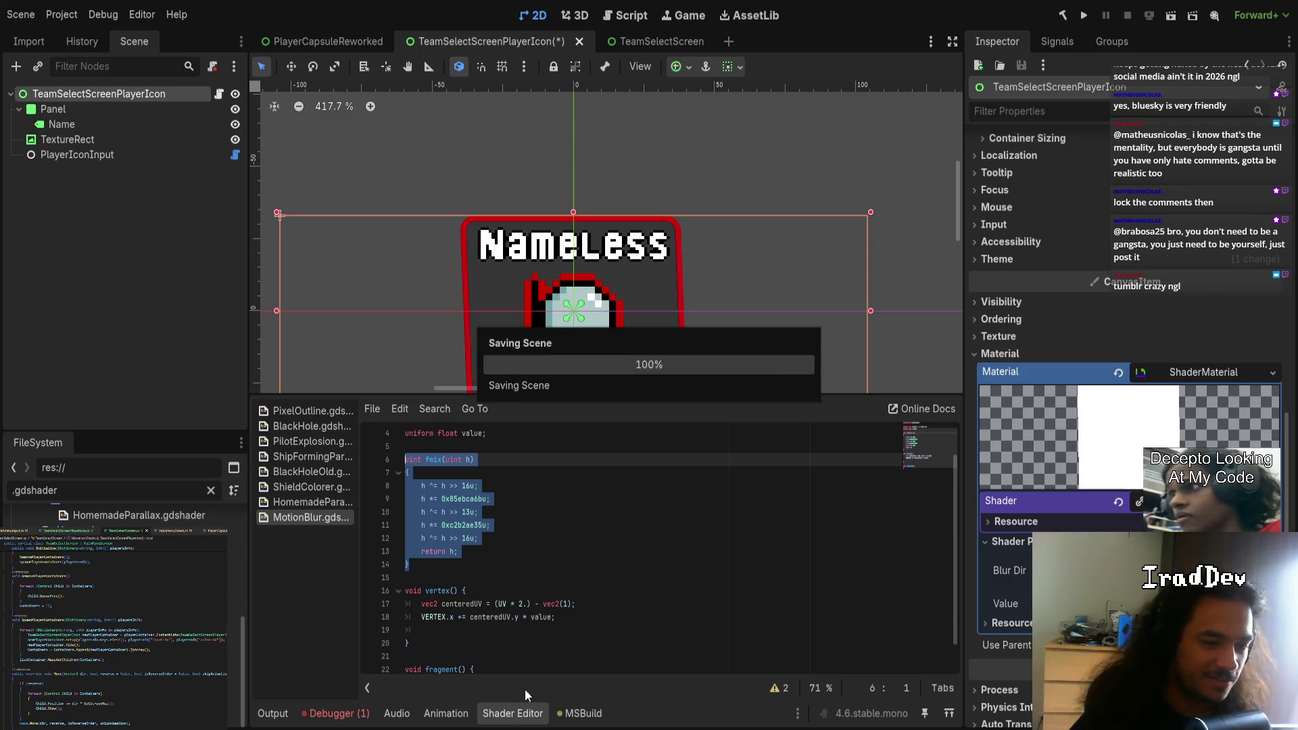
left_click(511, 540)
left_click_drag(462, 565, 362, 461)
key("ctrl+c")
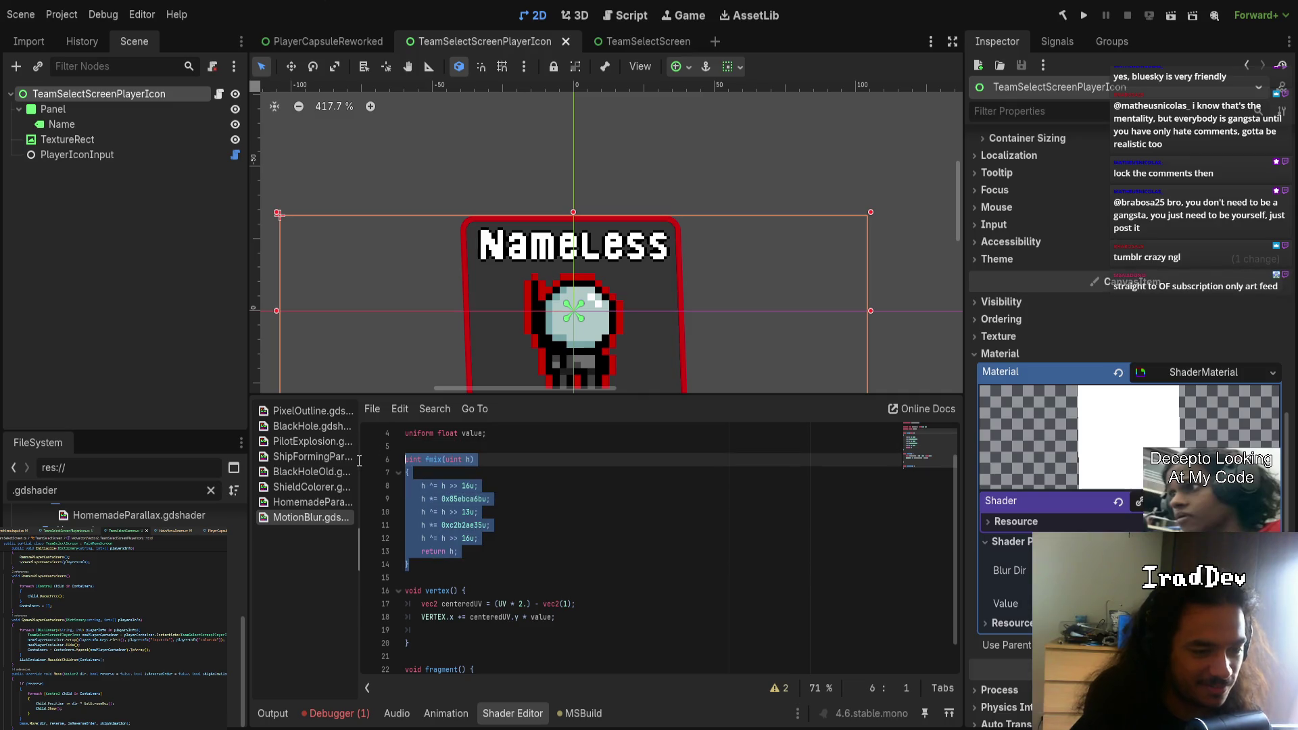
key("BackSpace")
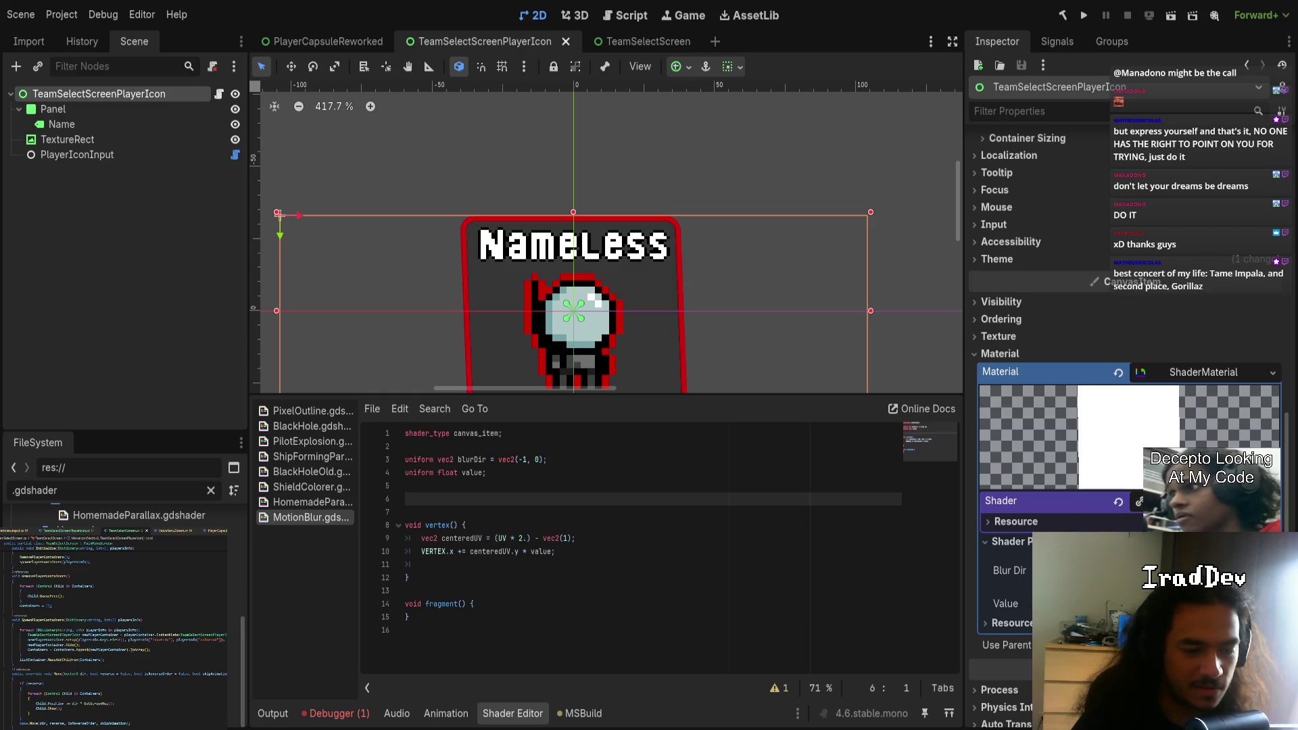
key("ctrl+v")
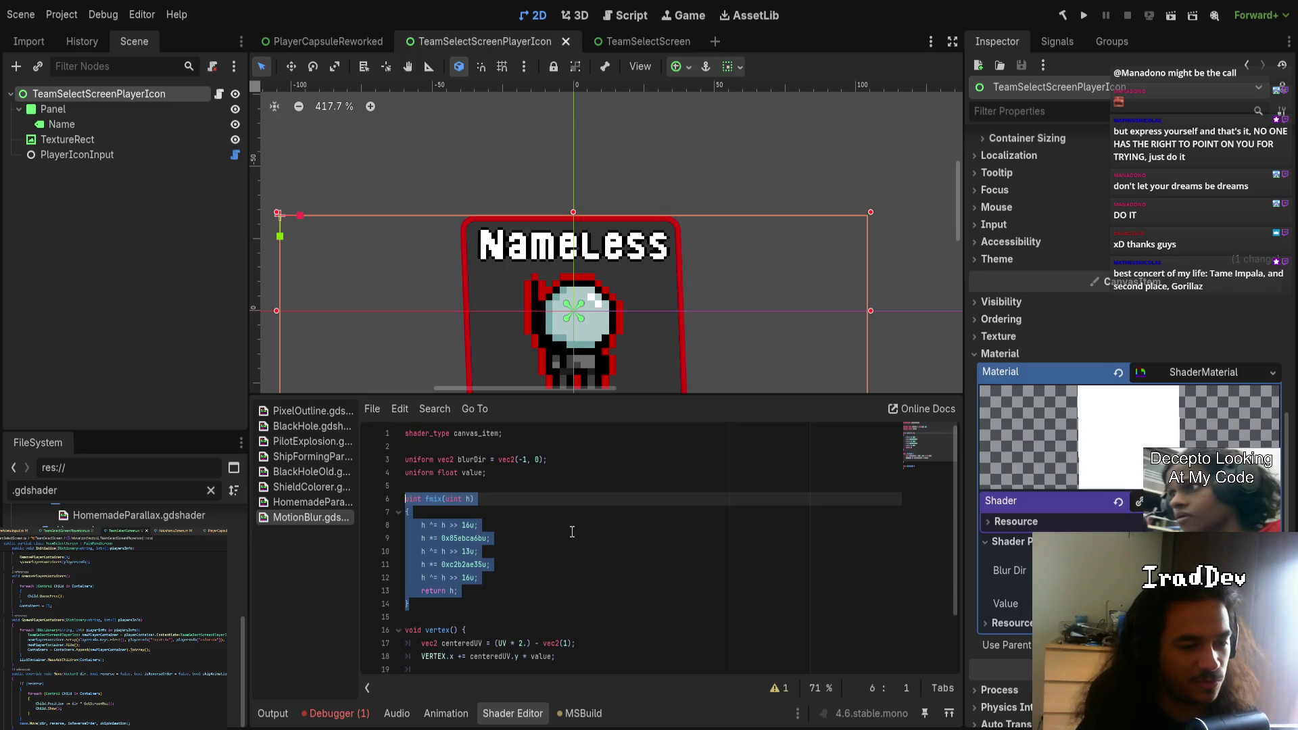
- Delete the * value multiplier from the VERTEX.x offset on line 18
scroll(495, 598, "down", 2)
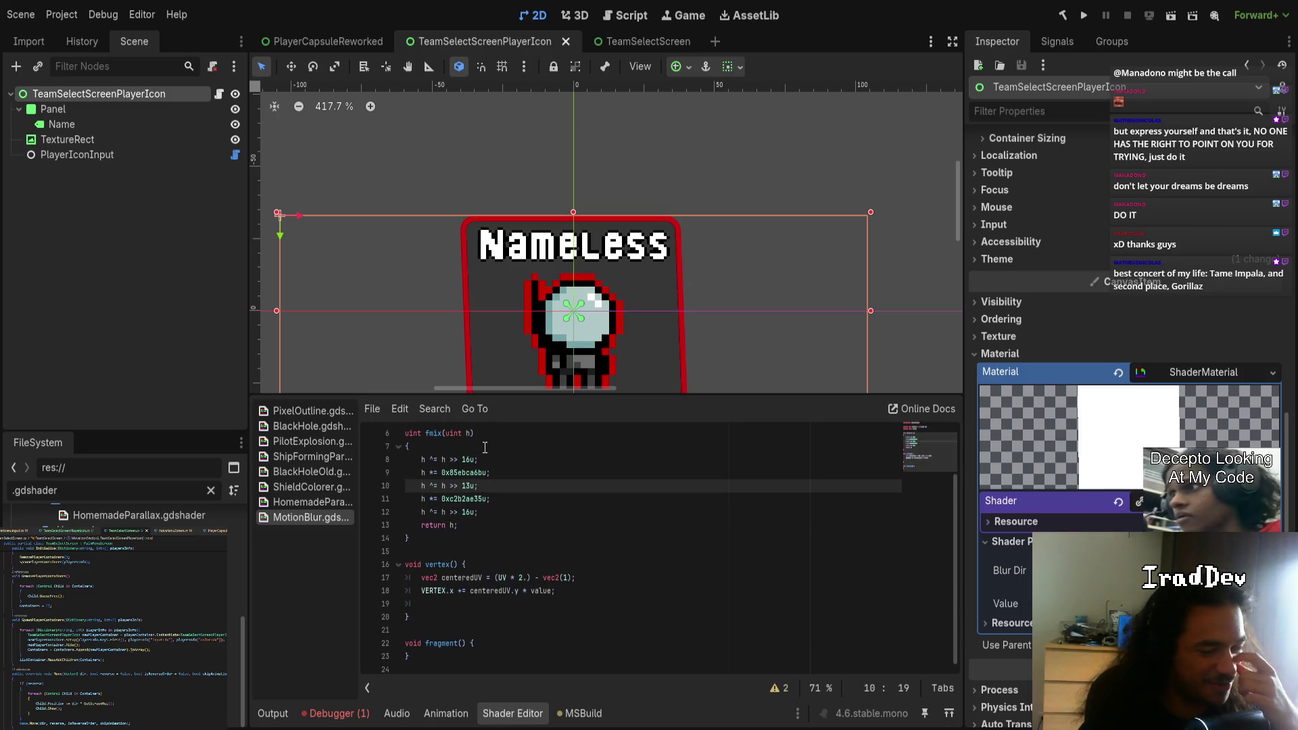
left_click(442, 547)
left_click(559, 591)
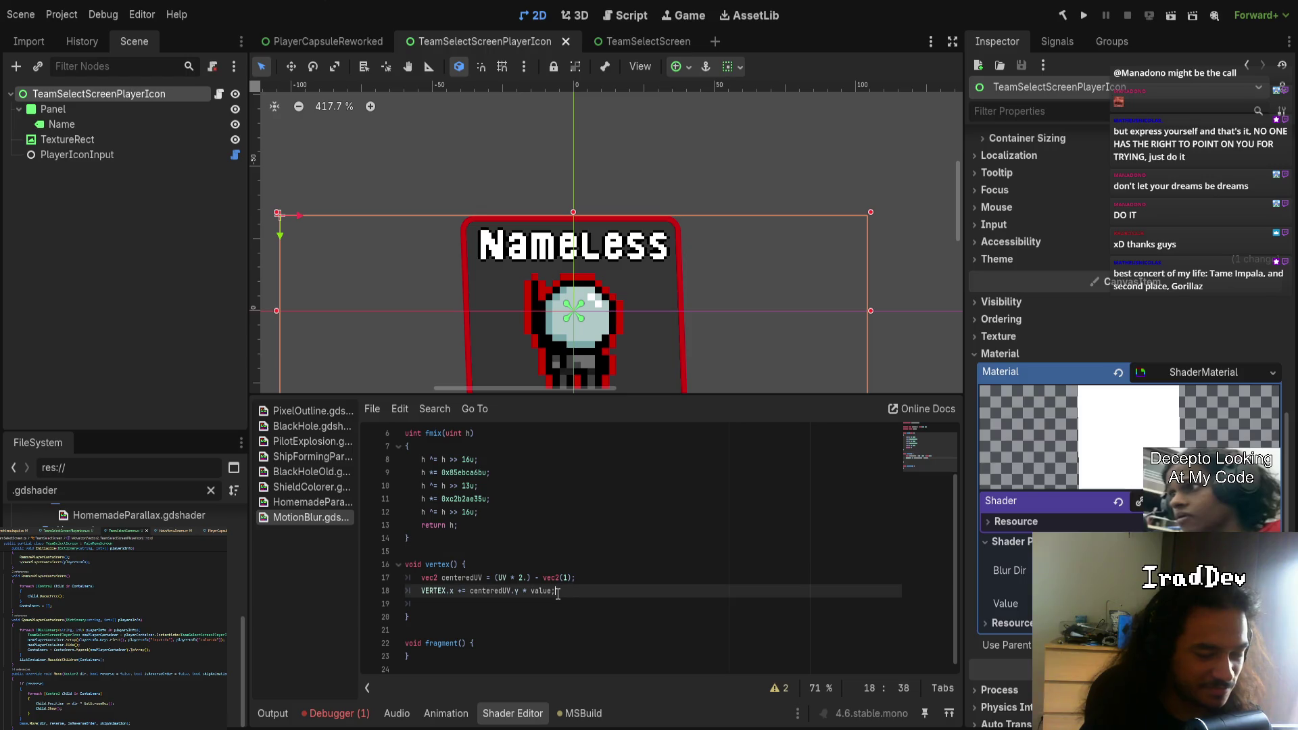
key("ctrl+shift+Left")
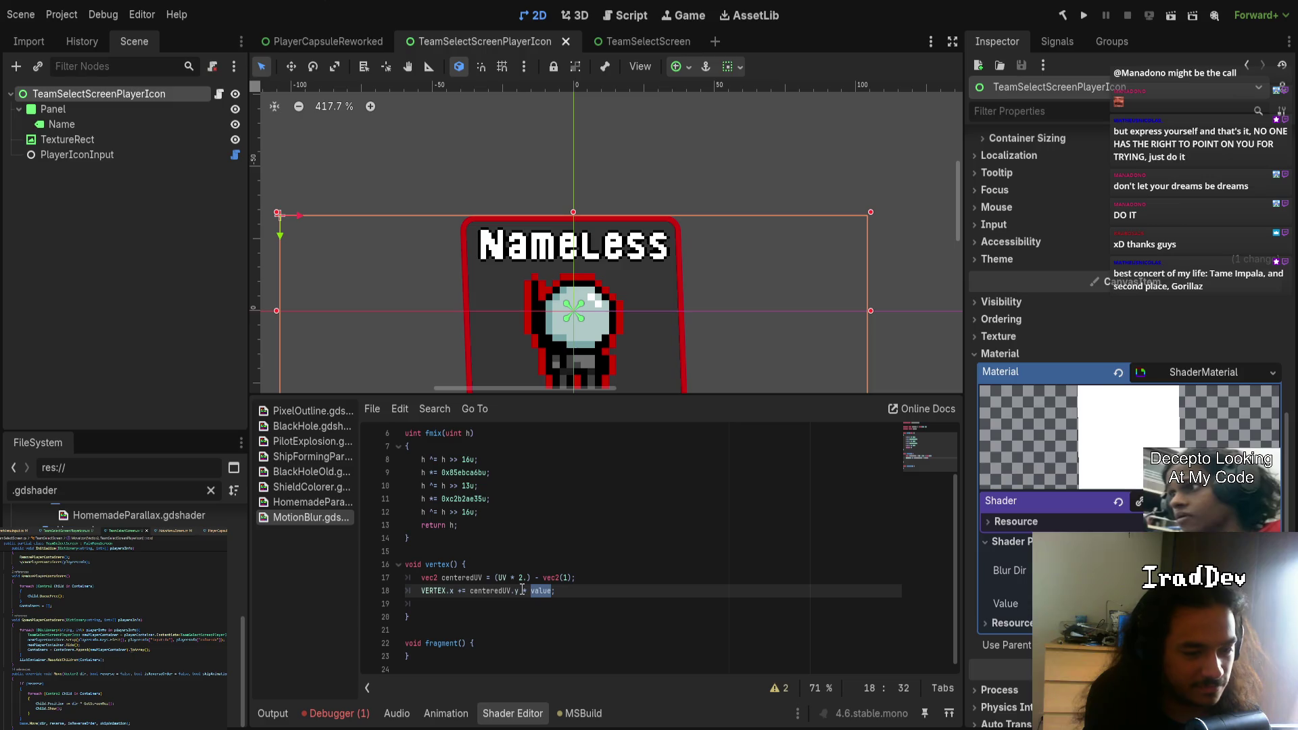
key("BackSpace")
key("BackSpace")
key("BackSpace")
- Wrap centeredUV.y on line 18 as fmix(uint(centeredUV.y))
key("ctrl+shift+Left")
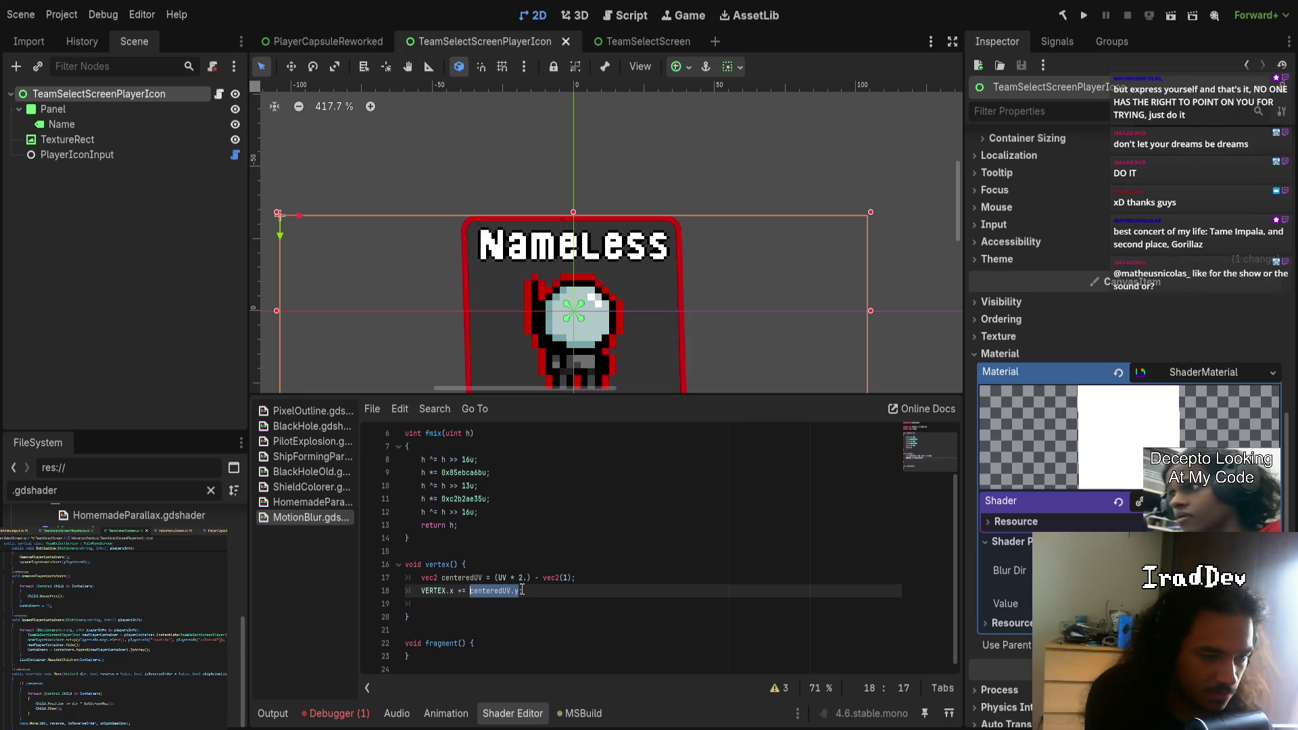
key("Left")
type("fmix")
double_click(523, 590)
key("End")
key("Left")
type(")")
key("ctrl+Left")
key("ctrl+Left")
key("ctrl+Left")
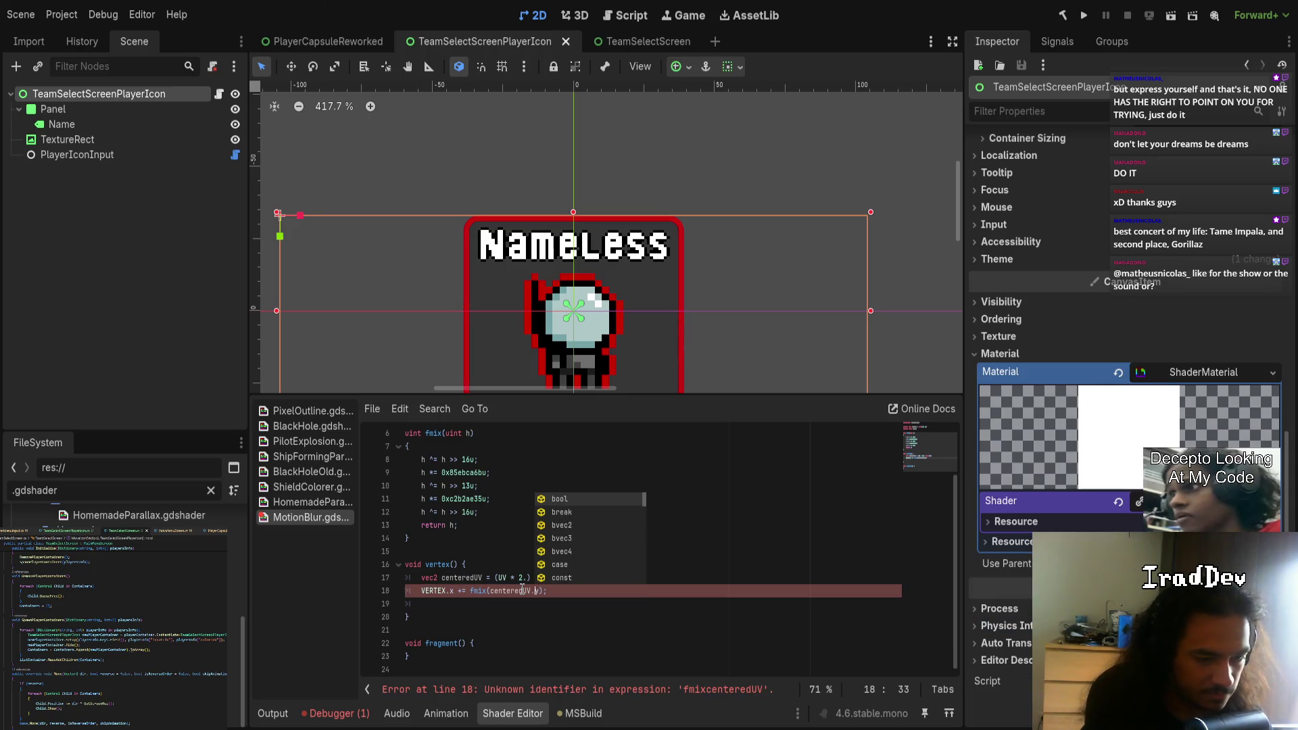
type("(uint")
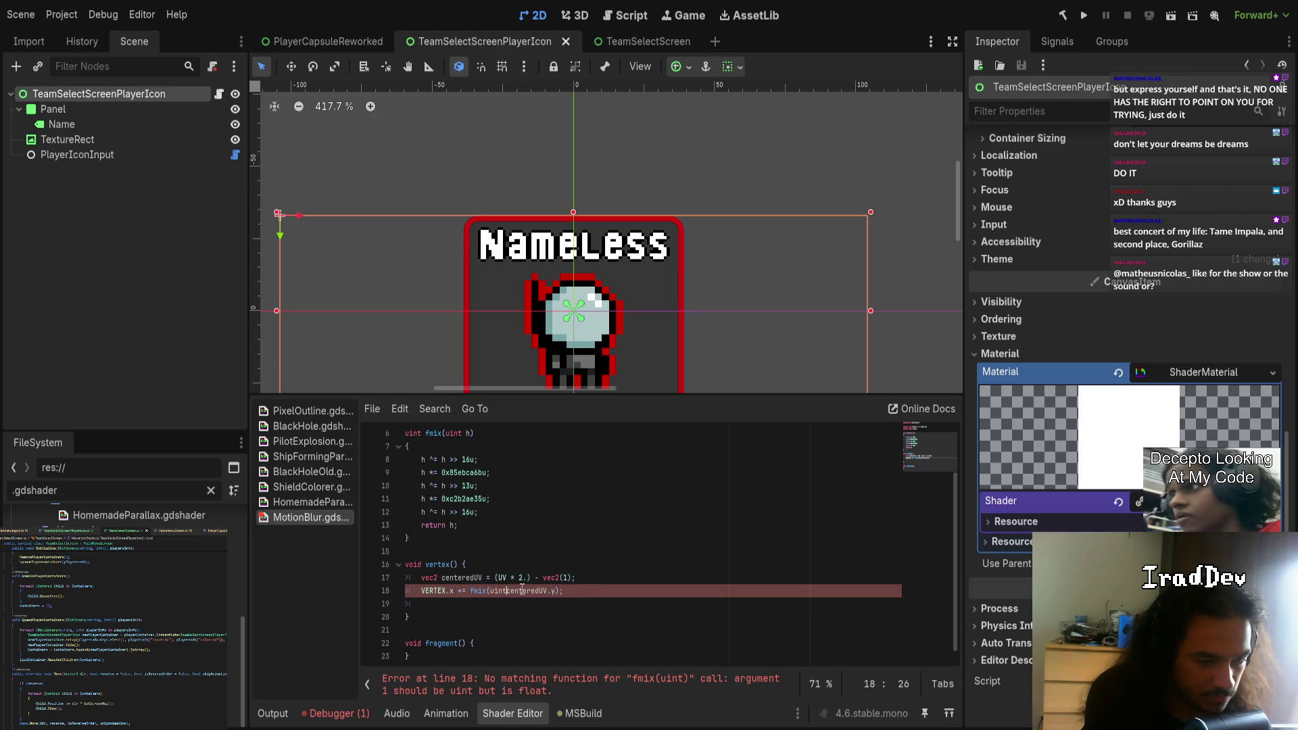
type("(")
key("End")
key("Left")
key("Left")
type(")")
- Convert the hash result to float, giving VERTEX.x += float(fmix(uint(centeredUV.y)));
key("ctrl+Left")
key("ctrl+Left")
key("ctrl+Left")
type("float")
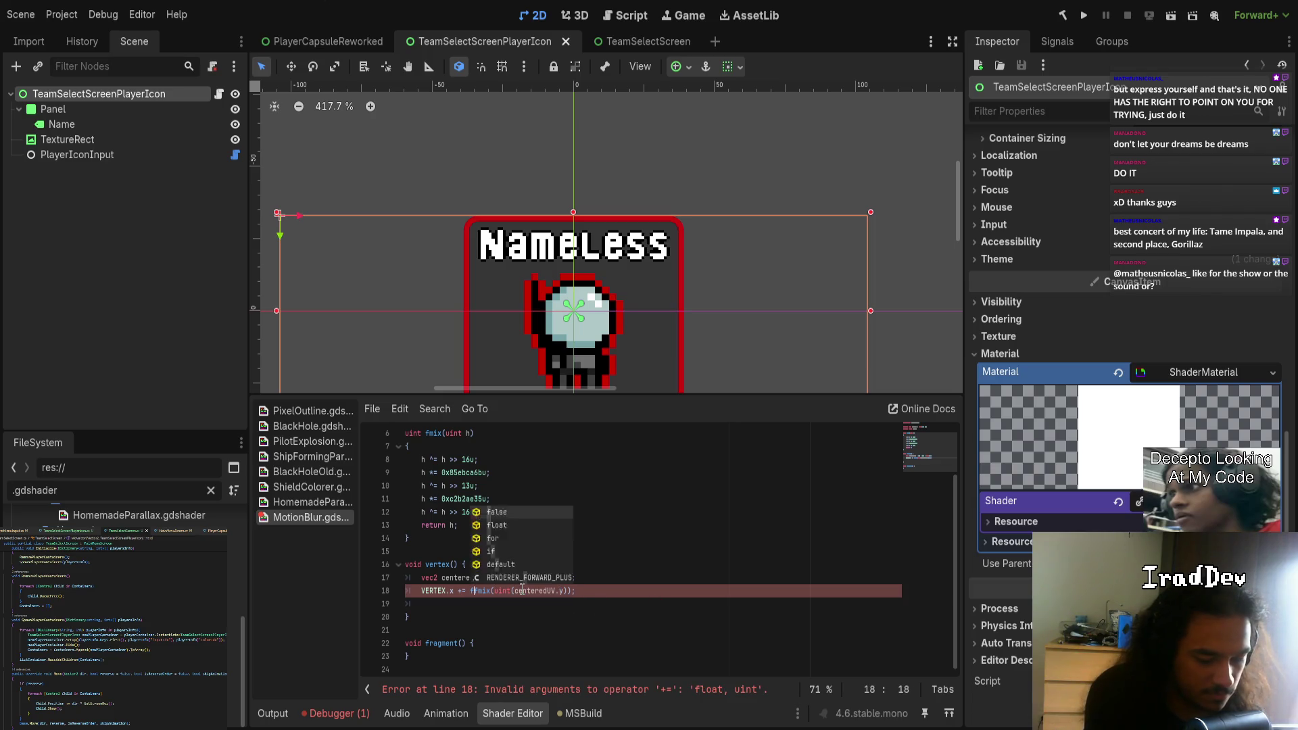
key("ctrl+shift+Right")
key("ctrl+shift+Right")
key("ctrl+shift+Right")
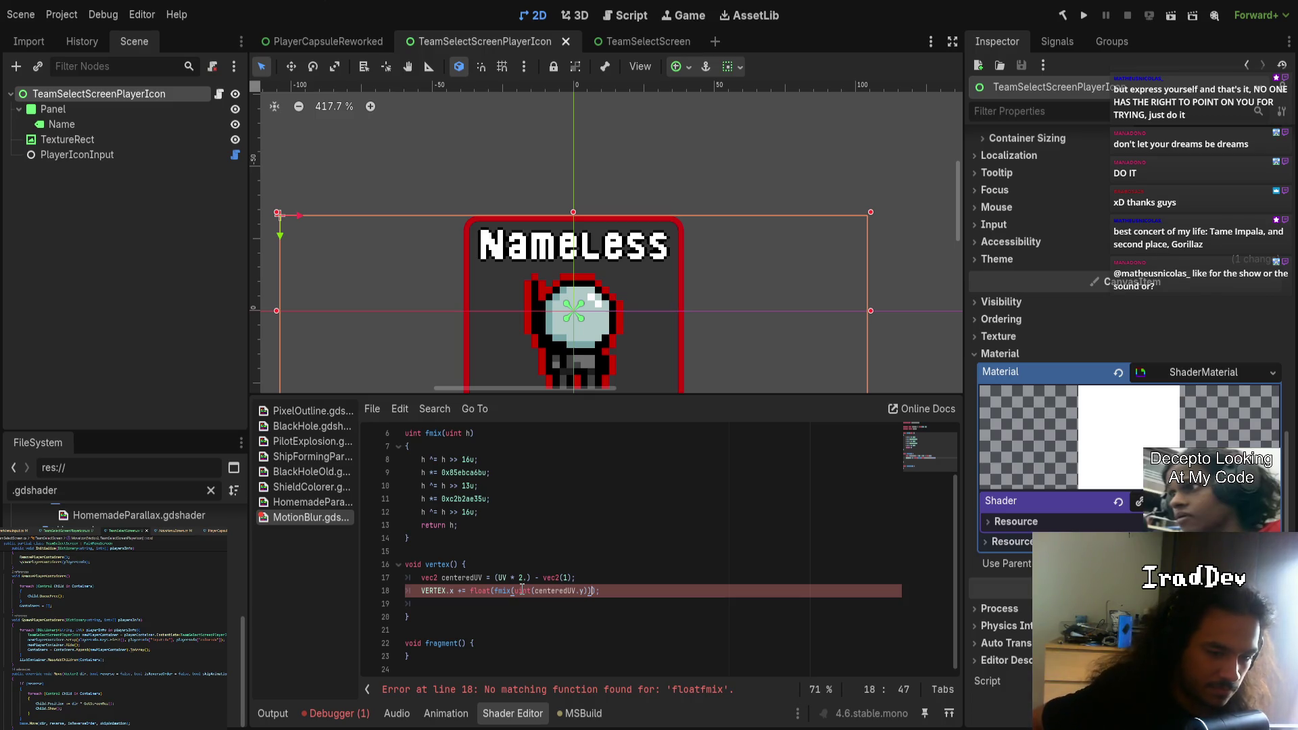
type("(")
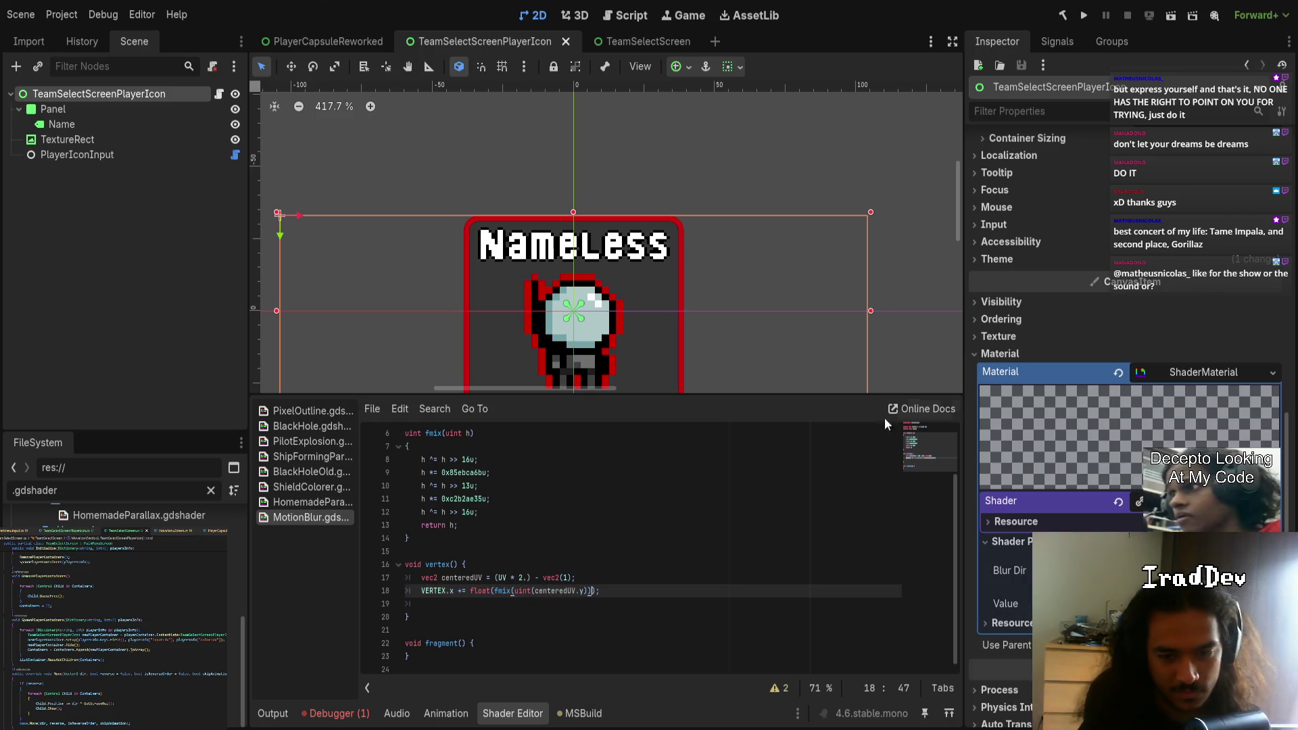
scroll(732, 295, "down", 1)
scroll(731, 296, "down", 4)
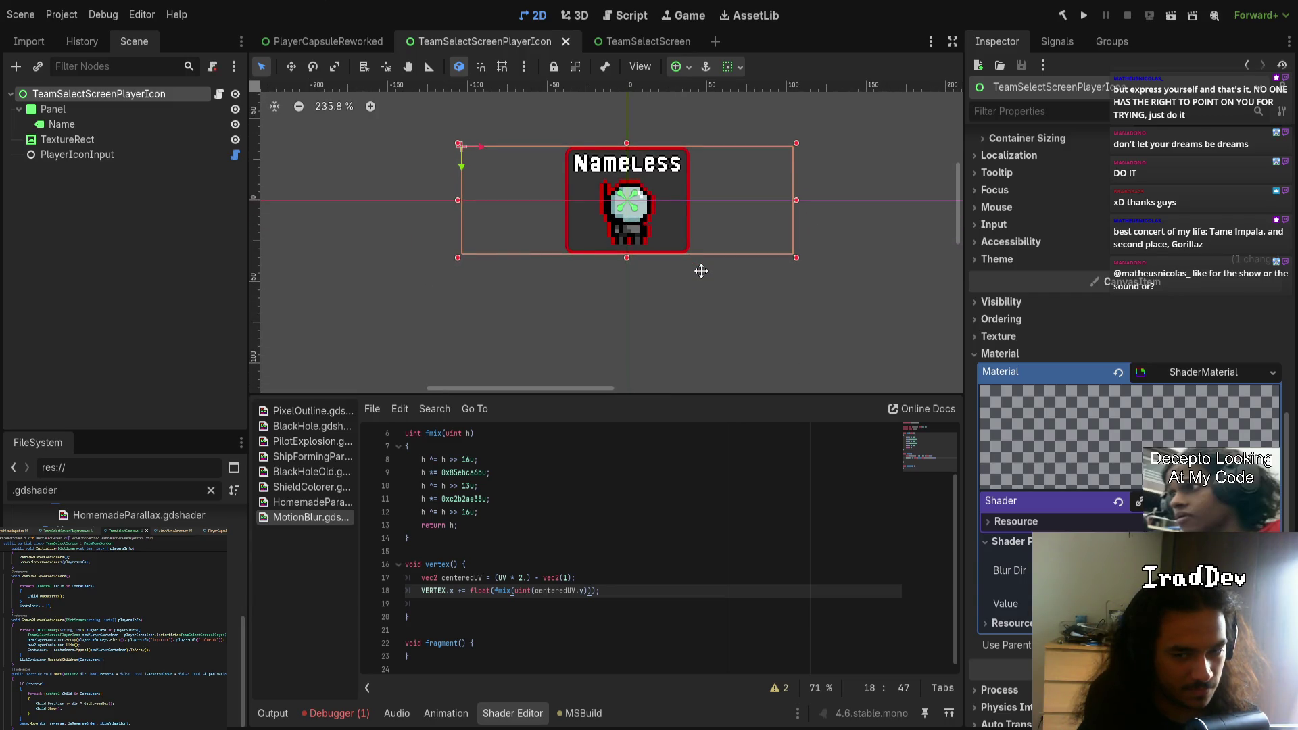
scroll(702, 271, "up", 2)
left_click(464, 591)
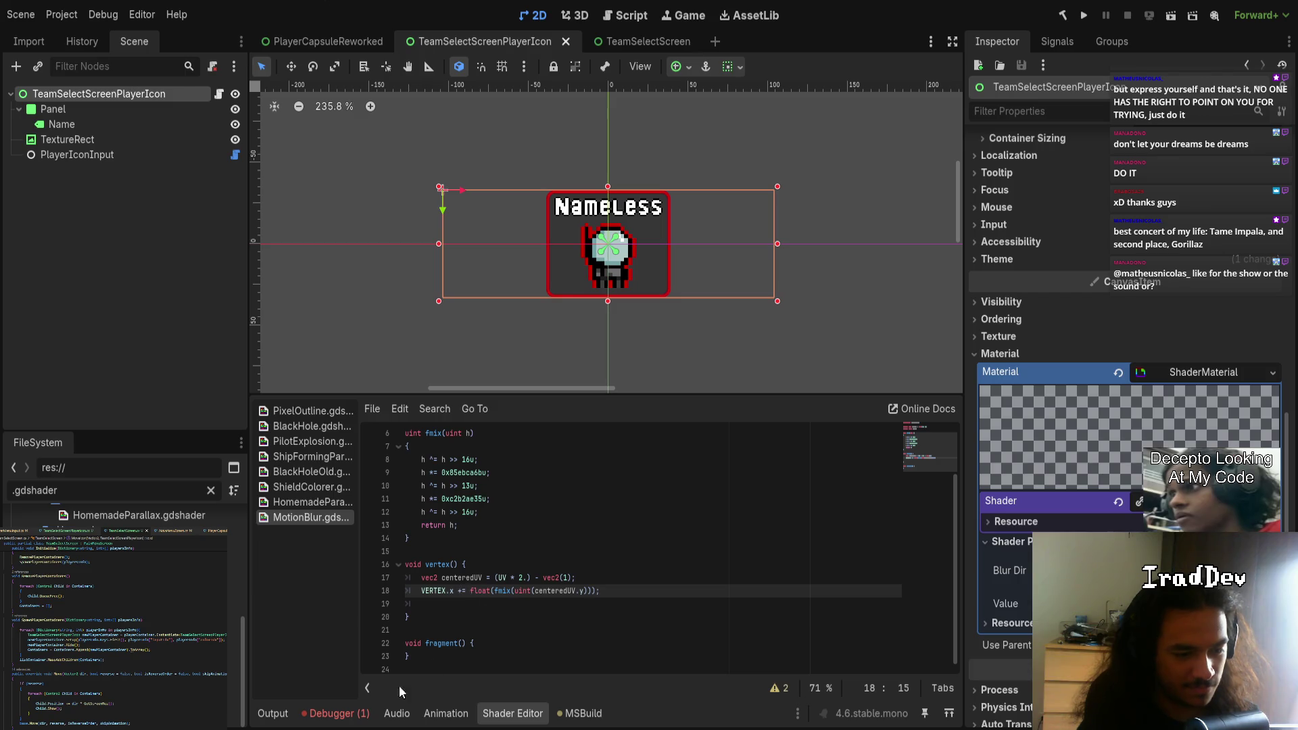
scroll(501, 556, "up", 2)
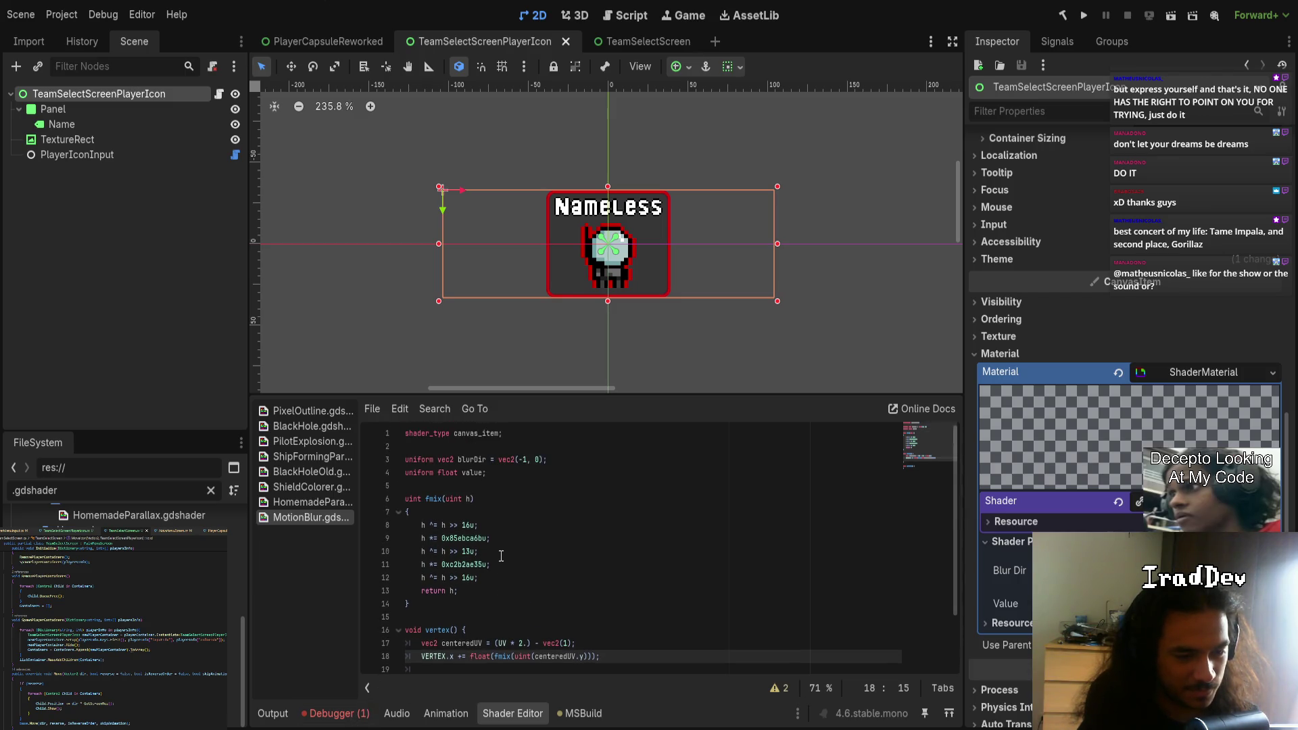
scroll(501, 556, "down", 1)
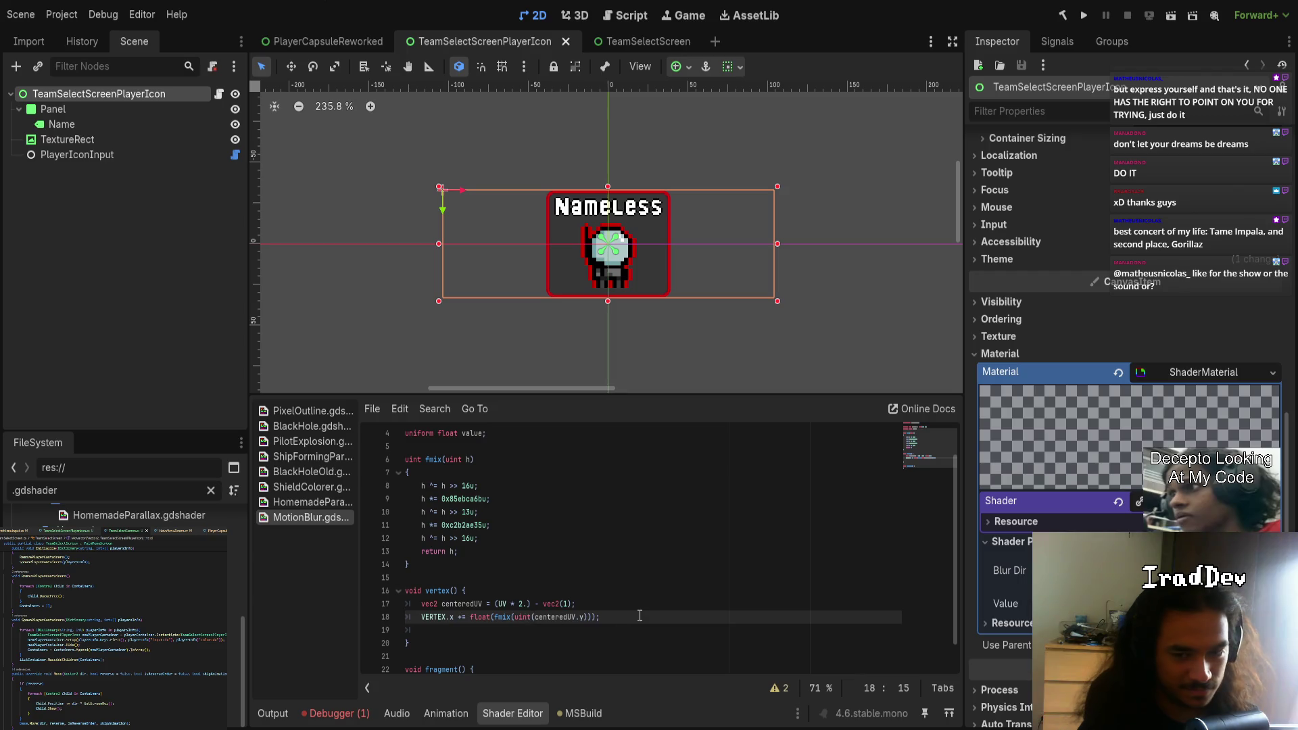
scroll(568, 623, "down", 1)
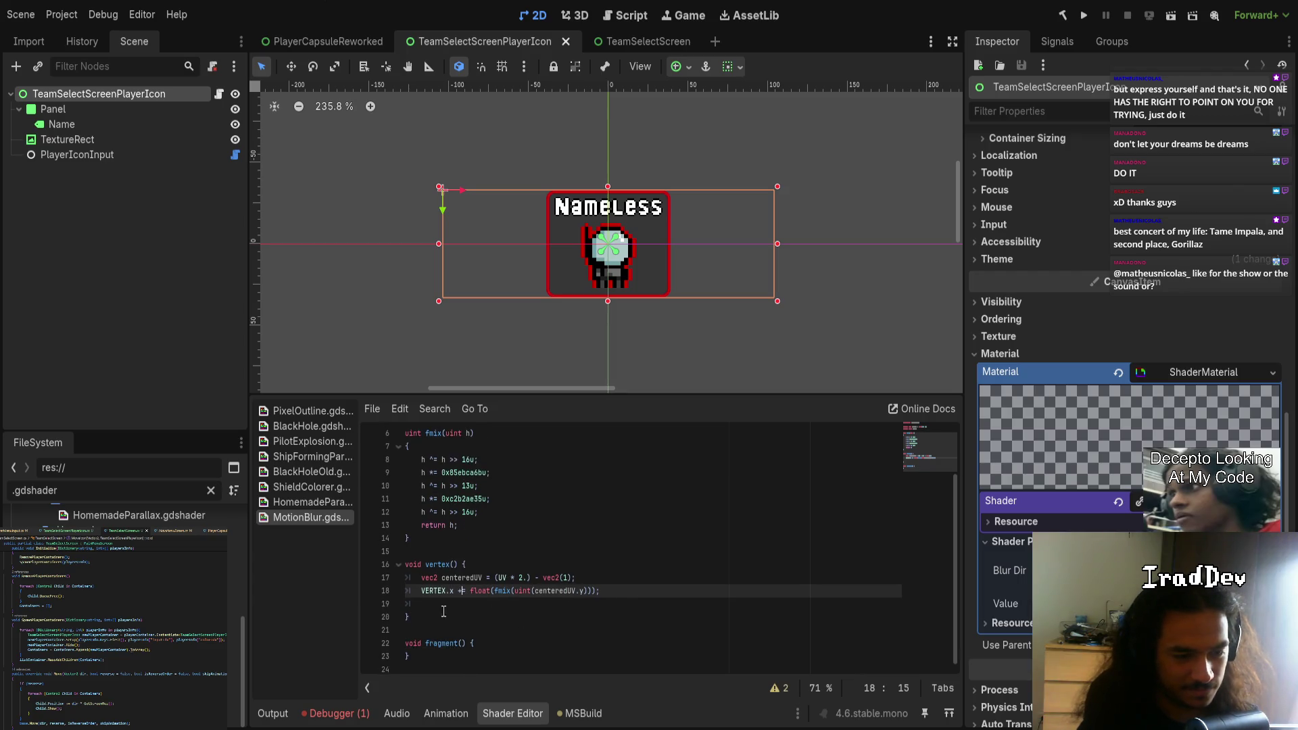
- Add COLOR.rgb = vec3(...) in fragment(), filled with the copied float(fmix(uint(centeredUV.y))) expression
left_click(519, 644)
key("Down")
type("C")
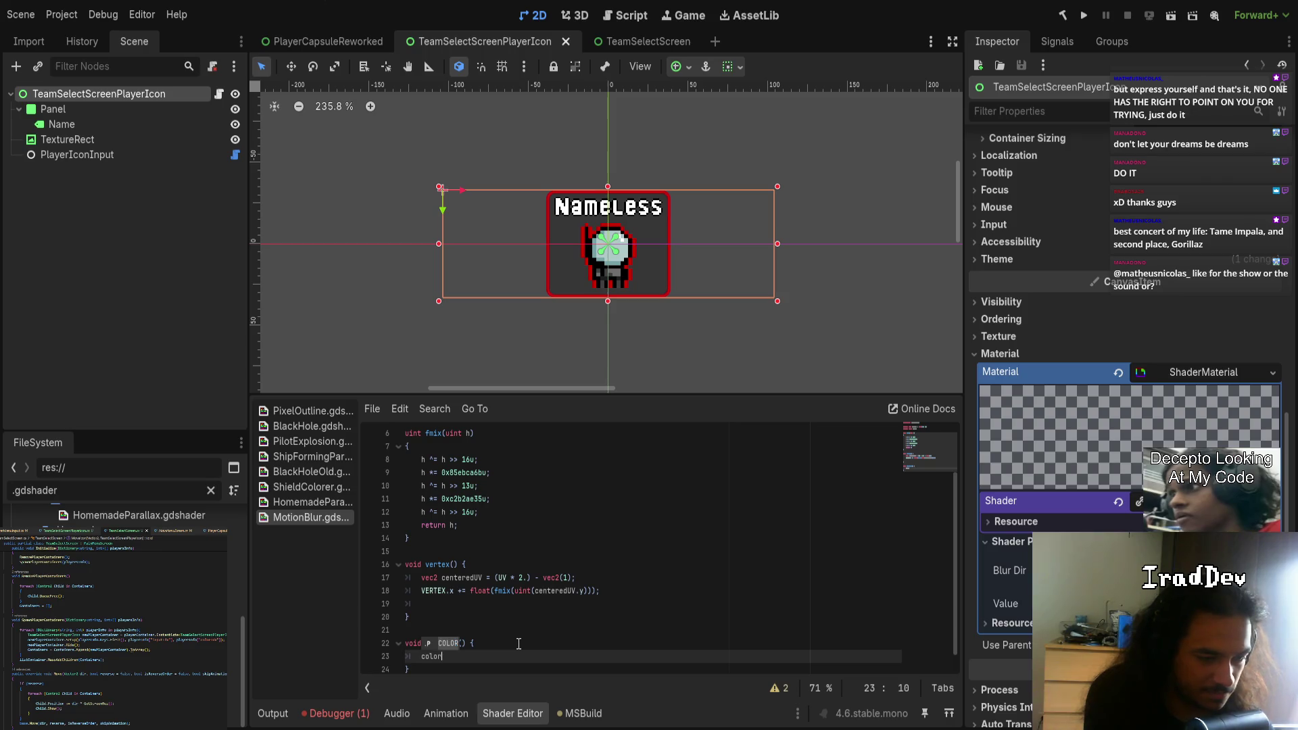
type("OLOR.")
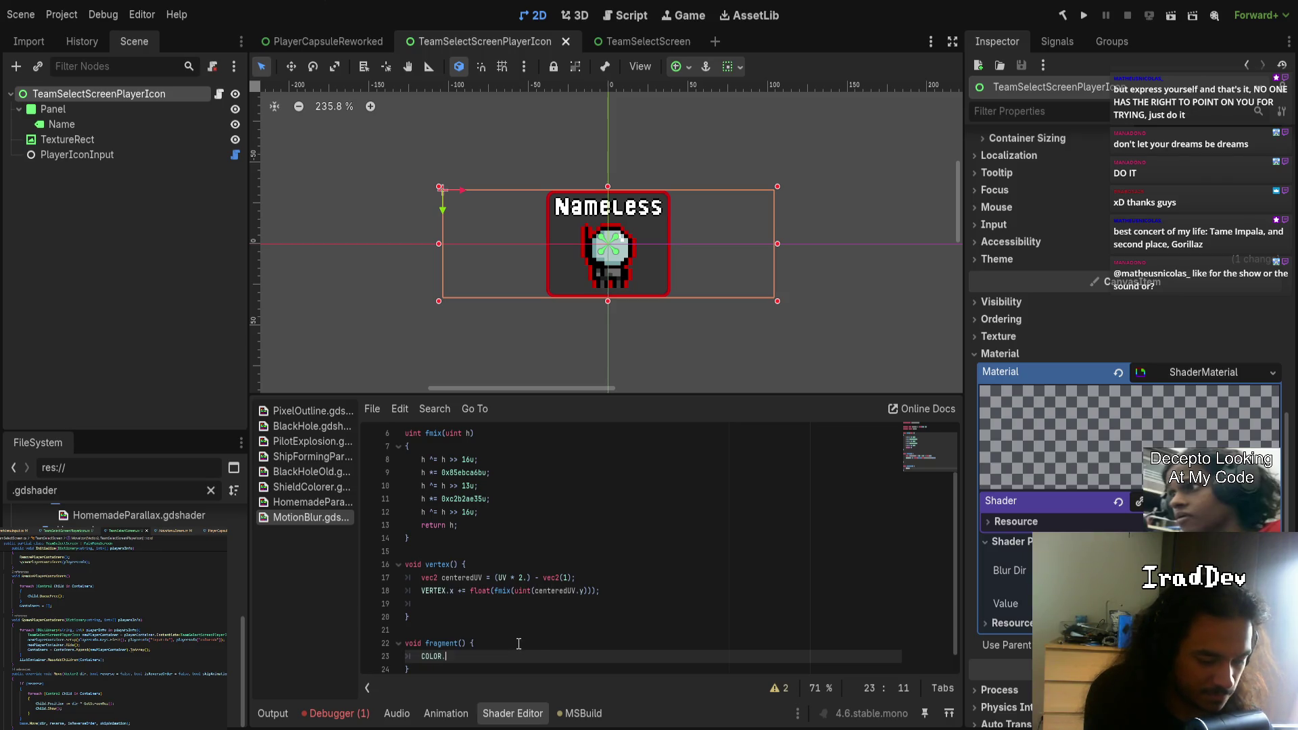
type("rgb = vec3(")
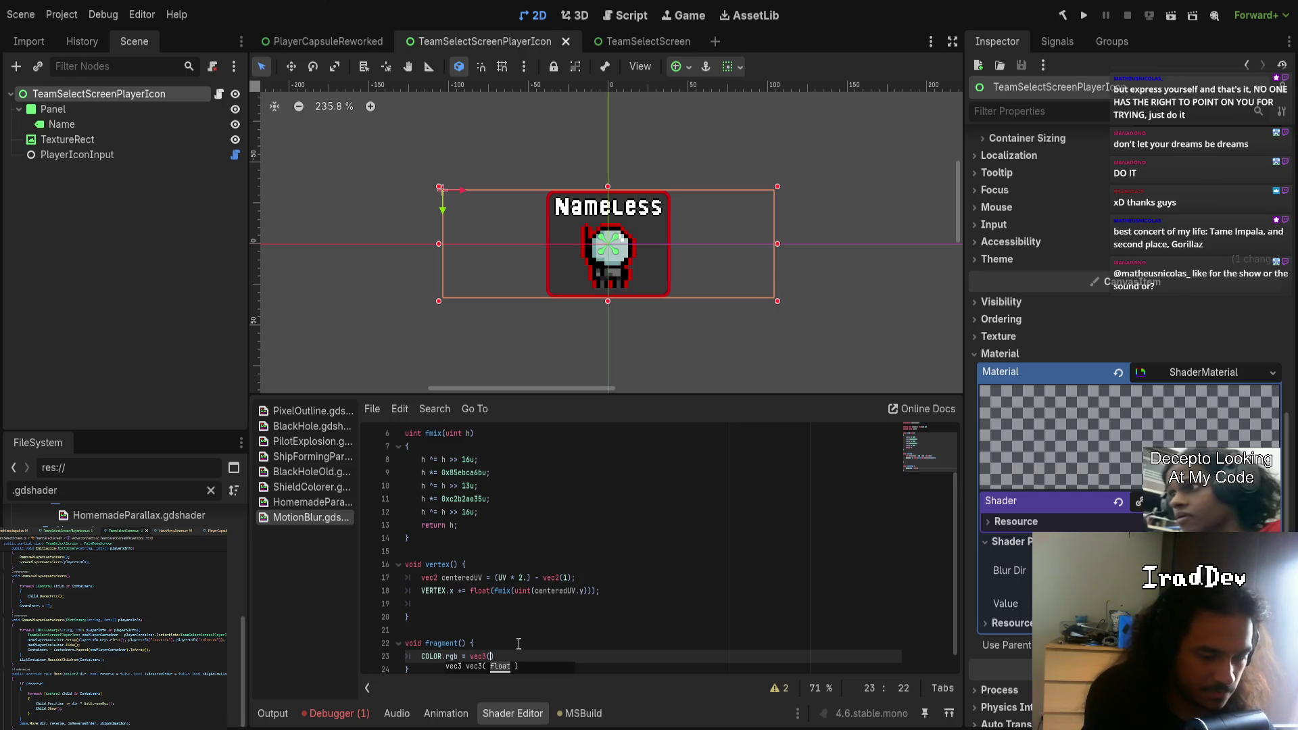
left_click(590, 592)
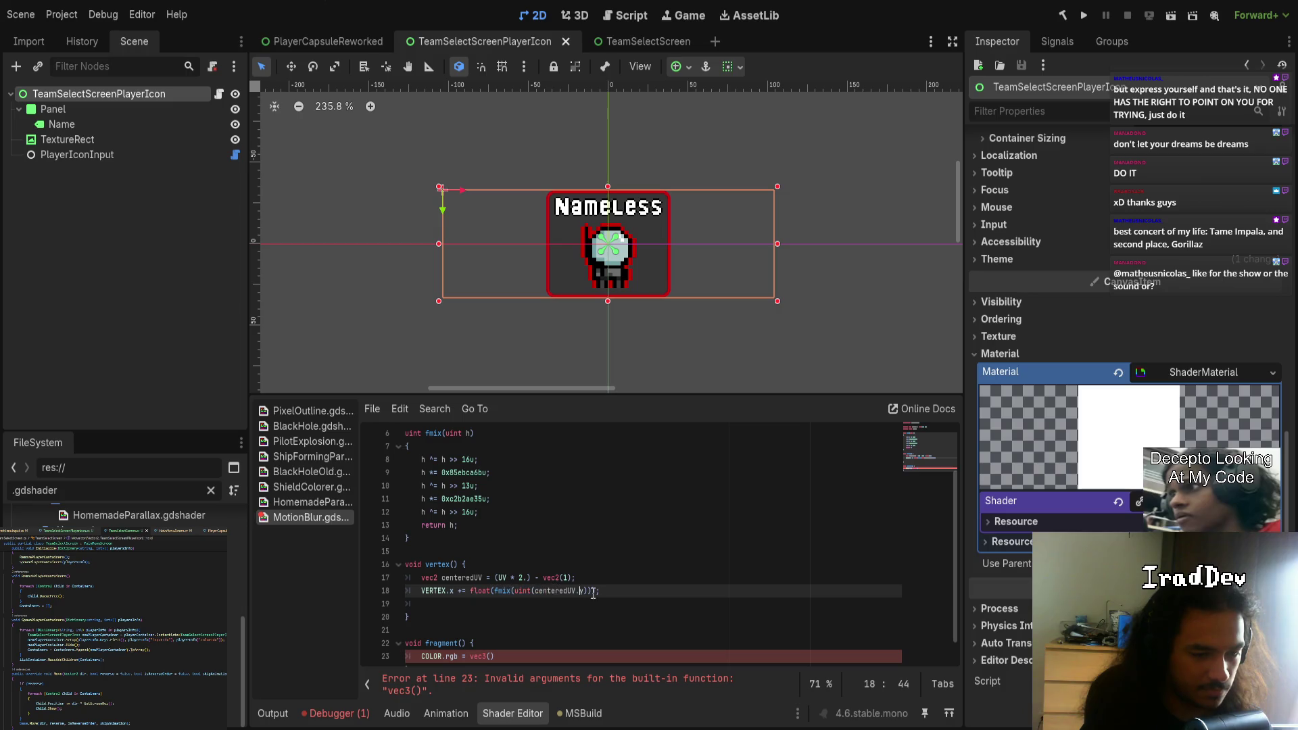
left_click_drag(596, 592, 471, 581)
key("ctrl+c")
left_click(490, 656)
key("ctrl+v")
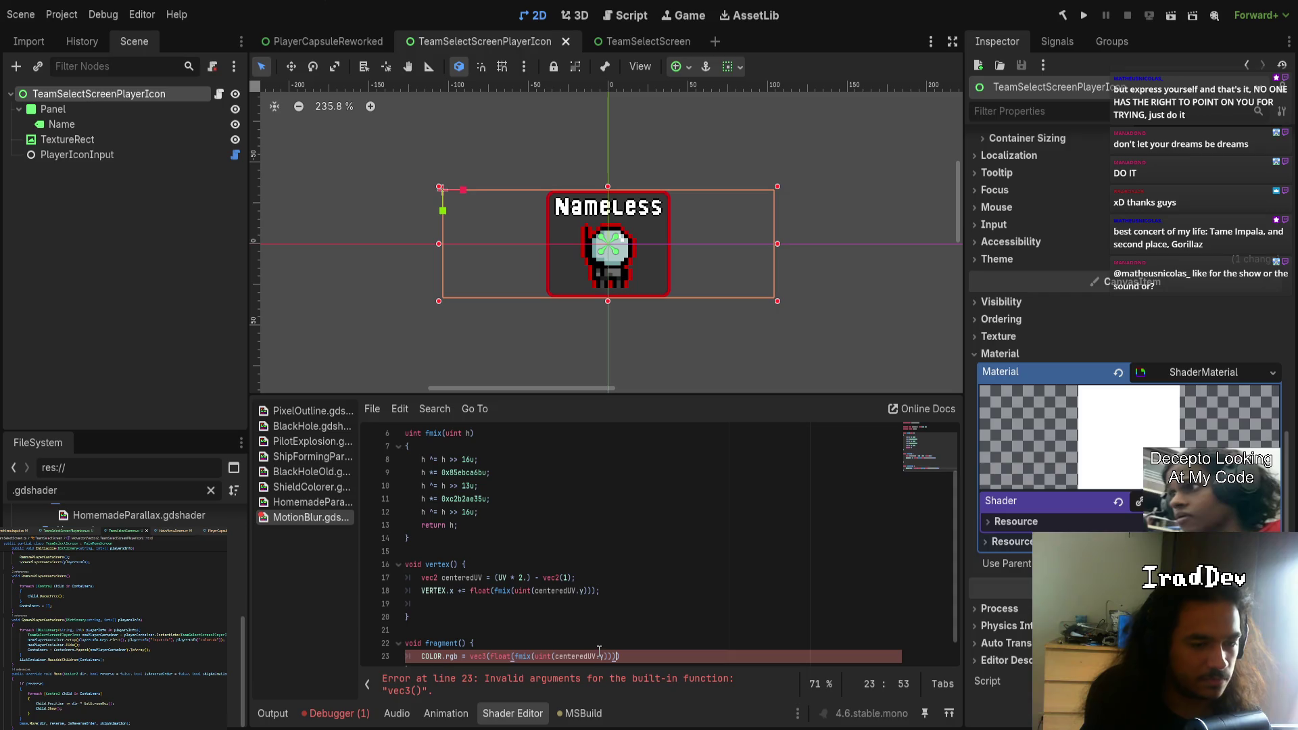
- Make both hash calls use UV.y instead of centeredUV.y, and end the colour line with a semicolon
left_click_drag(535, 590, 584, 591)
type("UV.y")
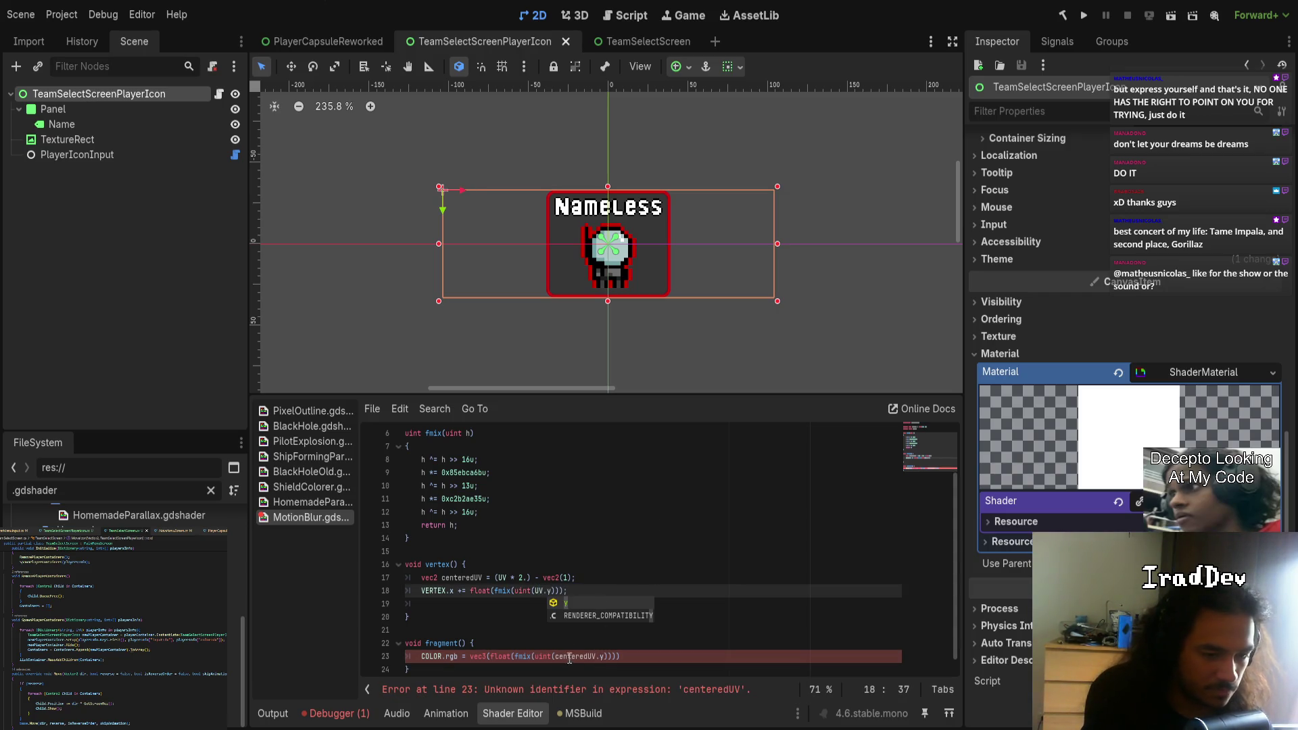
double_click(568, 656)
type("UV")
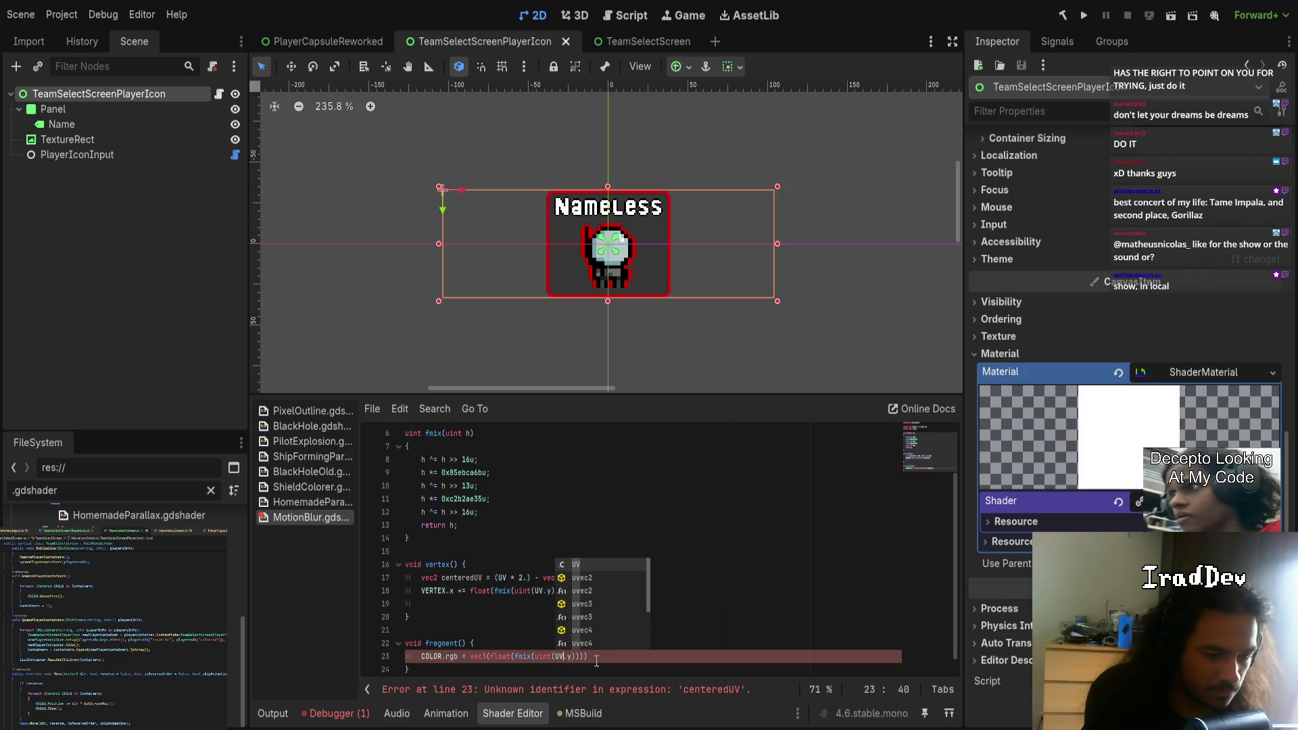
scroll(729, 608, "down", 1)
key("End")
type(";")
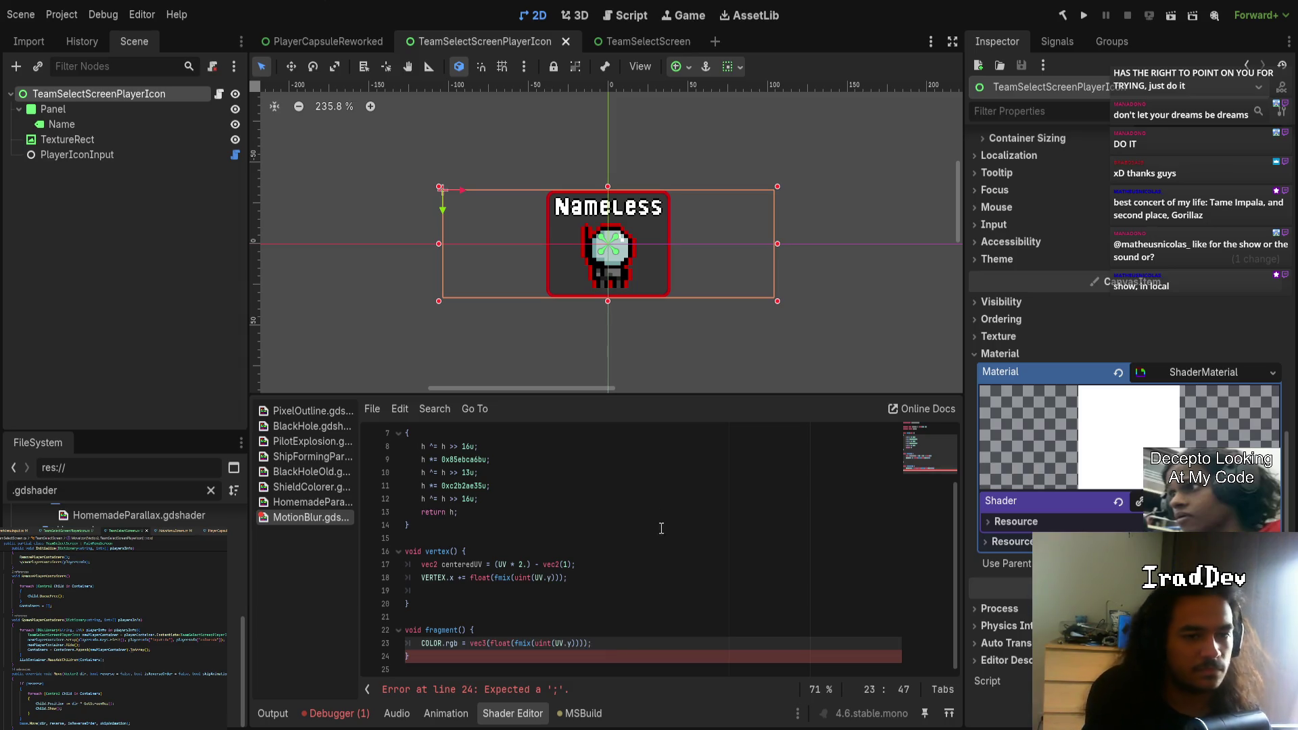
scroll(652, 291, "up", 5)
scroll(692, 279, "up", 6)
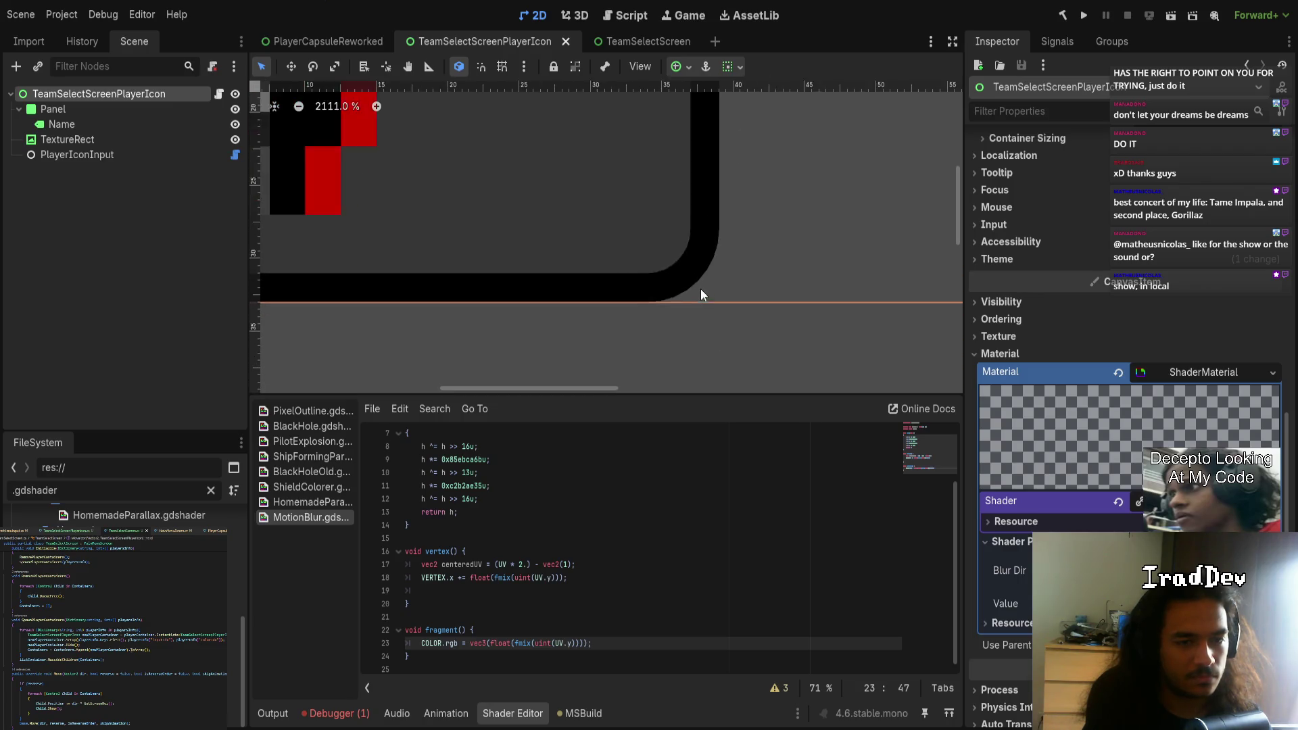
- Offset the fragment hash input to UV.y+100. in the COLOR.rgb line
scroll(699, 296, "down", 10)
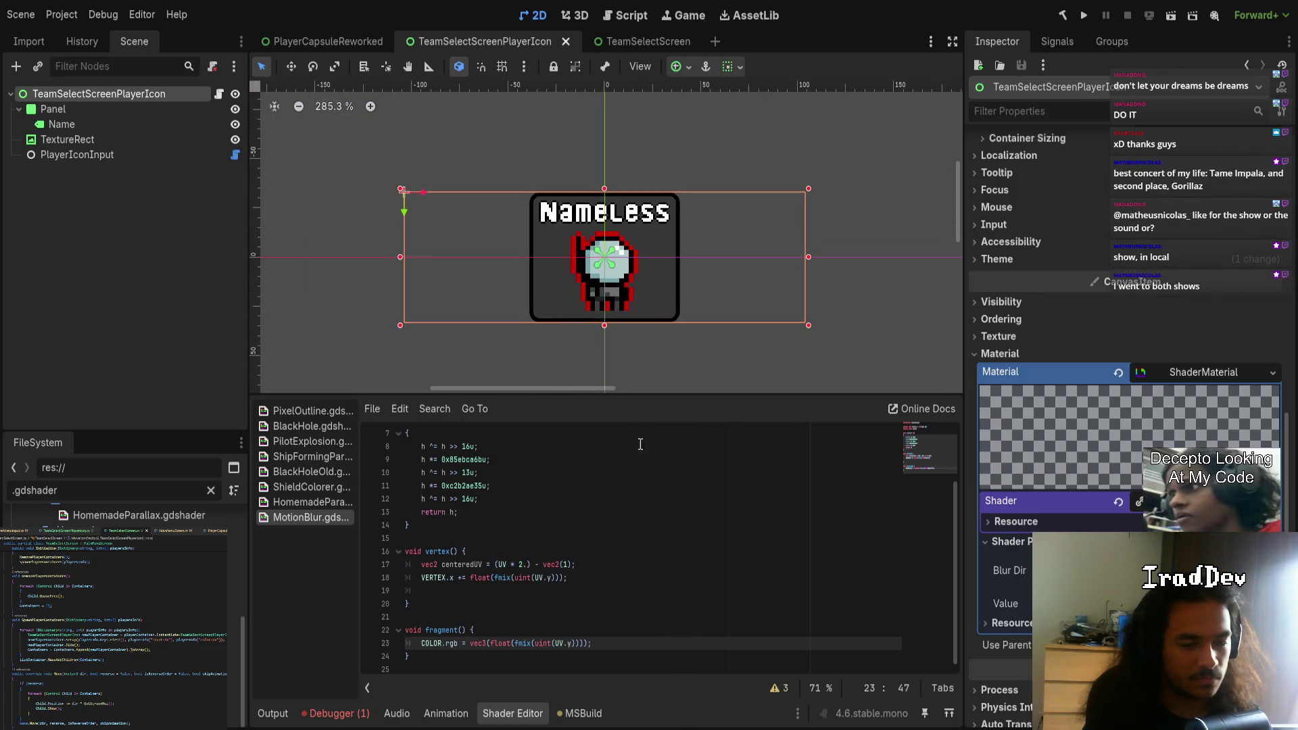
mouse_move(620, 392)
left_mouse_down()
mouse_move(618, 344)
mouse_move(606, 405)
left_mouse_up()
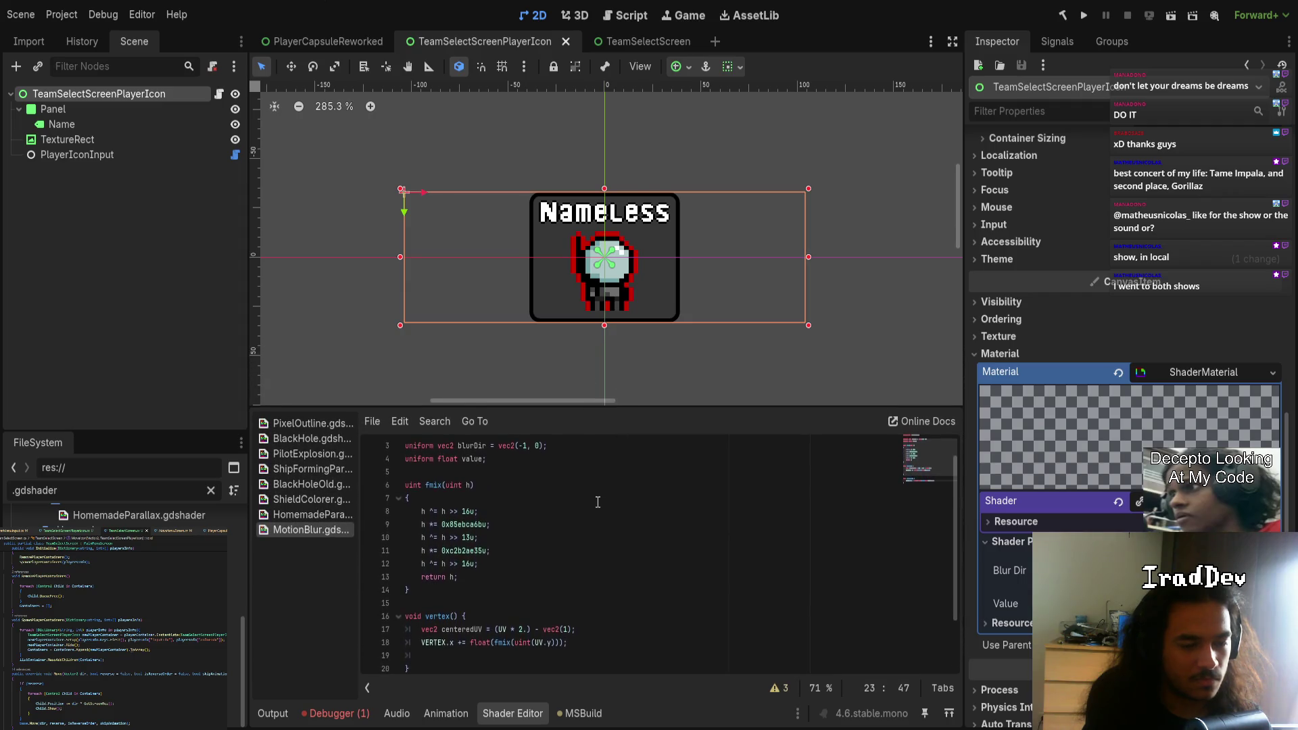
left_click(573, 642)
type("+")
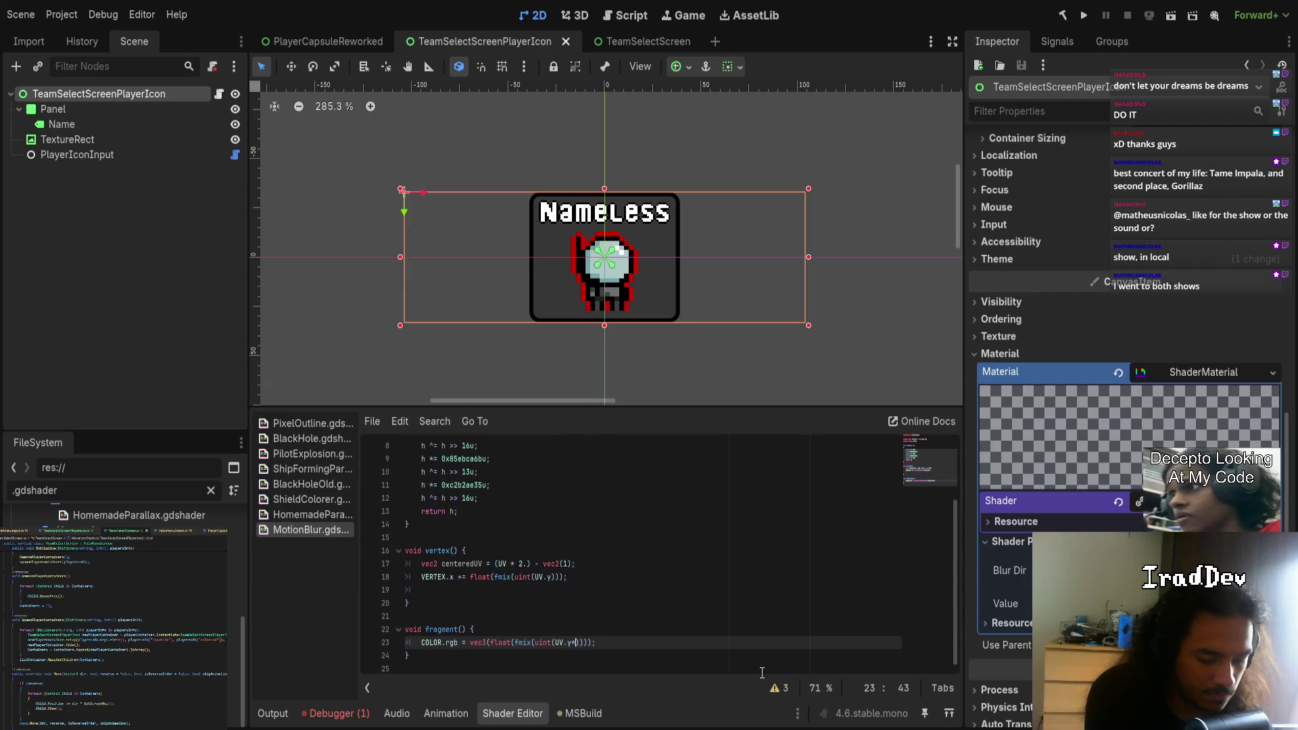
type("100.")
scroll(665, 362, "up", 6)
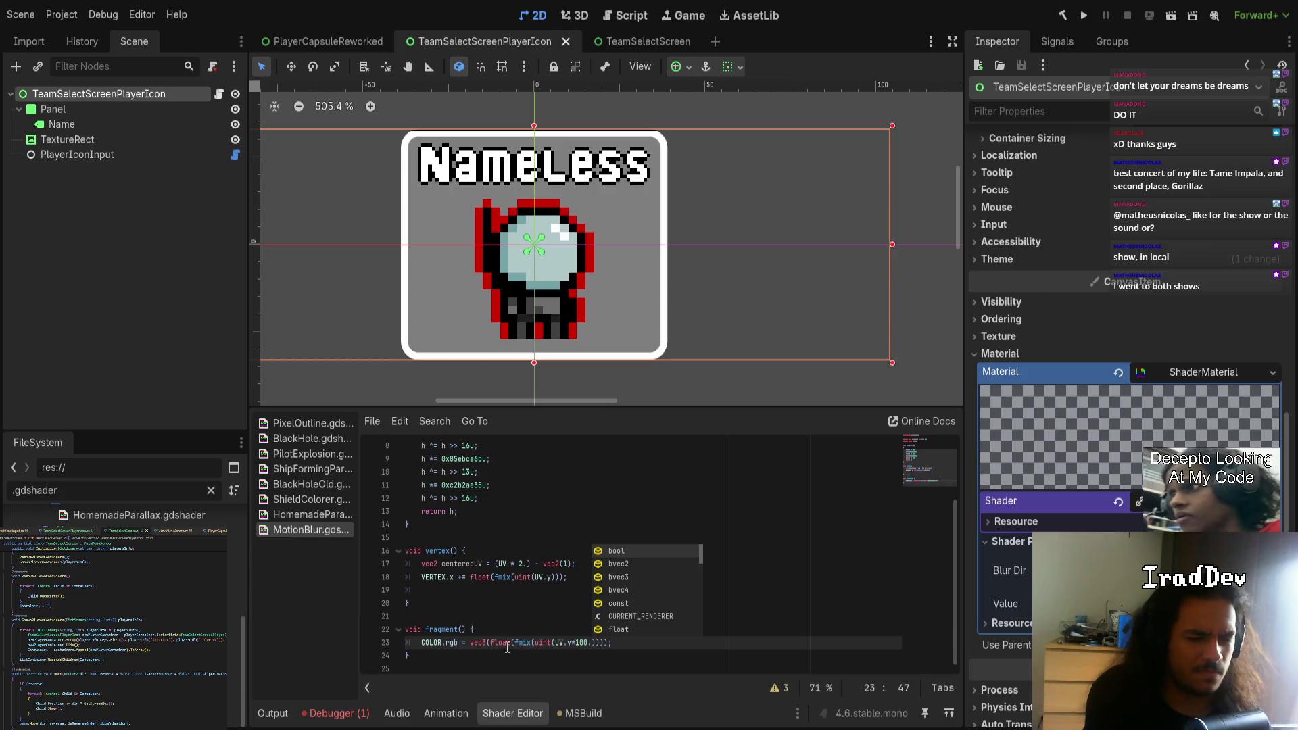
- Comment out the COLOR.rgb noise line and add a blank line above it
left_click(423, 646)
key("ctrl+k")
key("ctrl+shift+Return")
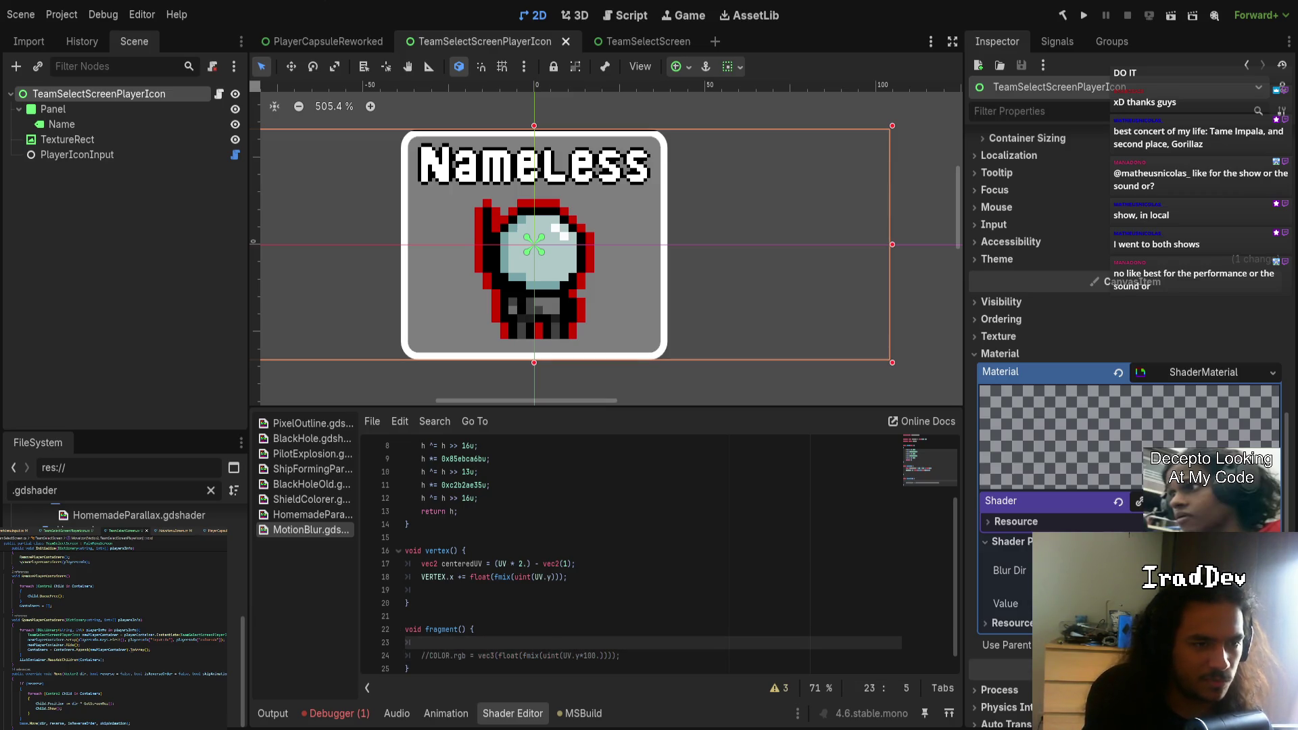
- Set COLOR.r = UV.x; in fragment() for a red gradient, then browse other shader files
type("CO")
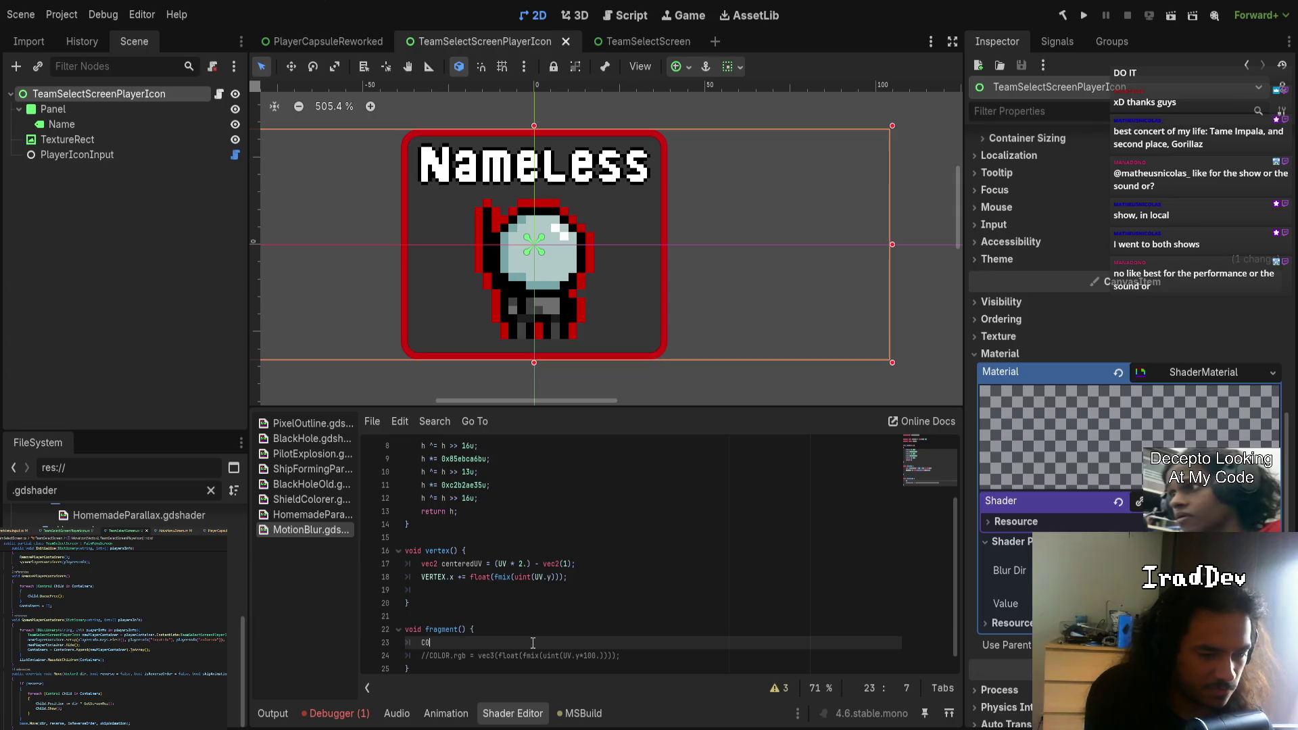
type("LOR.r )")
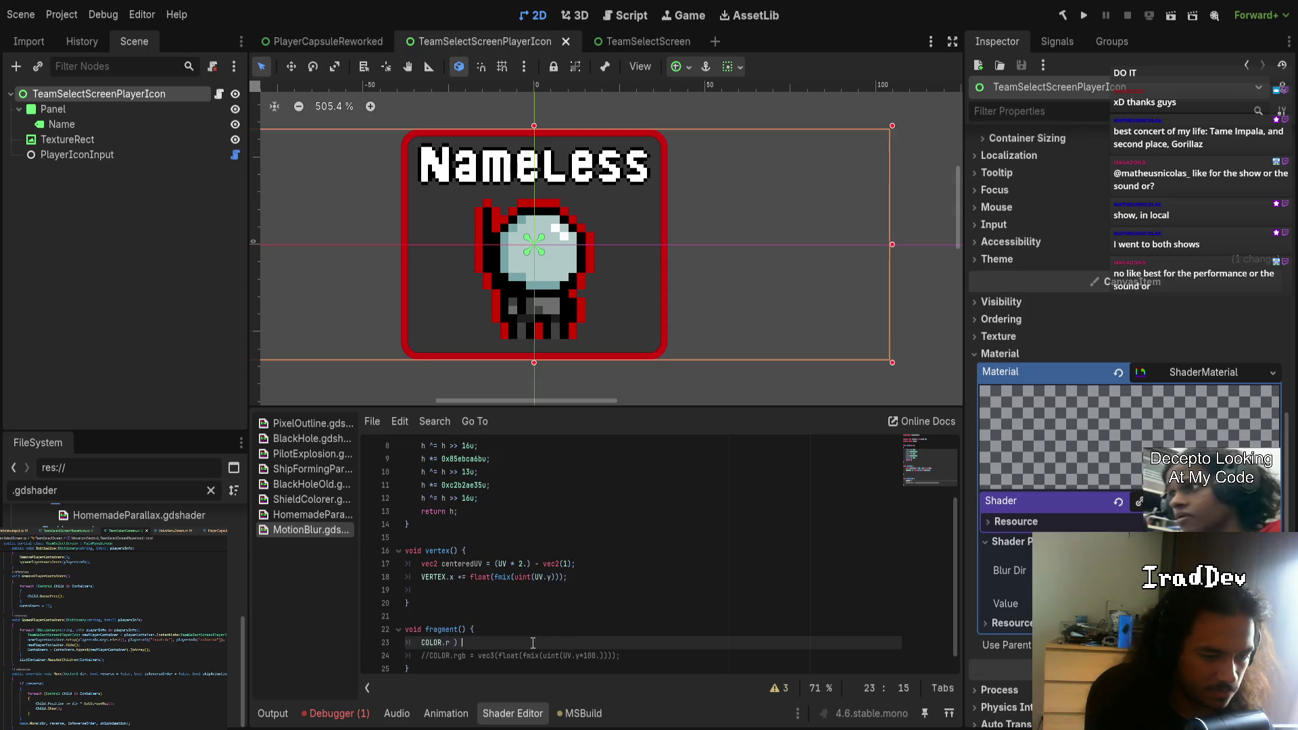
type("UV.xM;")
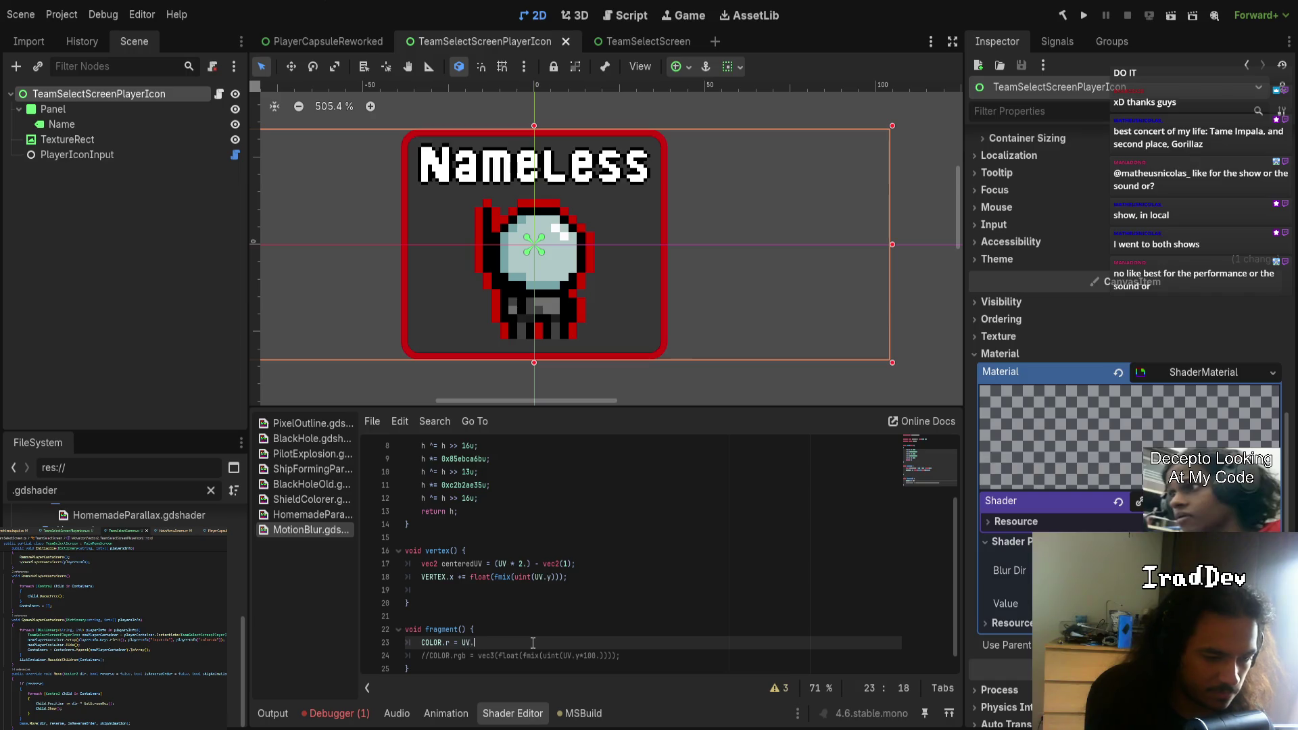
key("BackSpace")
key("BackSpace")
type(";")
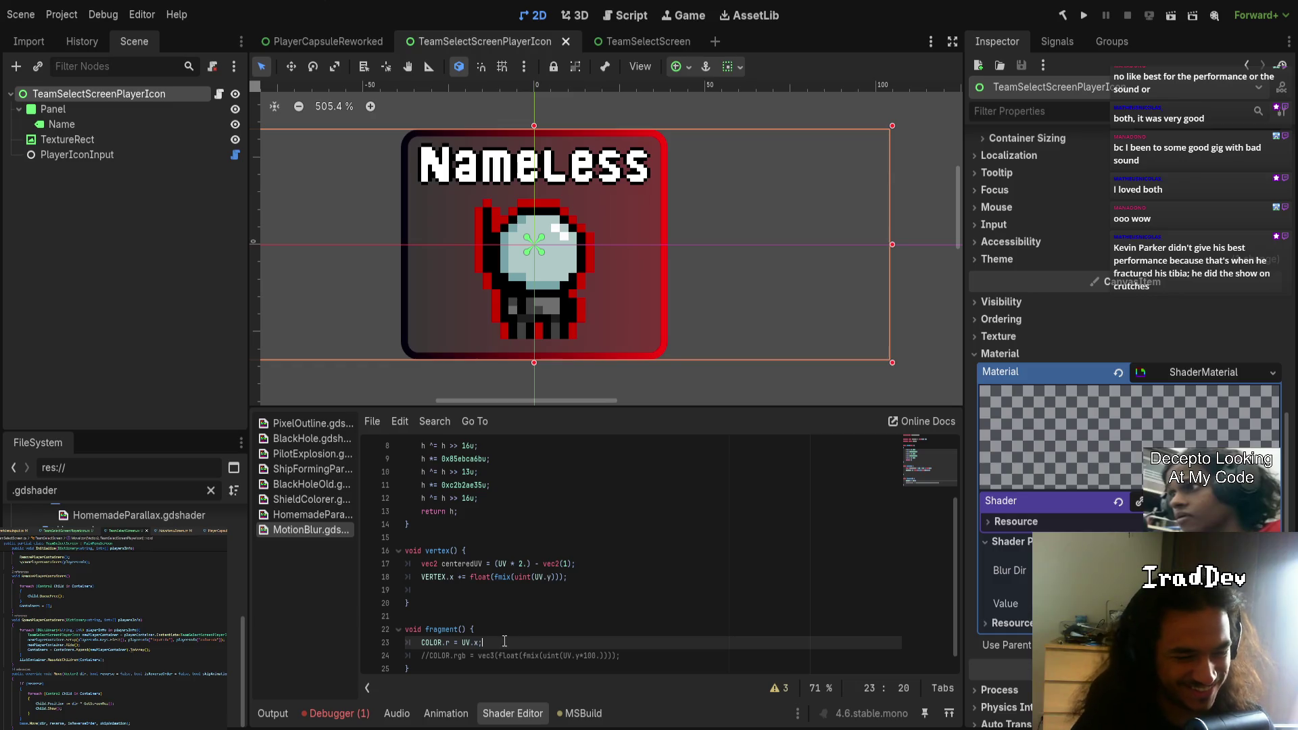
key("shift+Left")
key("shift+Left")
key("shift+Left")
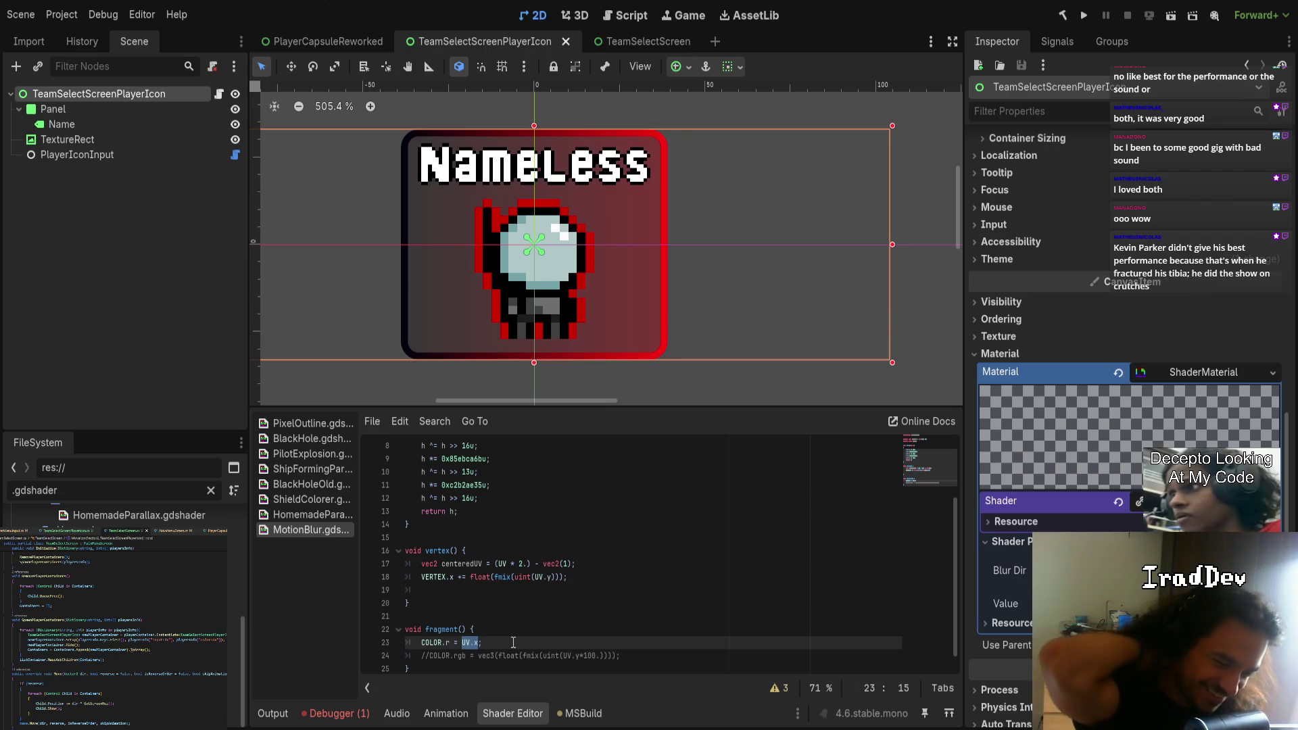
scroll(623, 632, "up", 3)
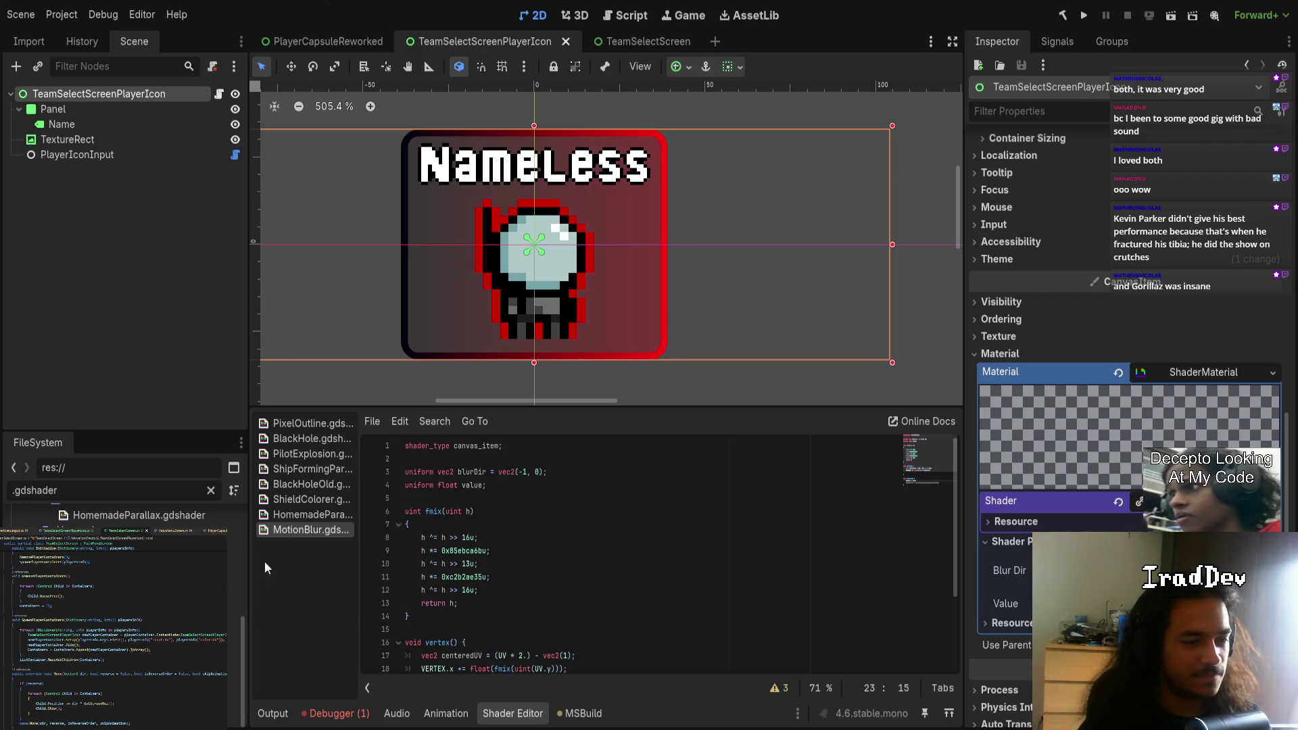
left_click(305, 514)
left_click(301, 500)
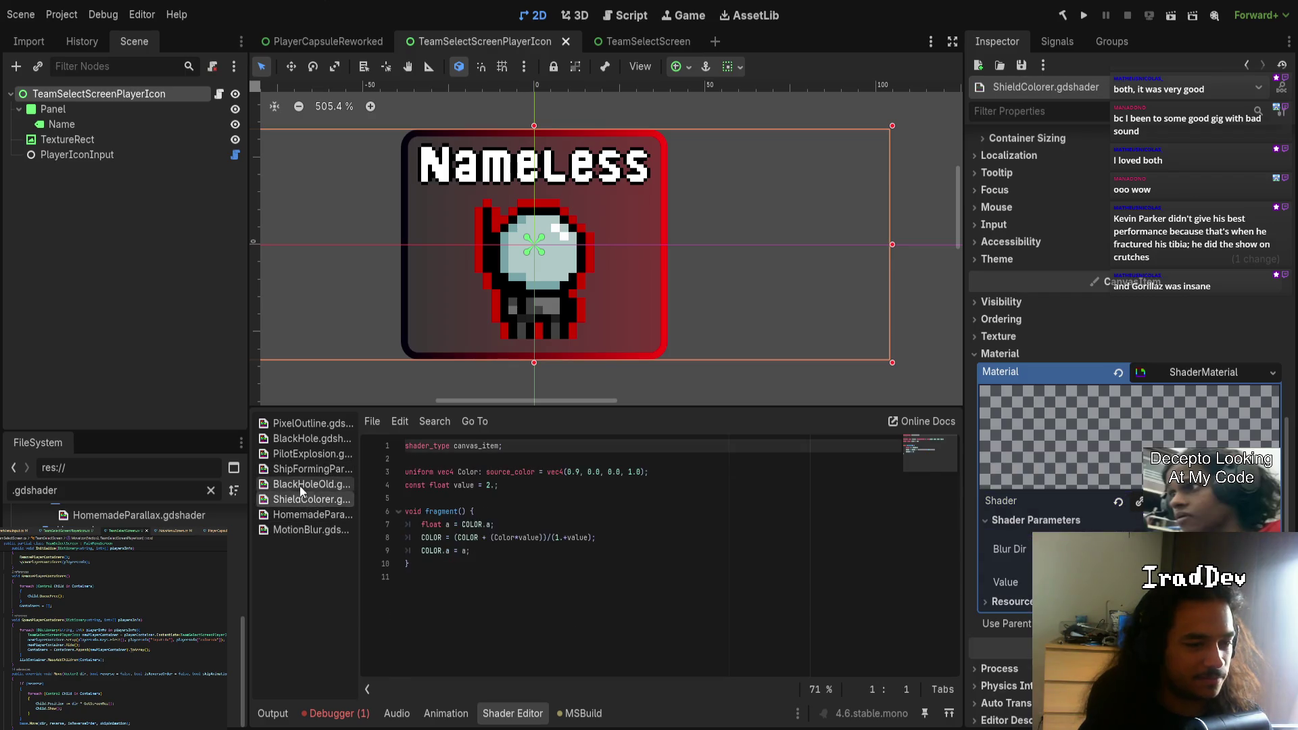
- Browse the shader files, then filter FileSystem by 'black' and open BlackHoleOld
left_click(299, 484)
left_click(297, 439)
left_click(298, 424)
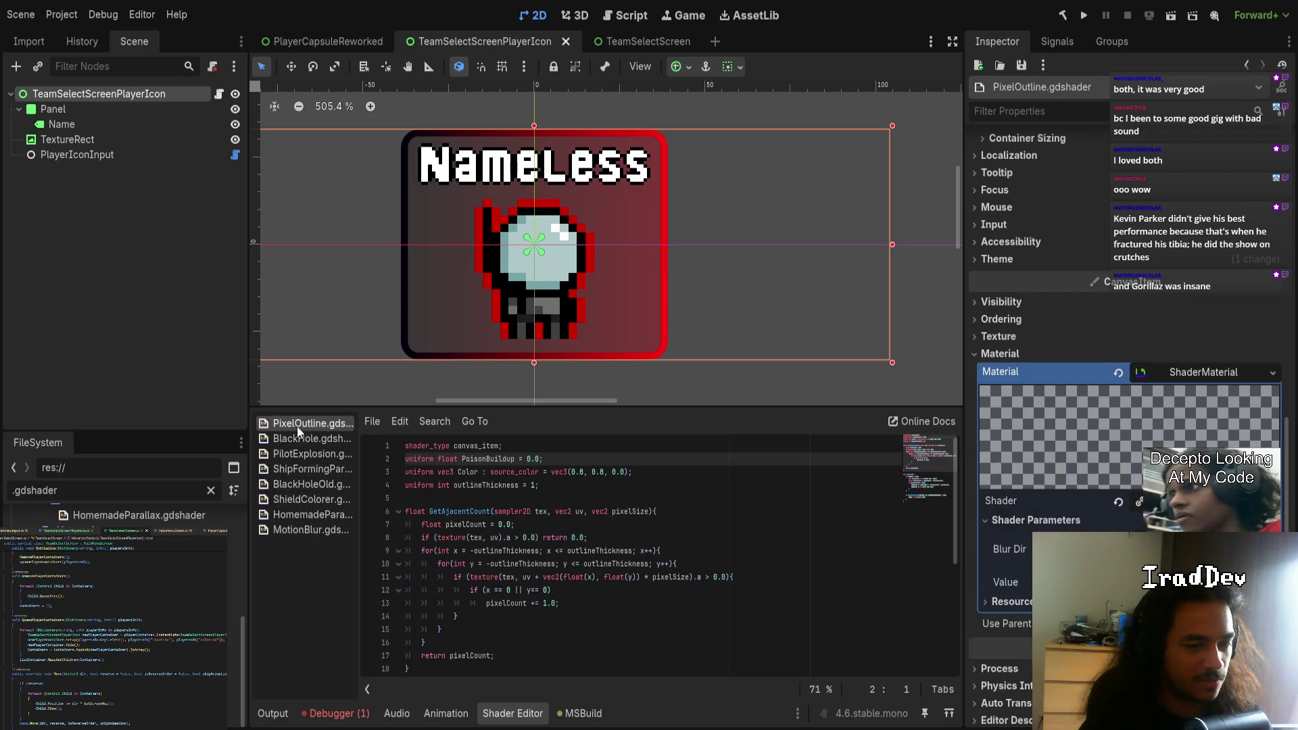
left_click(135, 488)
key("BackSpace")
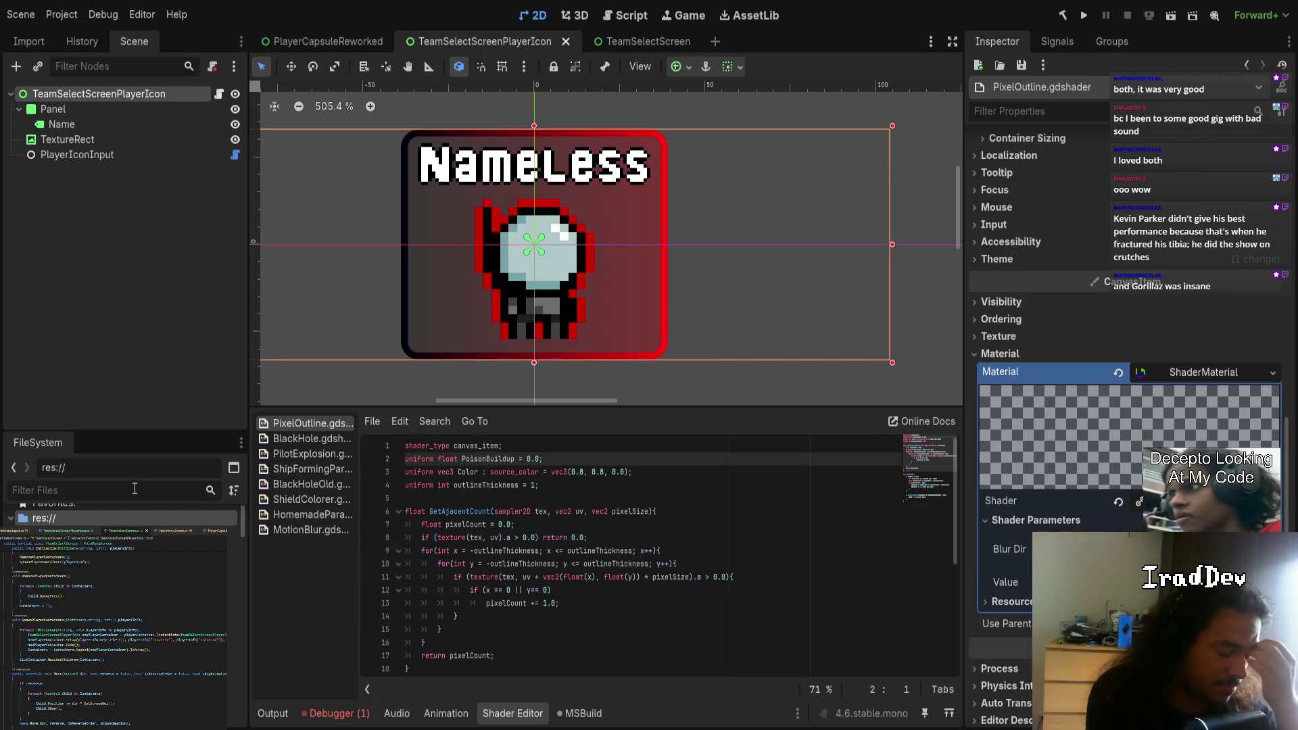
type("black")
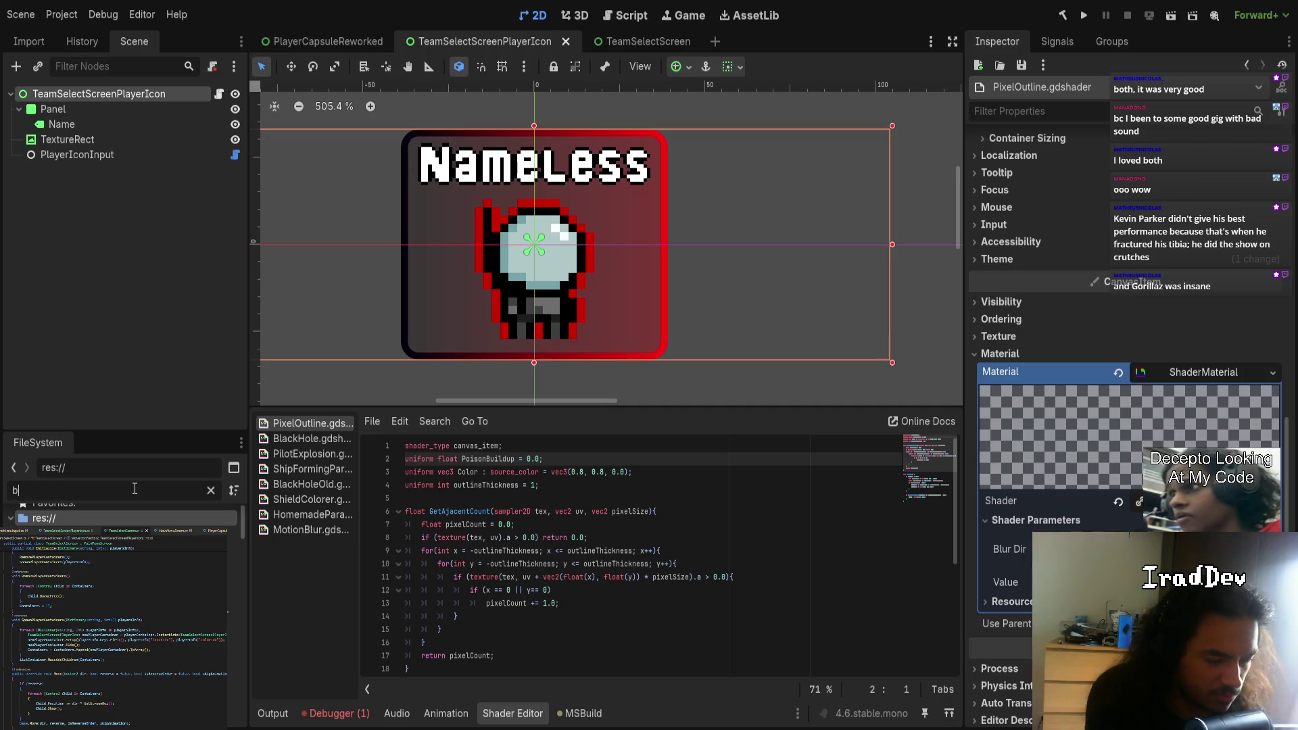
scroll(115, 622, "down", 5)
double_click(101, 676)
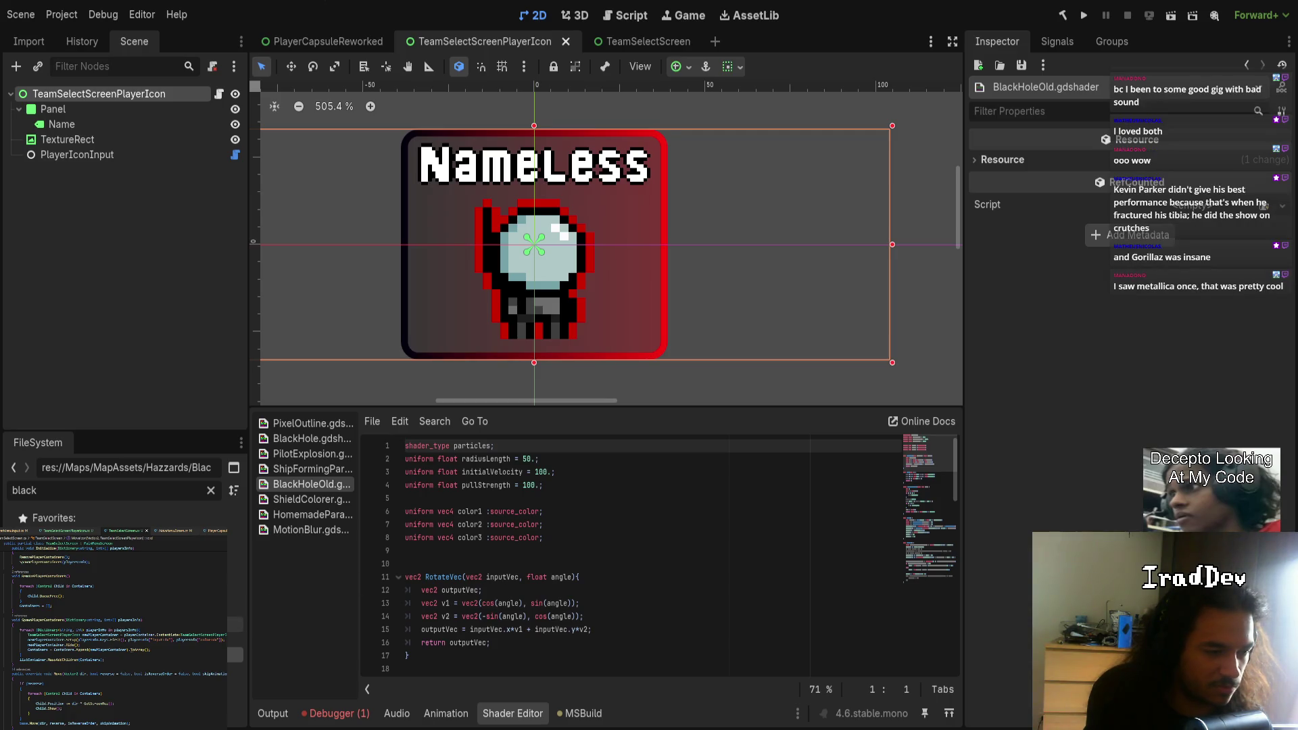
- Open BlackHole.gdshader and select its hash function on lines 23–28
left_click(311, 438)
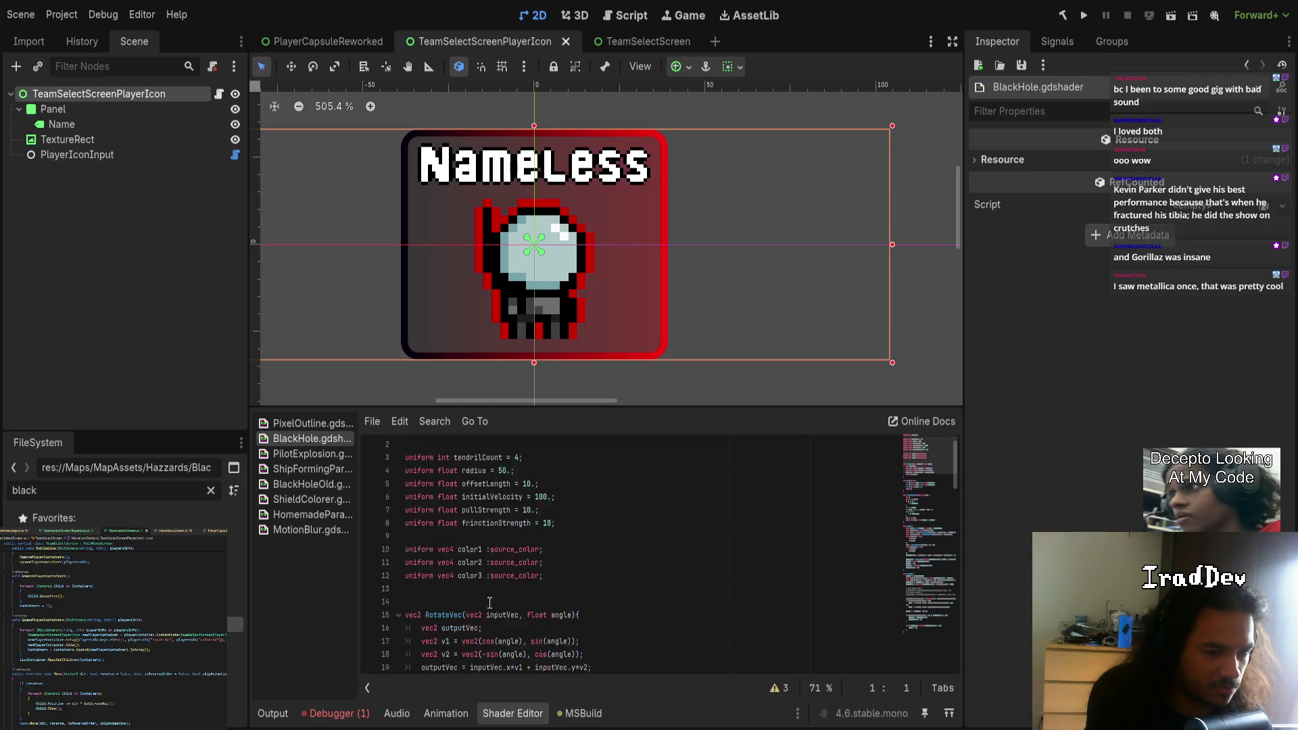
scroll(454, 576, "down", 4)
scroll(436, 577, "down", 1)
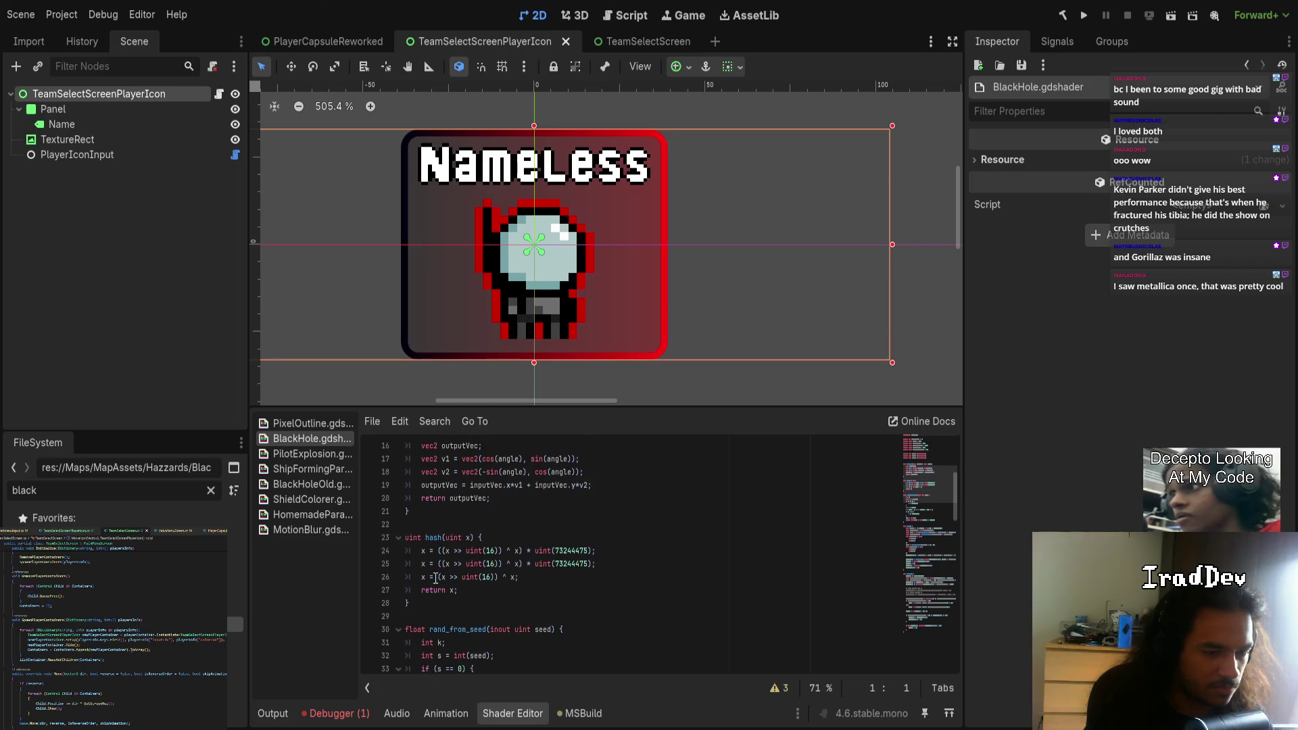
left_click_drag(425, 599, 405, 537)
scroll(503, 609, "down", 3)
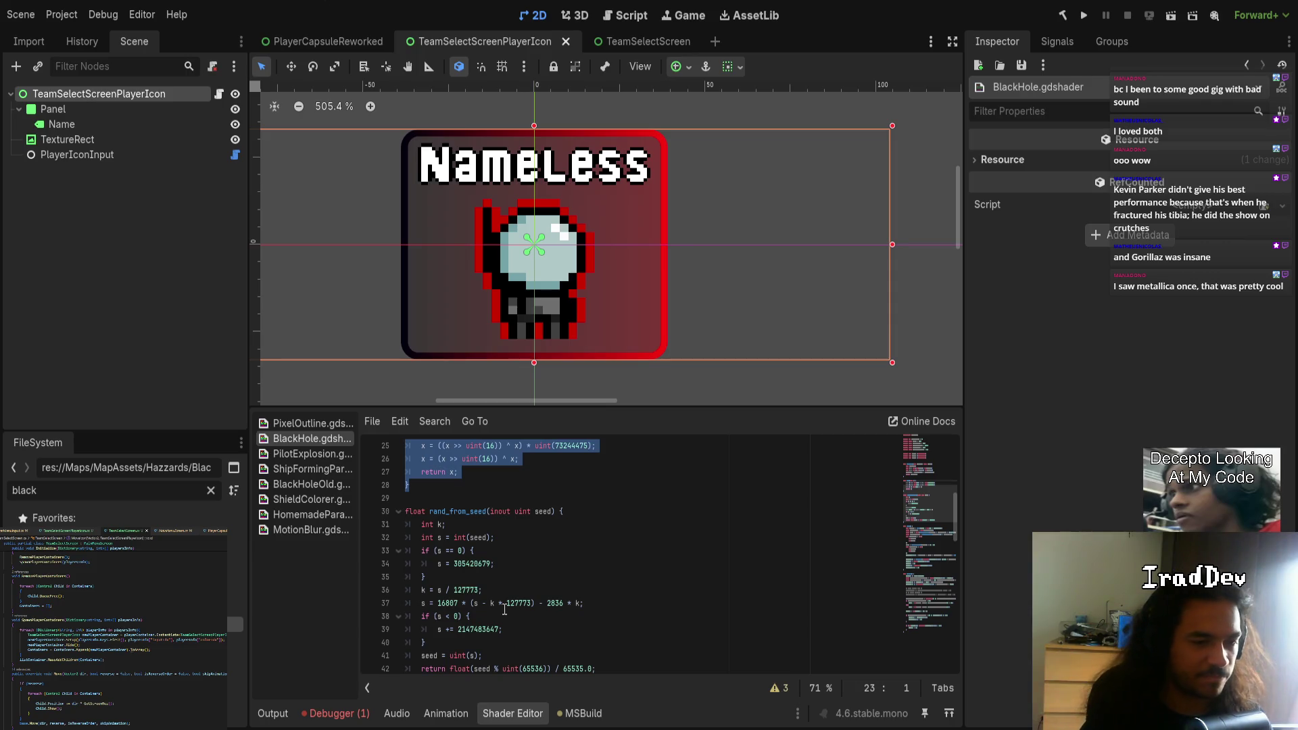
scroll(495, 599, "down", 4)
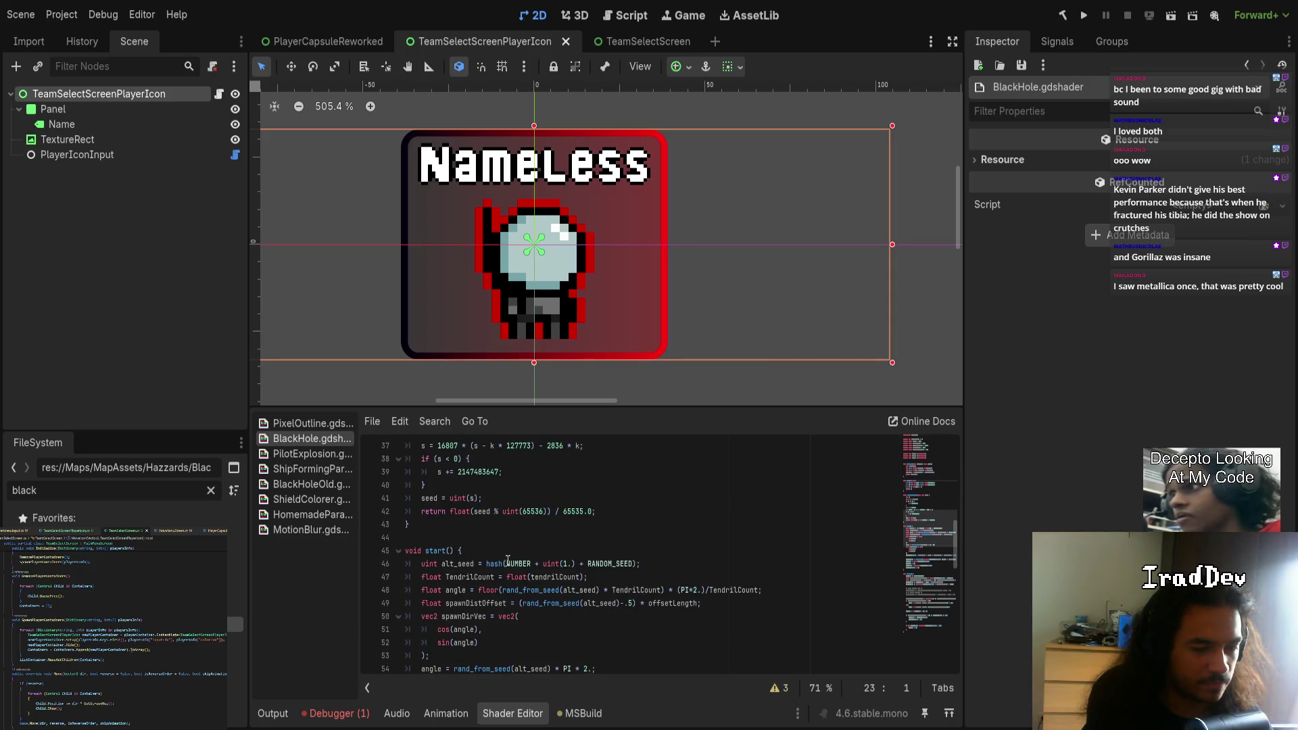
scroll(555, 631, "up", 1)
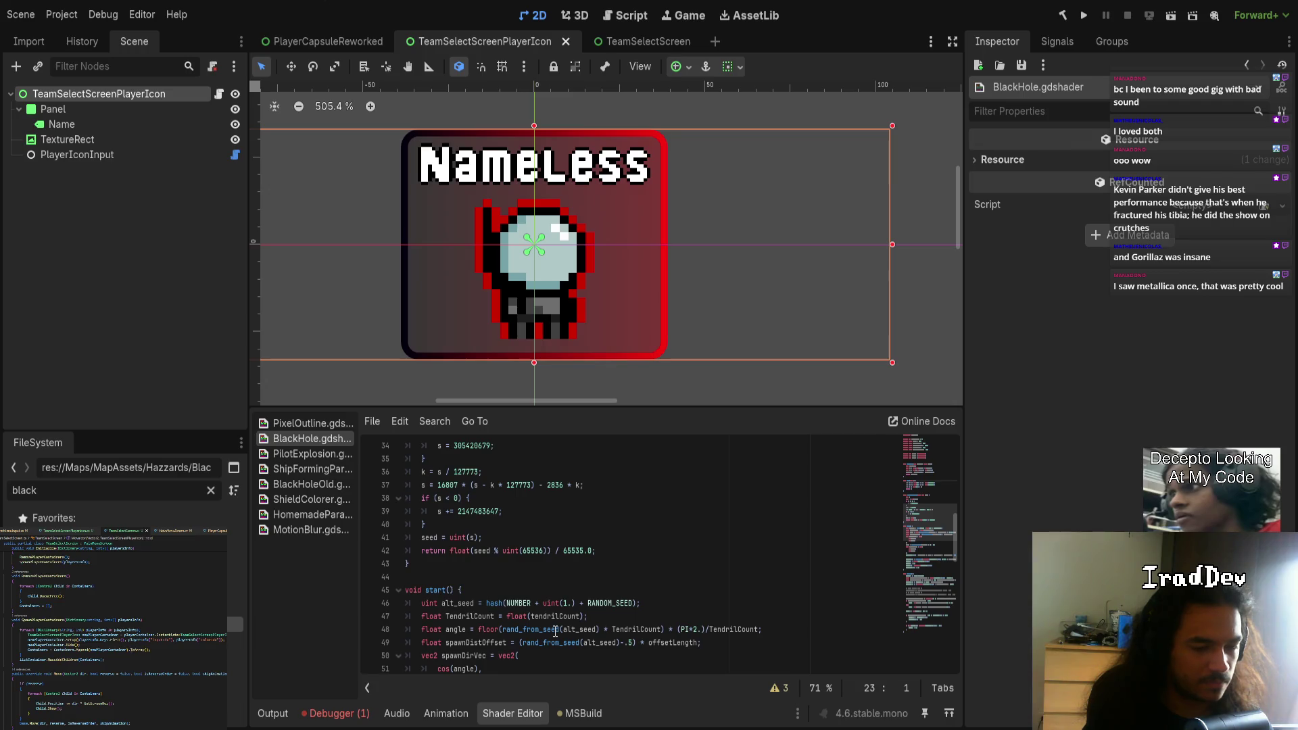
scroll(555, 631, "up", 5)
key("shift+Up")
key("shift+Up")
key("shift+Up")
key("shift+Down")
key("shift+Down")
key("shift+Down")
key("Down")
key("Down")
key("shift+Up")
key("shift+Up")
key("shift+Up")
key("ctrl+c")
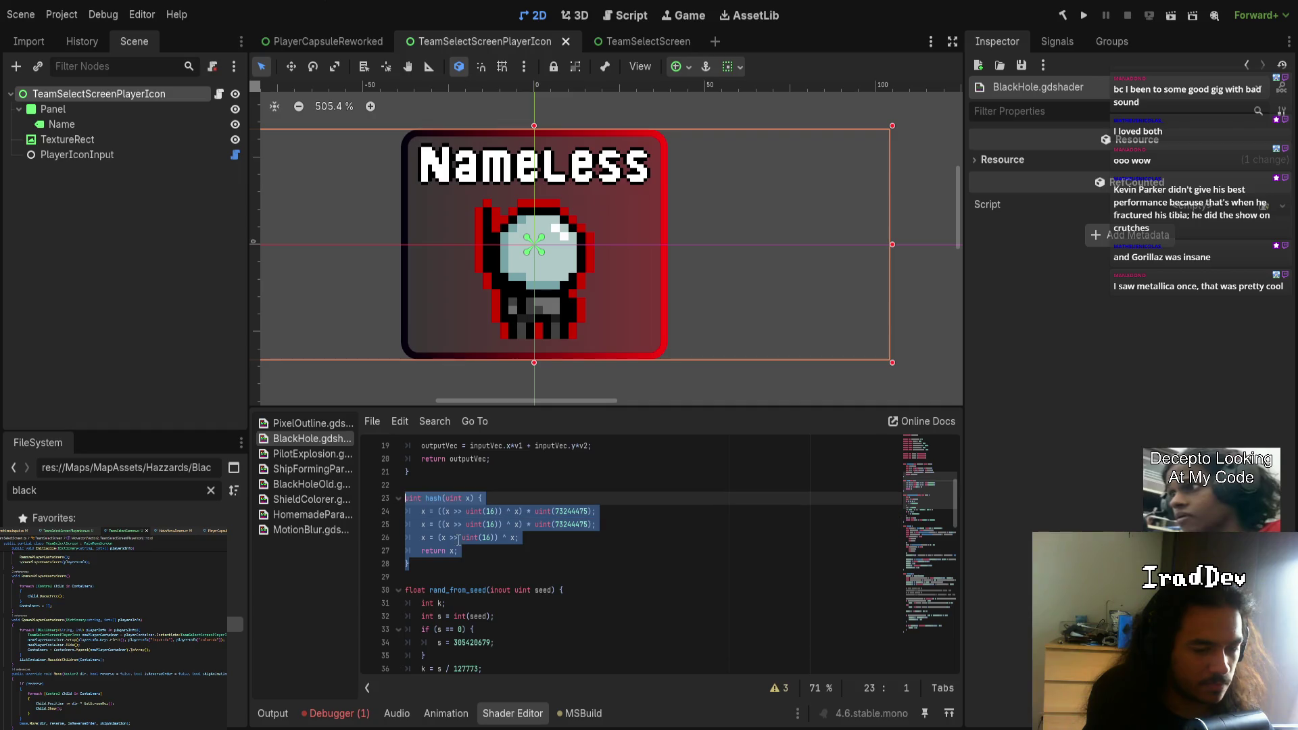
- Replace fmix in MotionBlur with BlackHole's hash function and rename both calls to hash
left_click(303, 530)
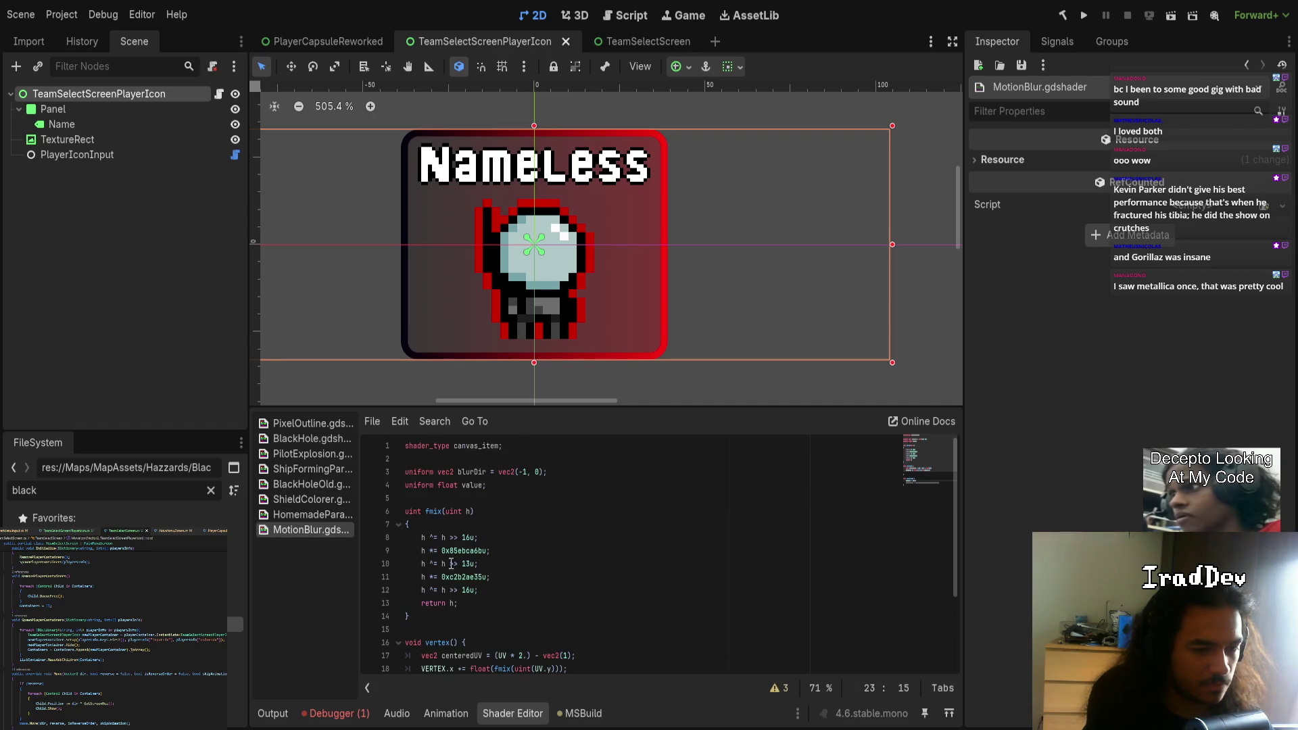
left_click_drag(415, 613, 405, 511)
key("ctrl+v")
scroll(500, 585, "down", 1)
left_click(496, 590)
left_click_drag(496, 590, 512, 590)
scroll(624, 610, "down", 1)
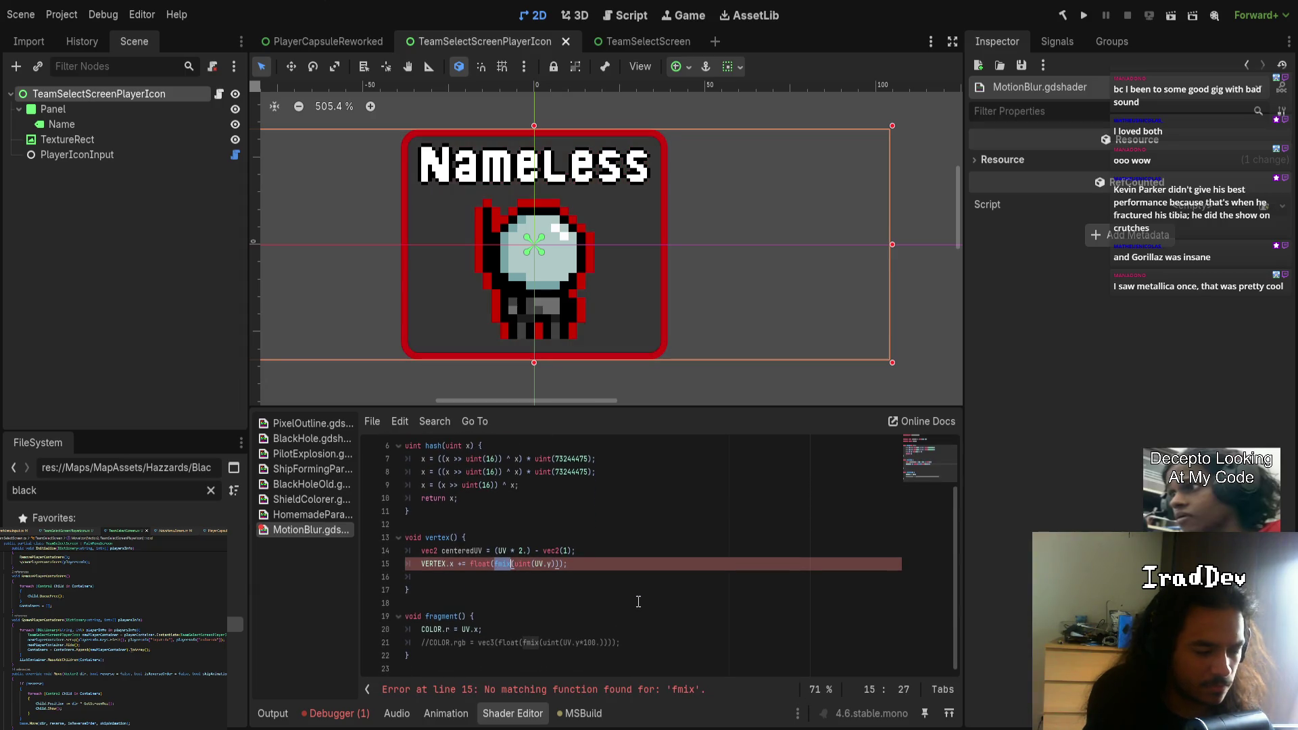
key("ctrl+d")
type("hash")
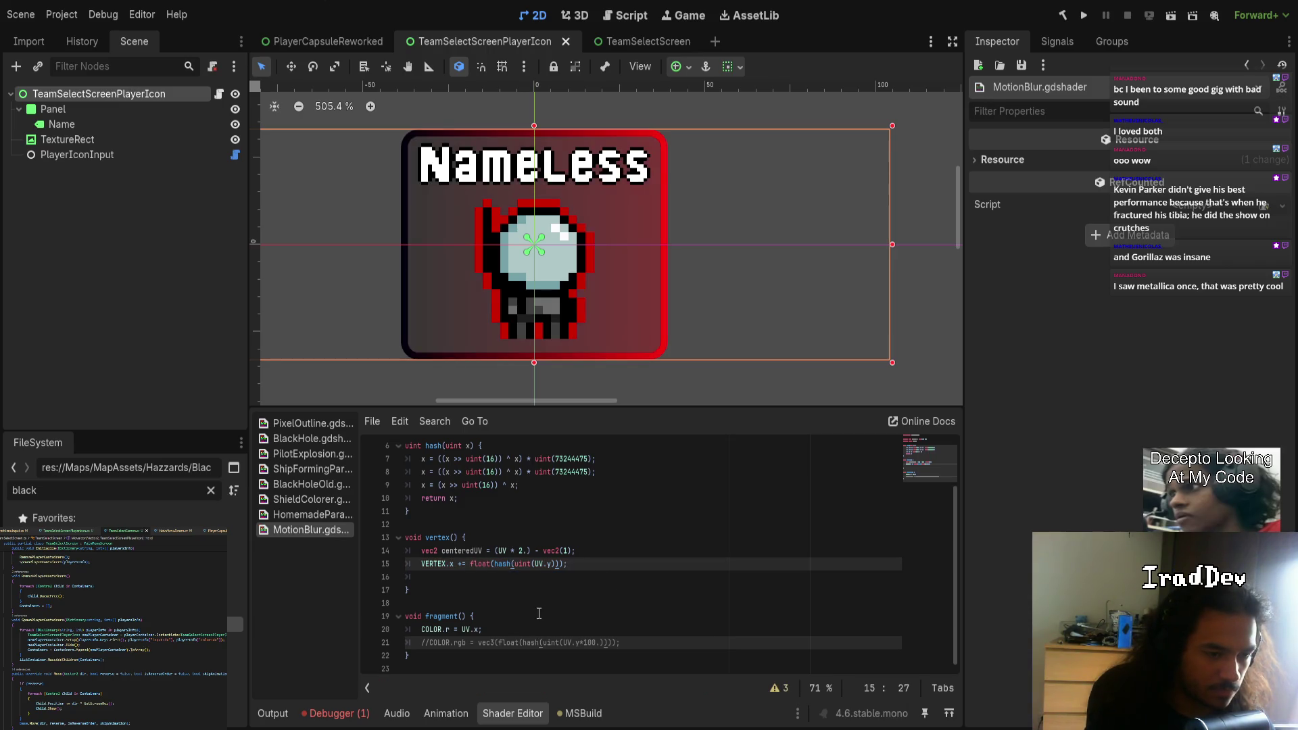
- Re-enable the COLOR.rgb hash line and comment out COLOR.r = UV.x
left_click(430, 641)
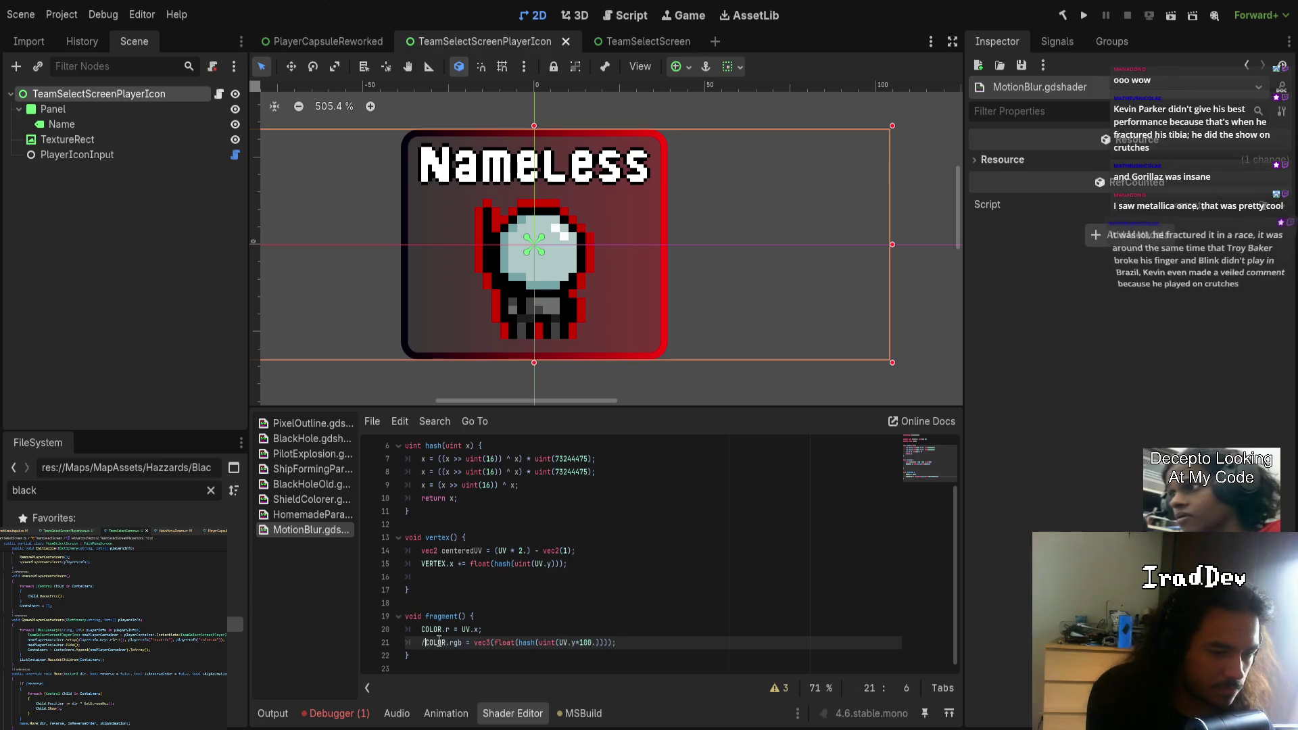
key("ctrl+k")
key("Up")
key("ctrl+k")
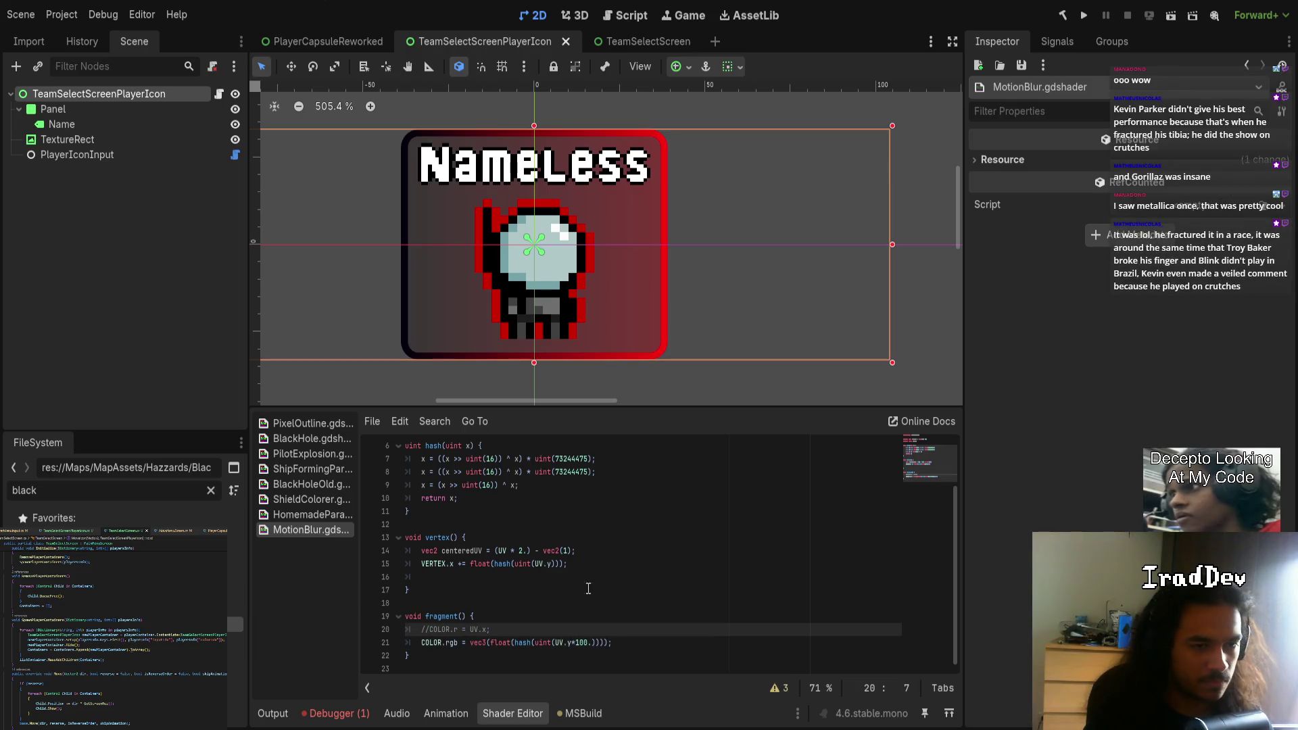
scroll(490, 242, "up", 9)
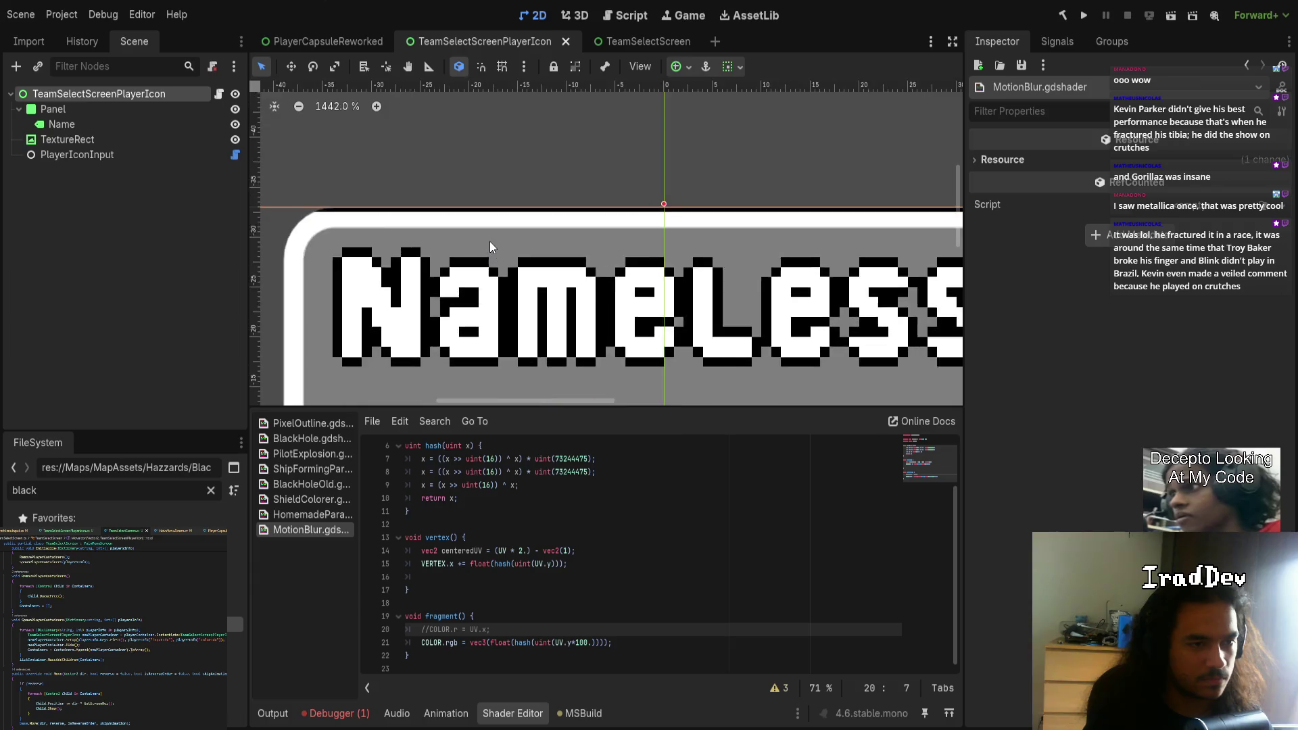
- Delete the *10 after UV.y in the colour line, leaving vec3(float(hash(uint(UV.y))))
scroll(514, 203, "down", 4)
left_click_drag(542, 277, 689, 127)
scroll(663, 376, "down", 4)
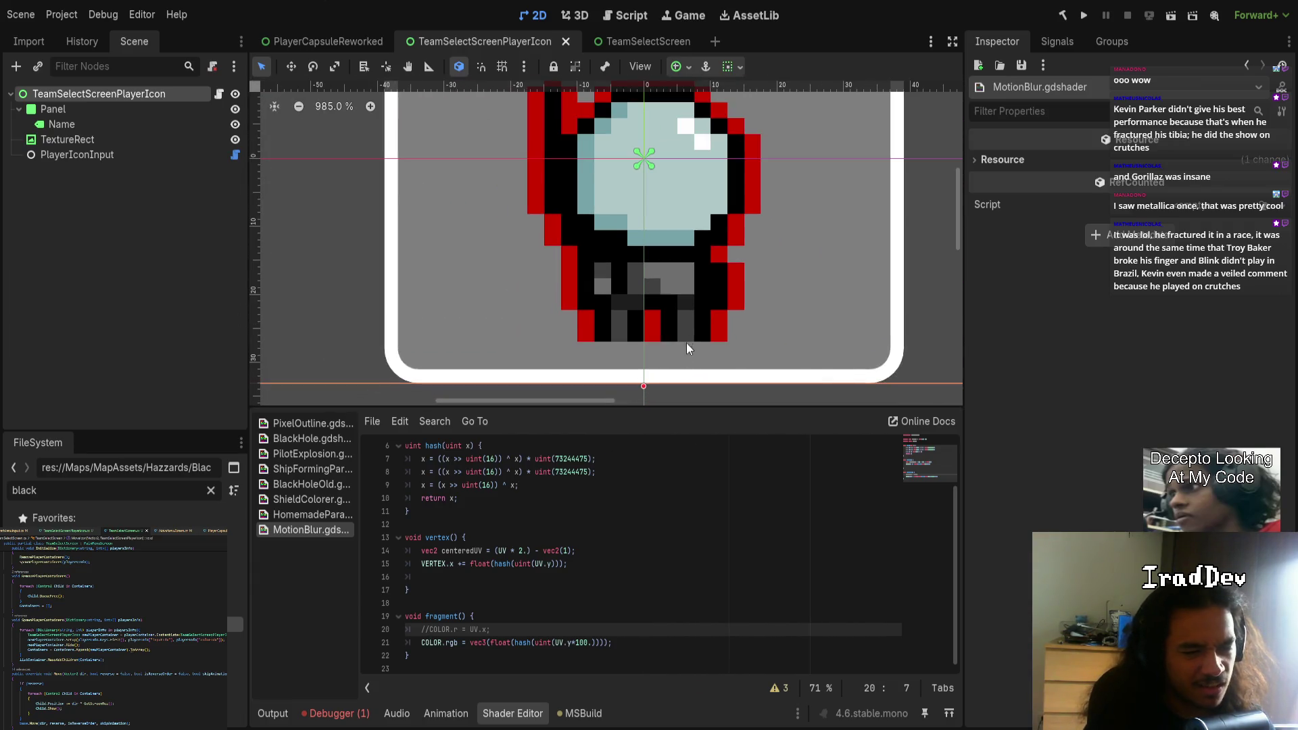
left_click(590, 643)
key("BackSpace")
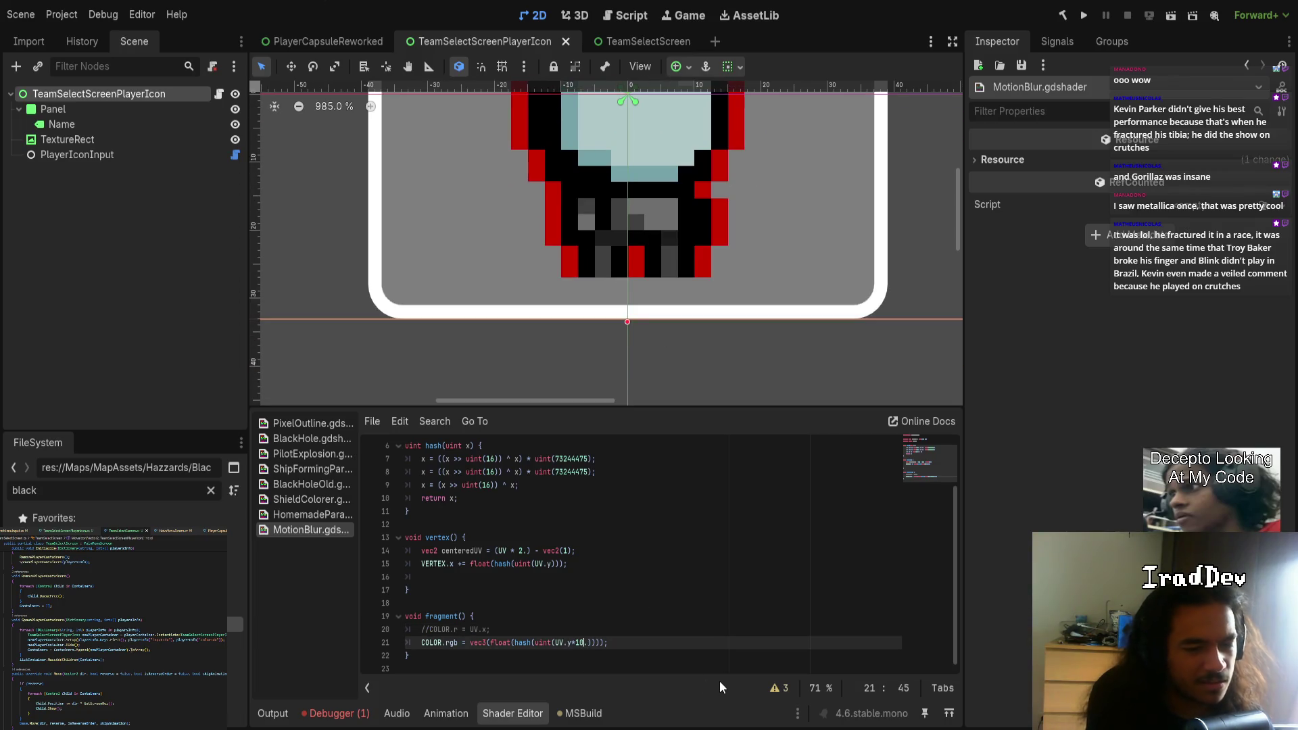
scroll(828, 244, "down", 4)
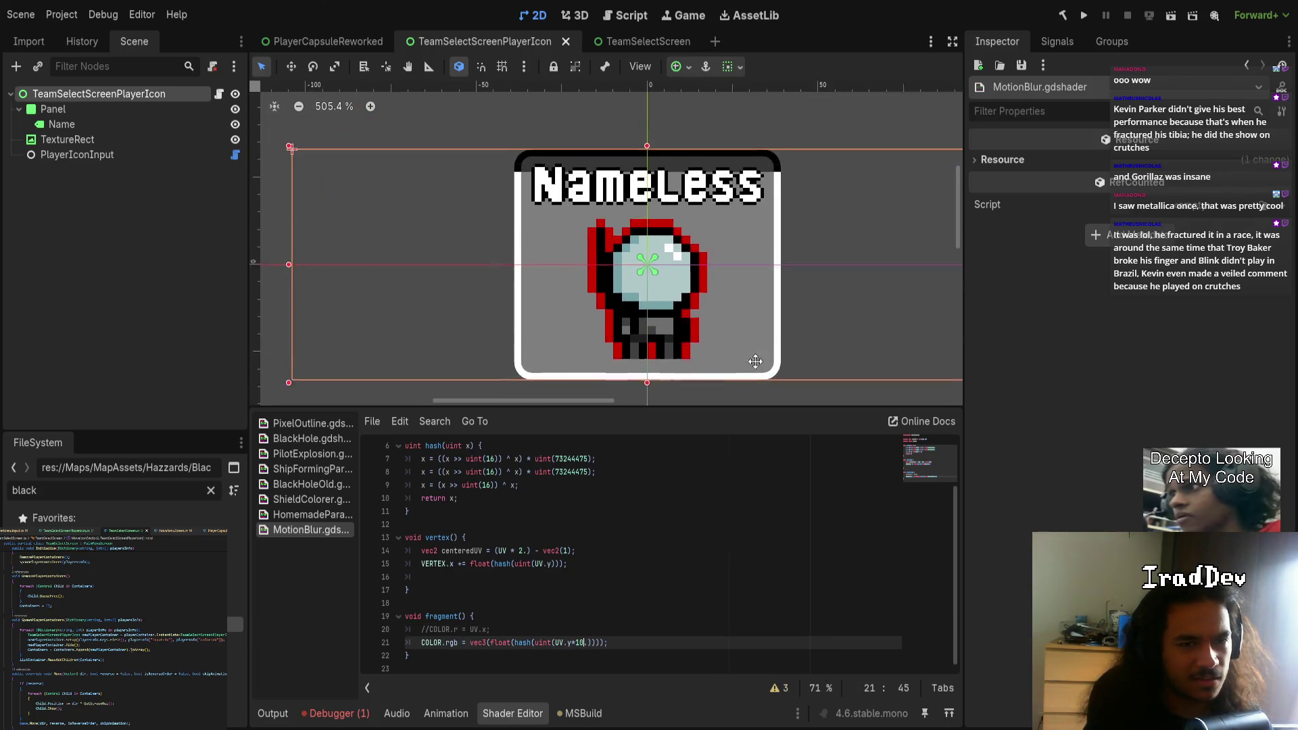
key("BackSpace")
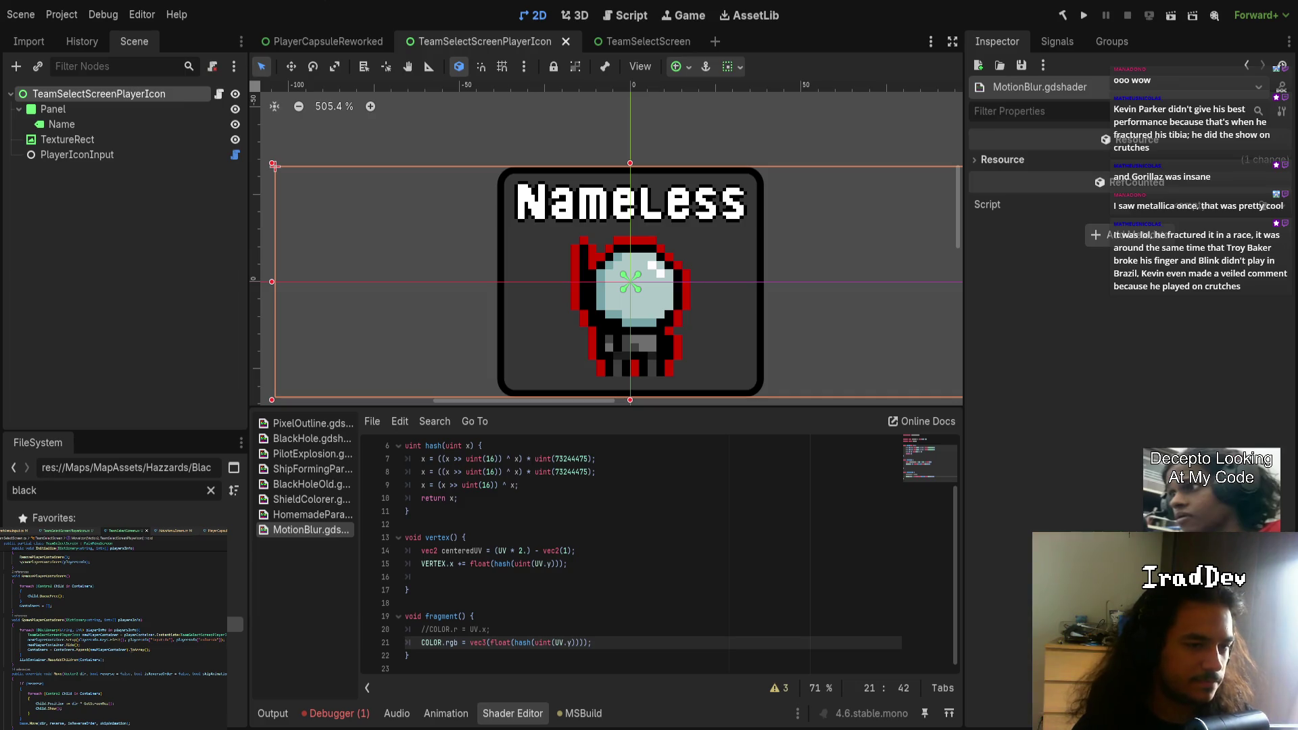
- Comment out the VERTEX.x offset line (line 15) in MotionBlur.gdshader
scroll(591, 609, "up", 1)
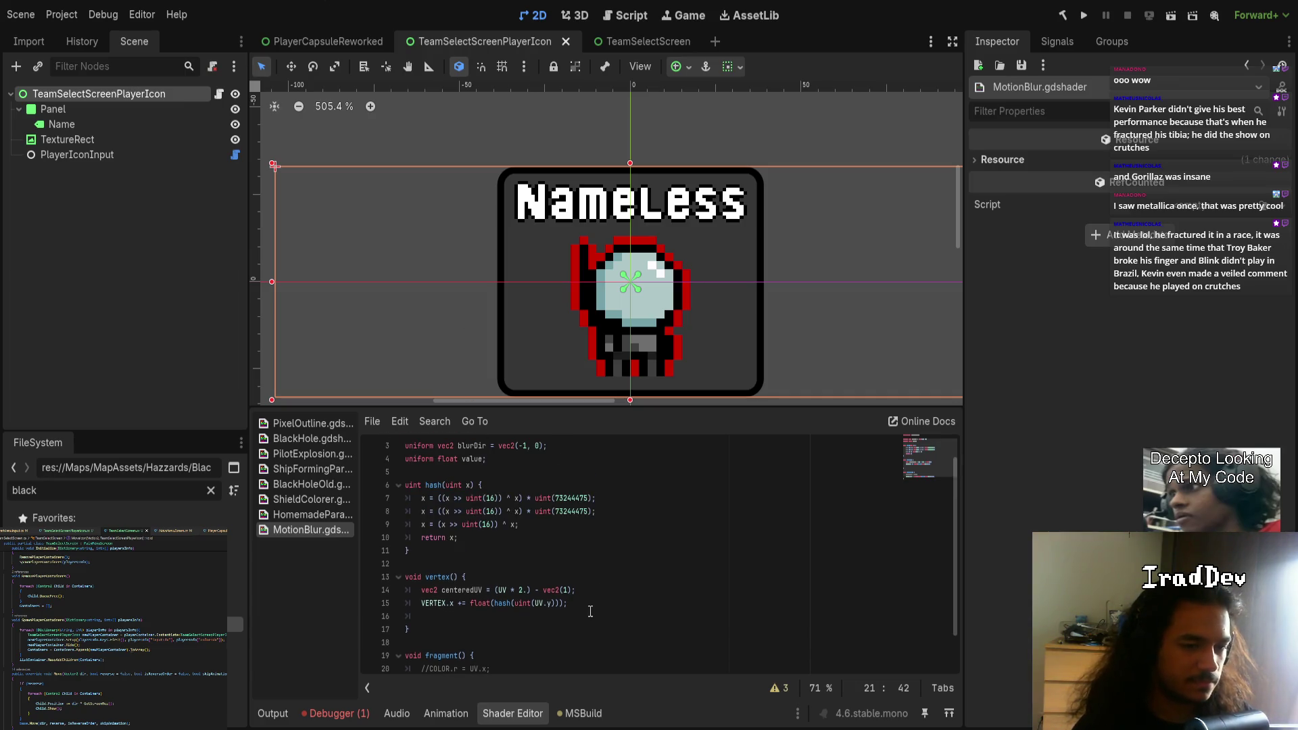
left_click(313, 514)
left_click(305, 530)
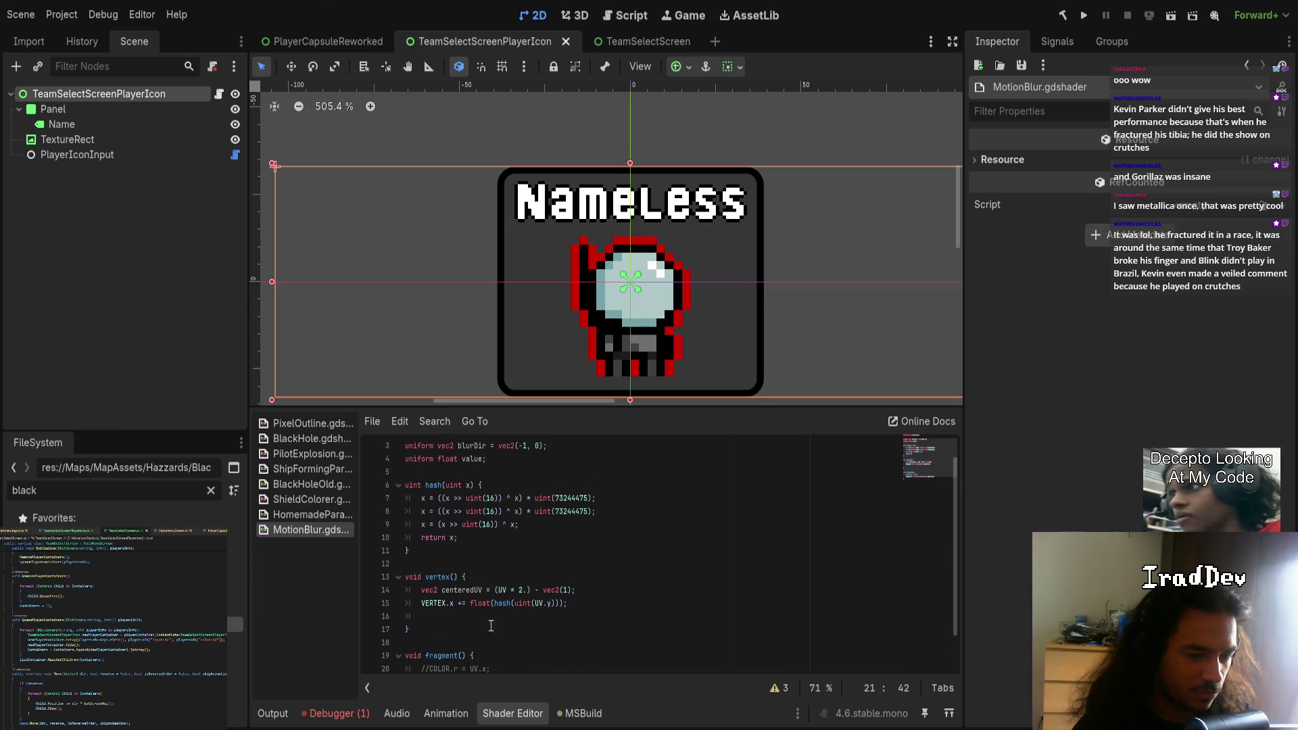
left_click(419, 564)
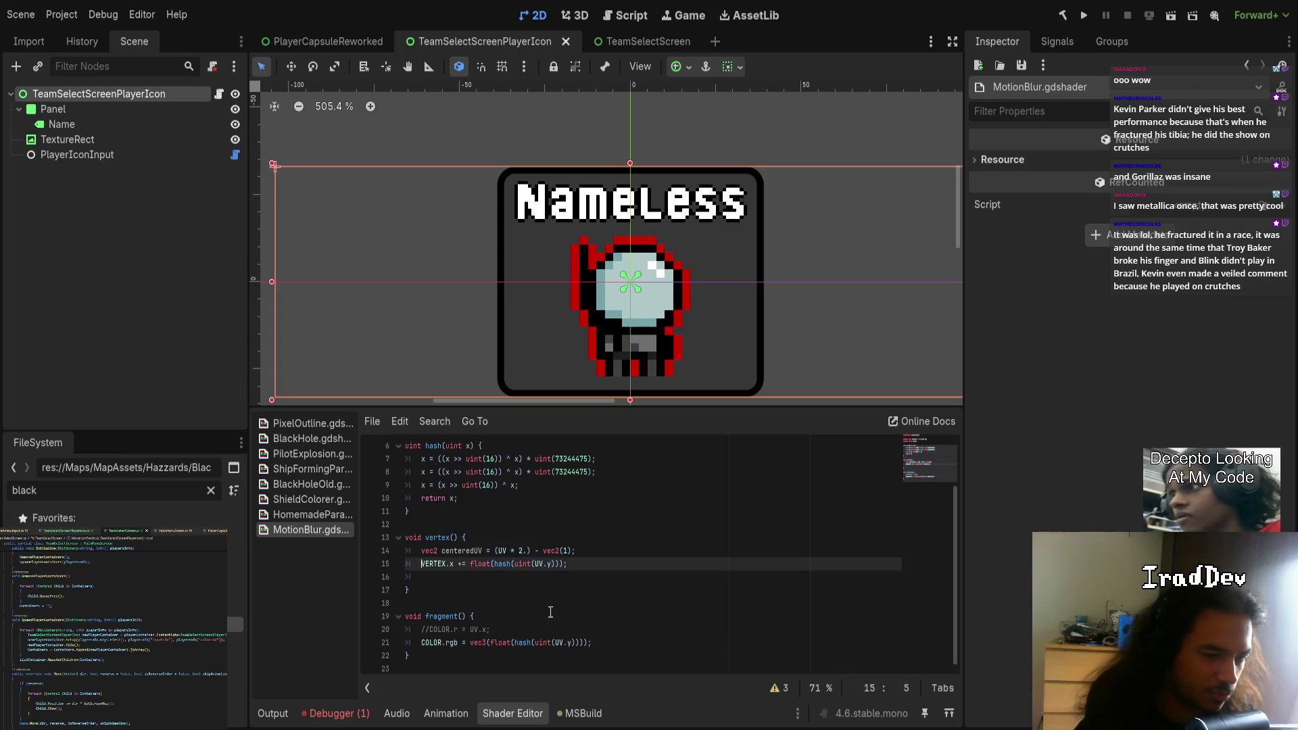
key("ctrl+k")
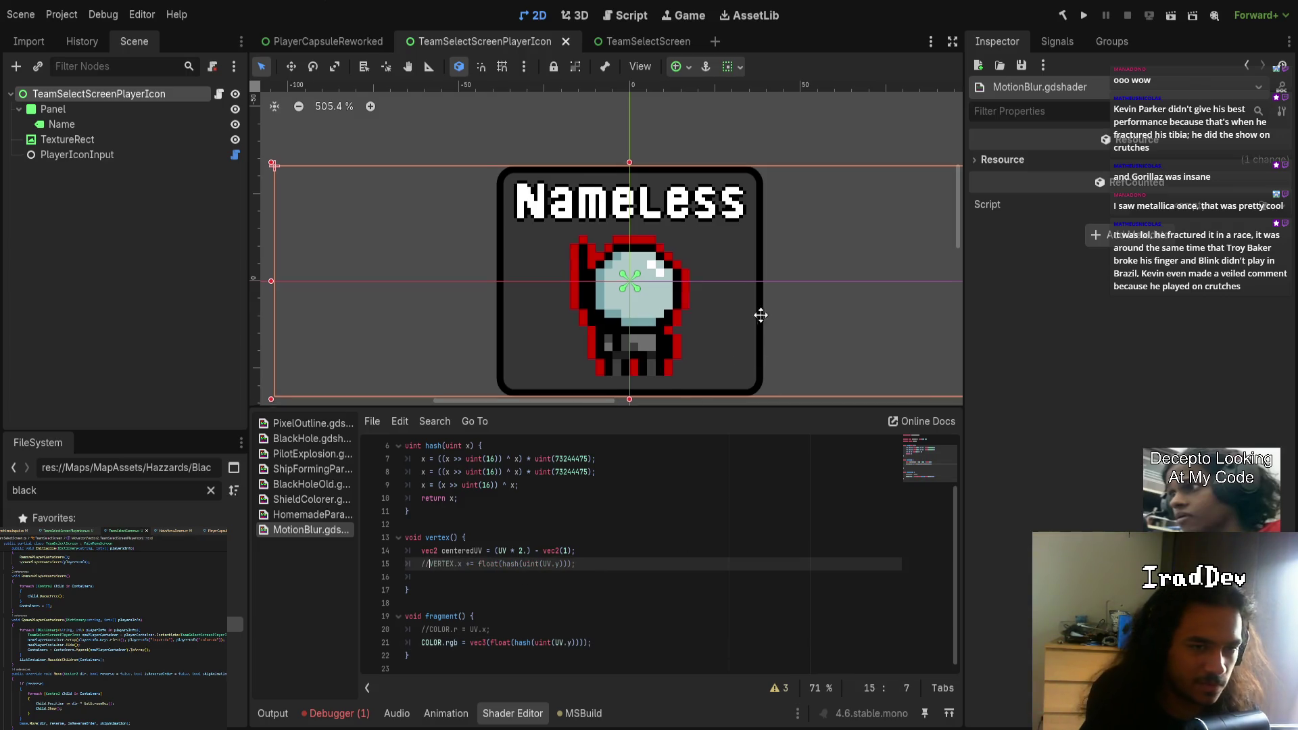
scroll(766, 326, "down", 2)
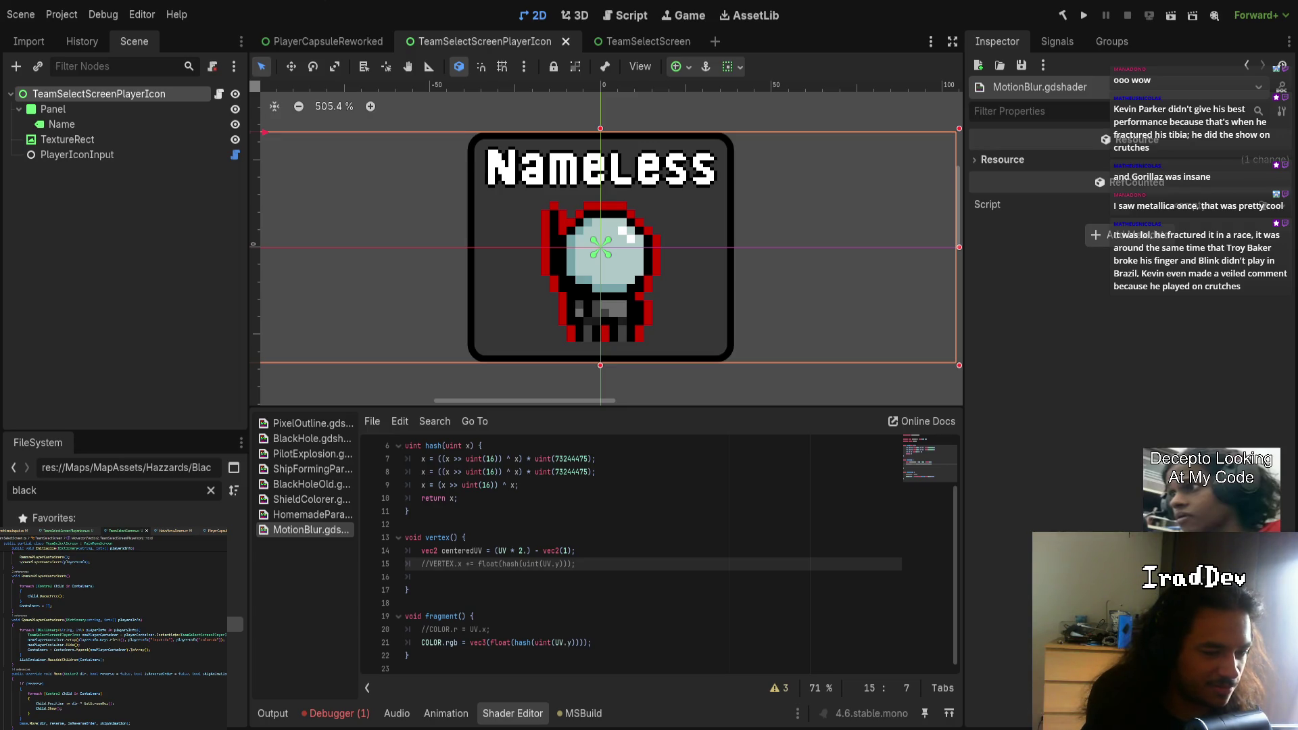
left_click(476, 617)
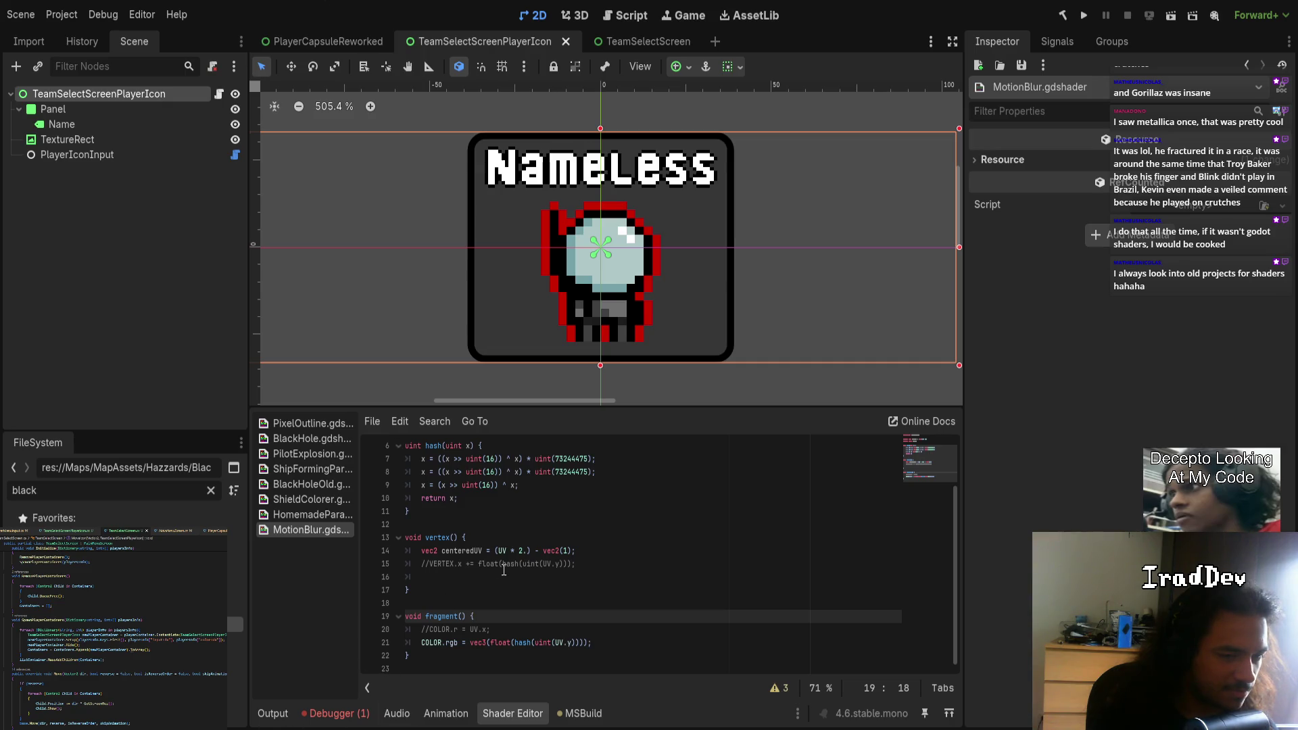
scroll(504, 570, "up", 1)
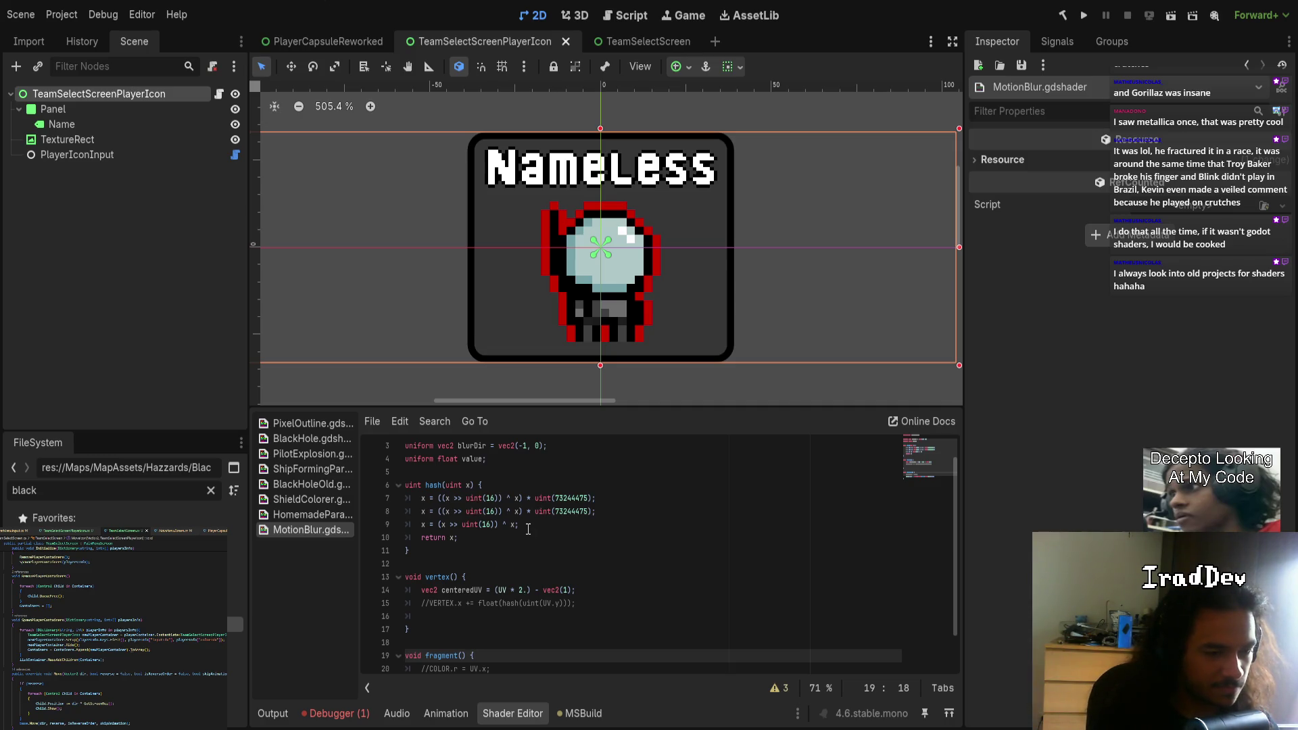
scroll(528, 530, "down", 1)
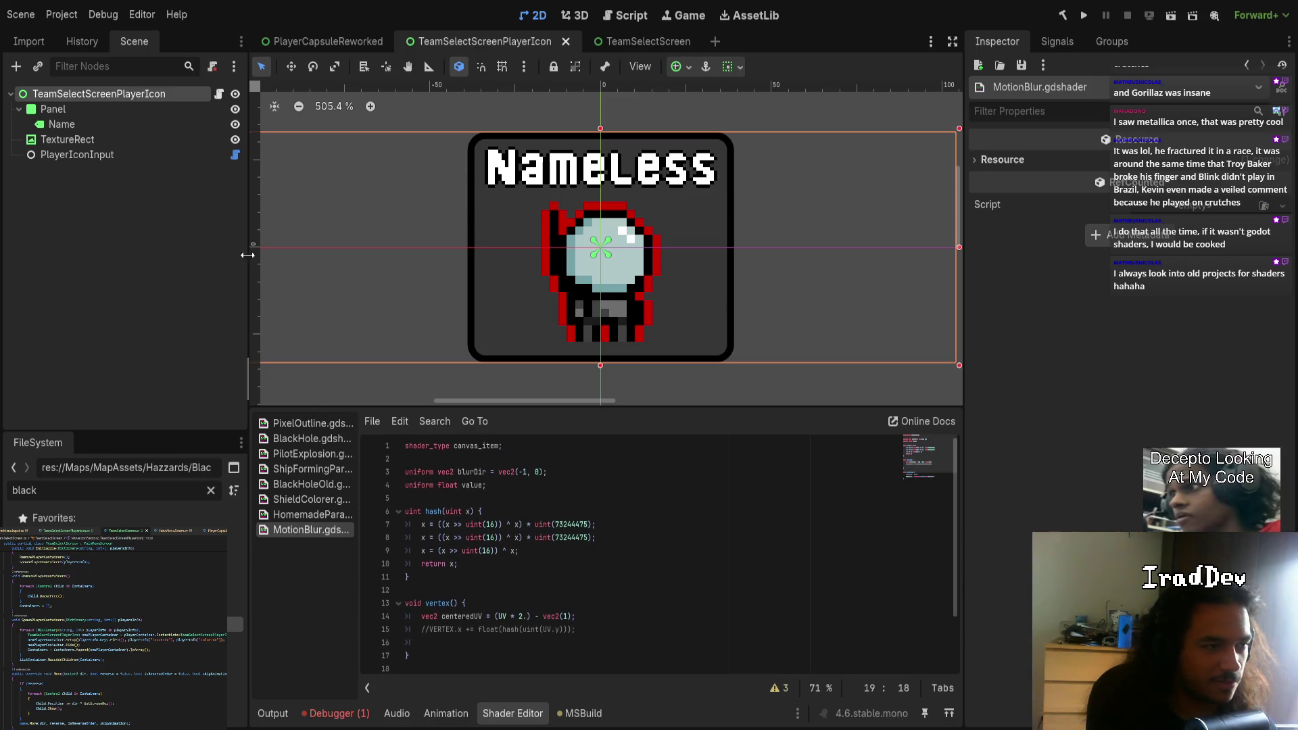
left_click(395, 190)
- Comment out the debug COLOR.rgb hash line and the centeredUV line
scroll(515, 609, "down", 2)
left_click(422, 643)
key("ctrl+k")
key("Up")
key("Up")
key("Up")
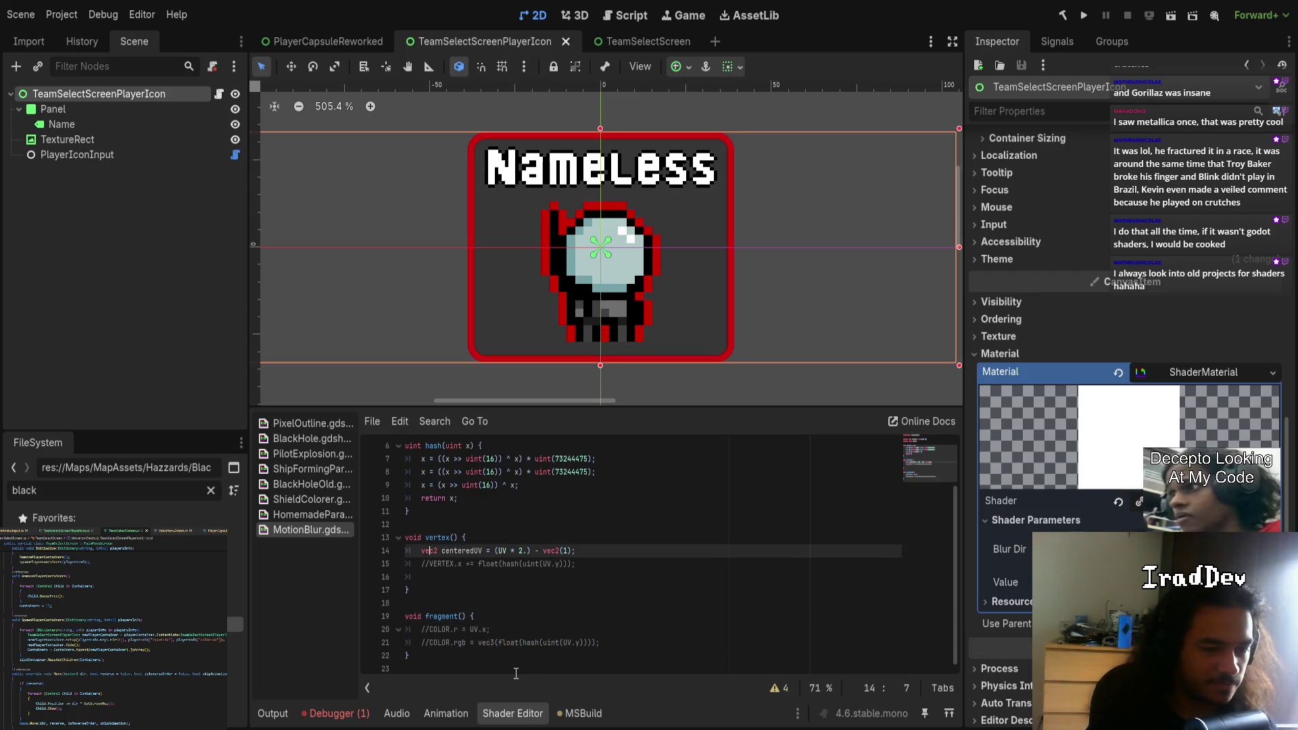
key("ctrl+k")
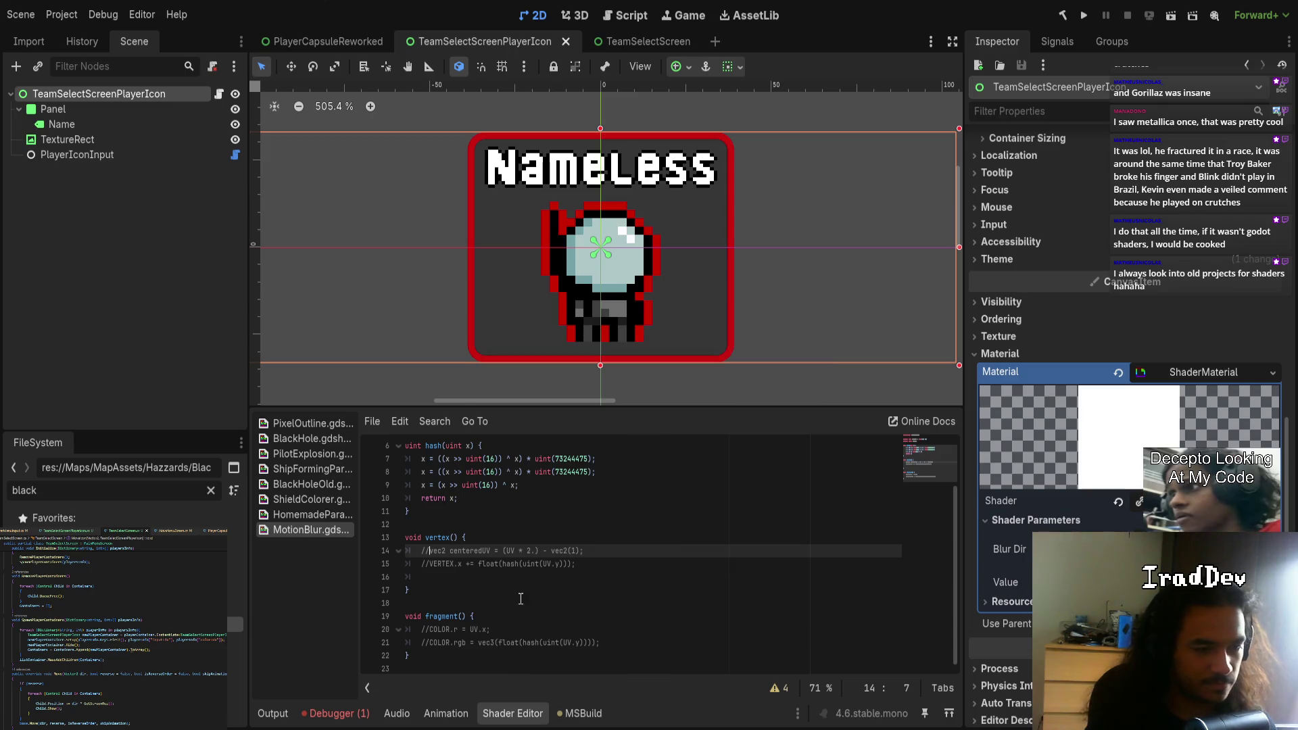
scroll(514, 595, "up", 2)
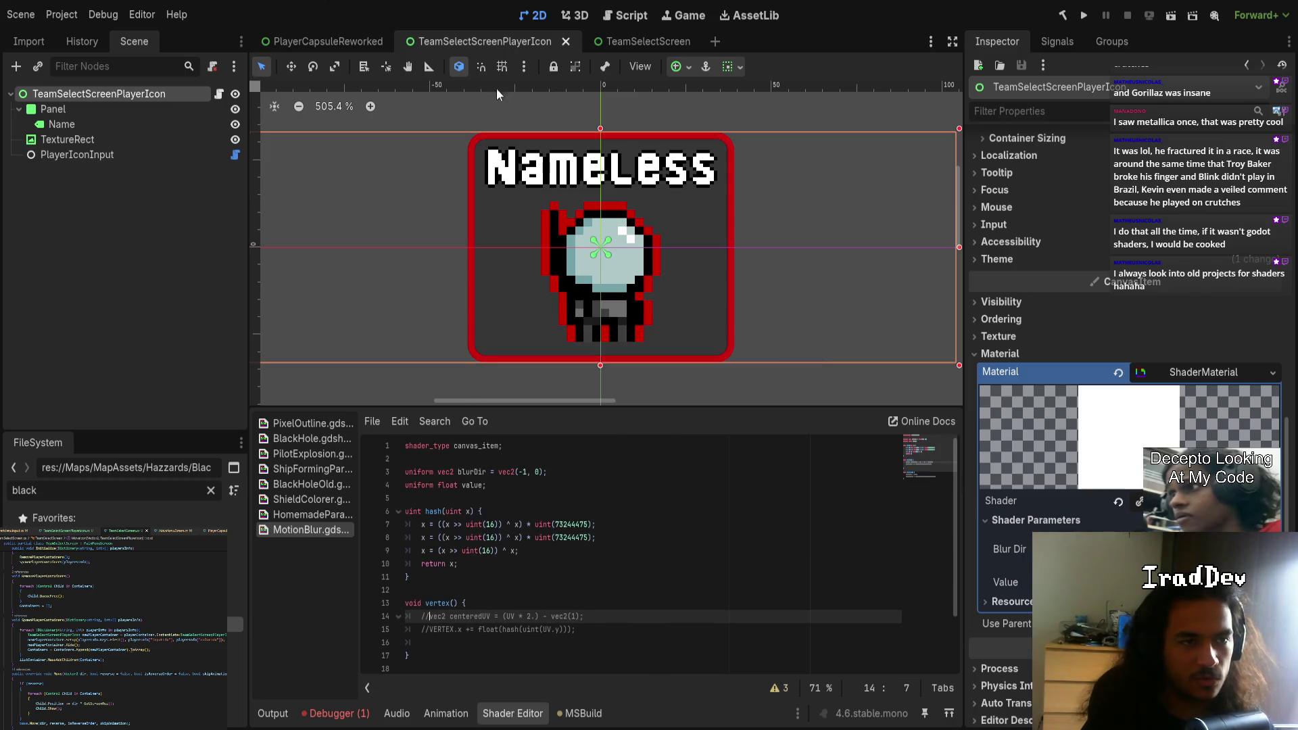
- Close the TeamSelectScreen and TeamSelectScreenPlayerIcon scene tabs
middle_click(625, 41)
middle_click(526, 40)
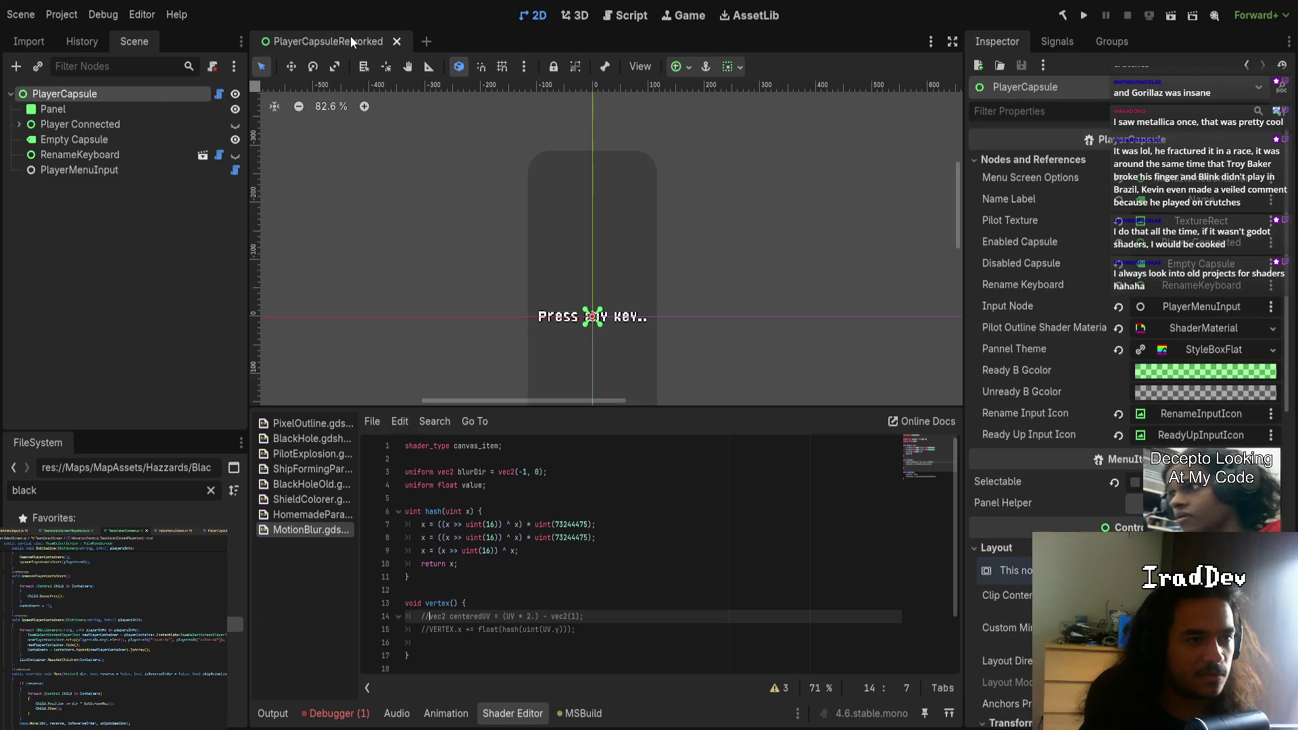
scroll(624, 243, "down", 5)
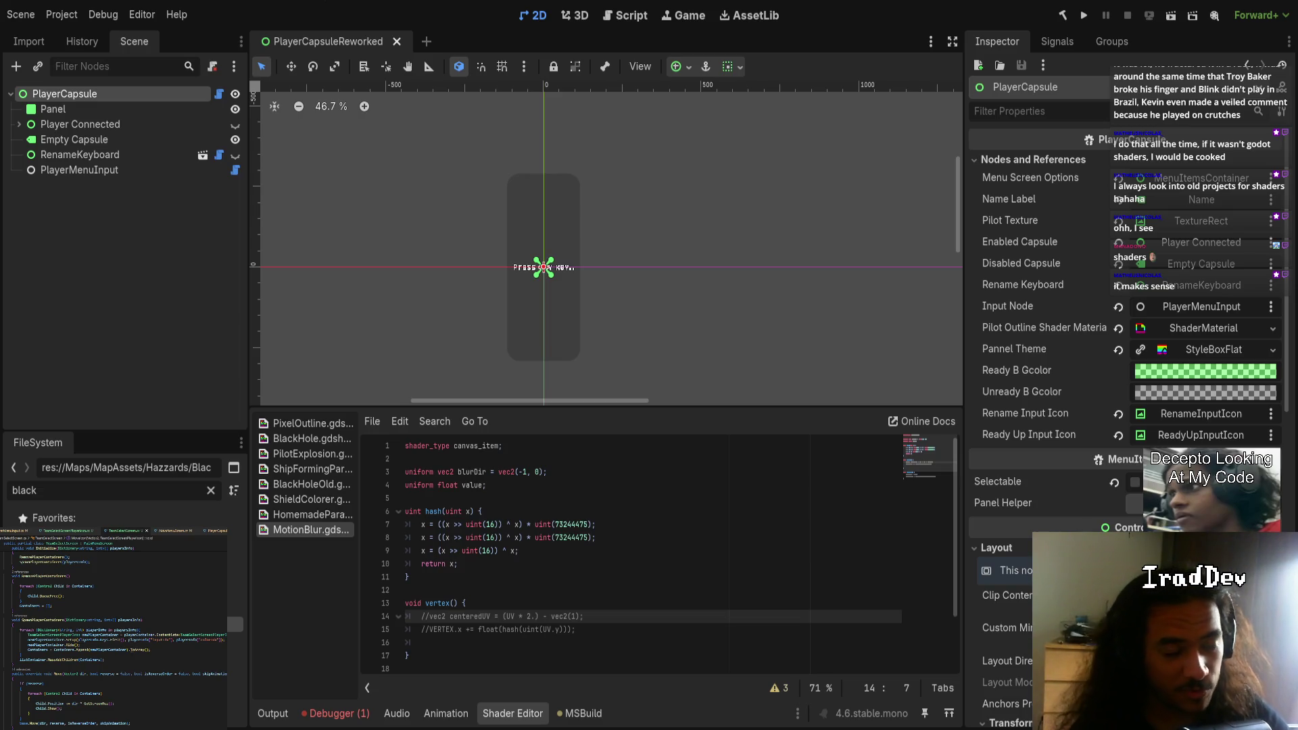
- Filter the FileSystem for 'basema' and open BaseMap.tscn
left_click(84, 489)
key("ctrl+a")
type("basema")
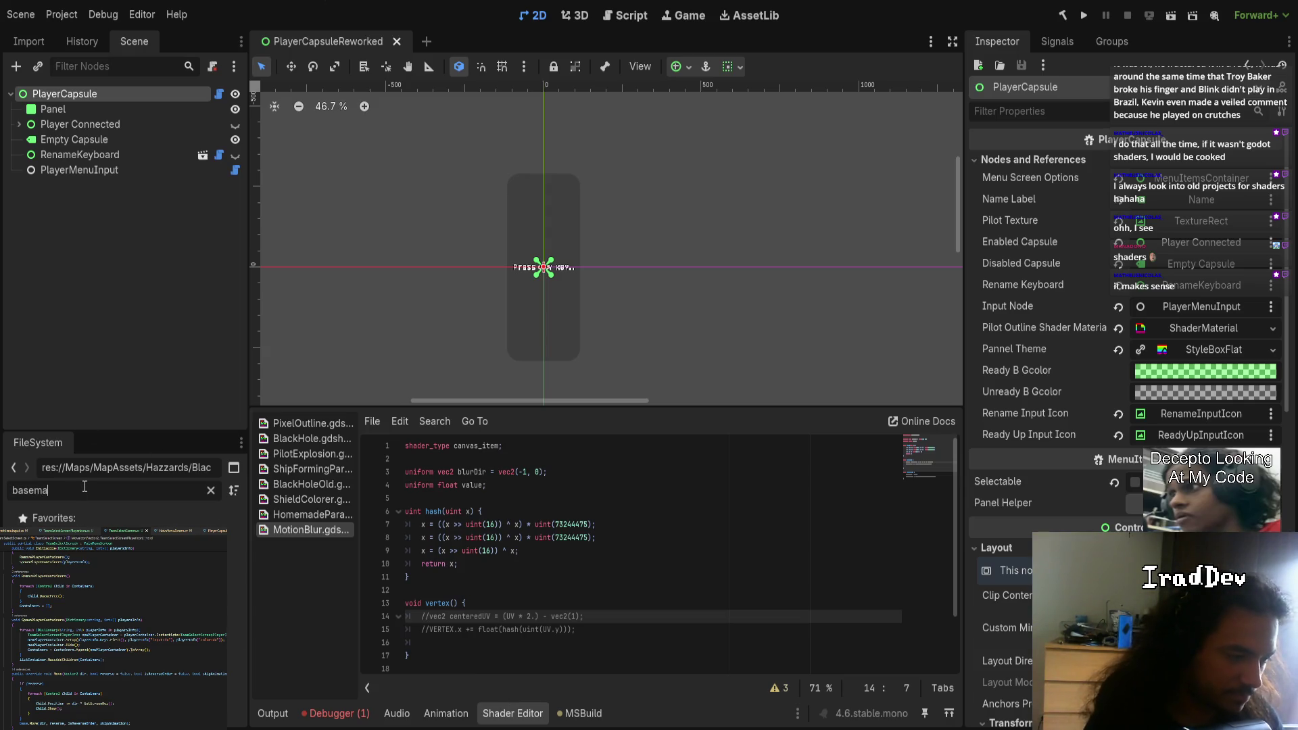
double_click(74, 578)
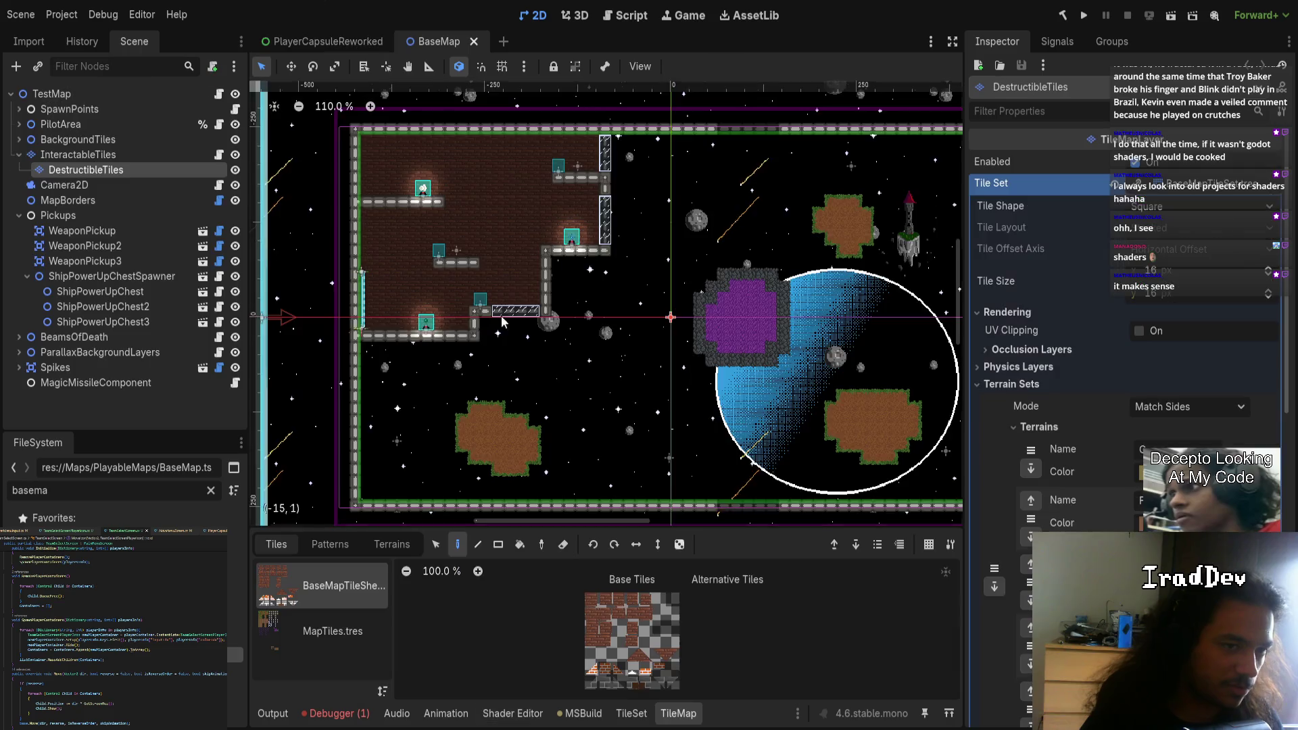
- Zoom and pan around the TestMap level to inspect the dithered blue planet
scroll(541, 238, "down", 3)
scroll(606, 314, "up", 4)
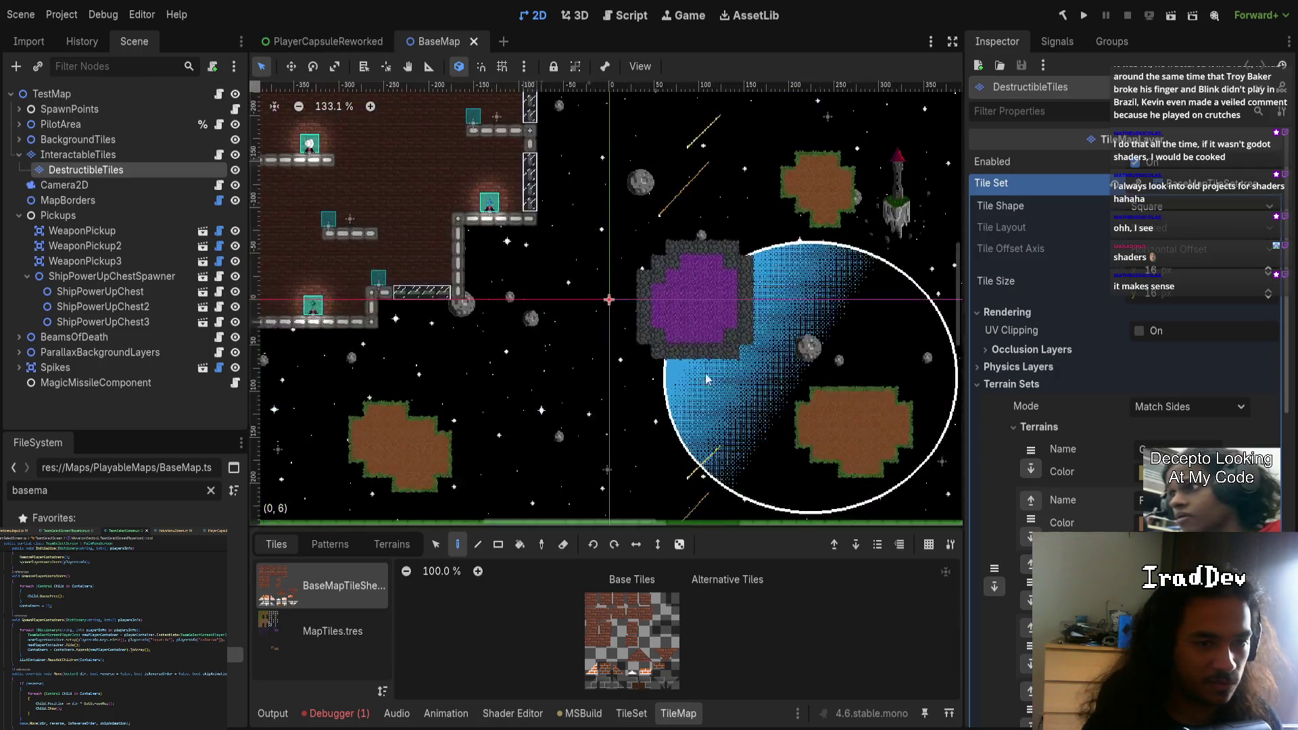
scroll(606, 314, "up", 2)
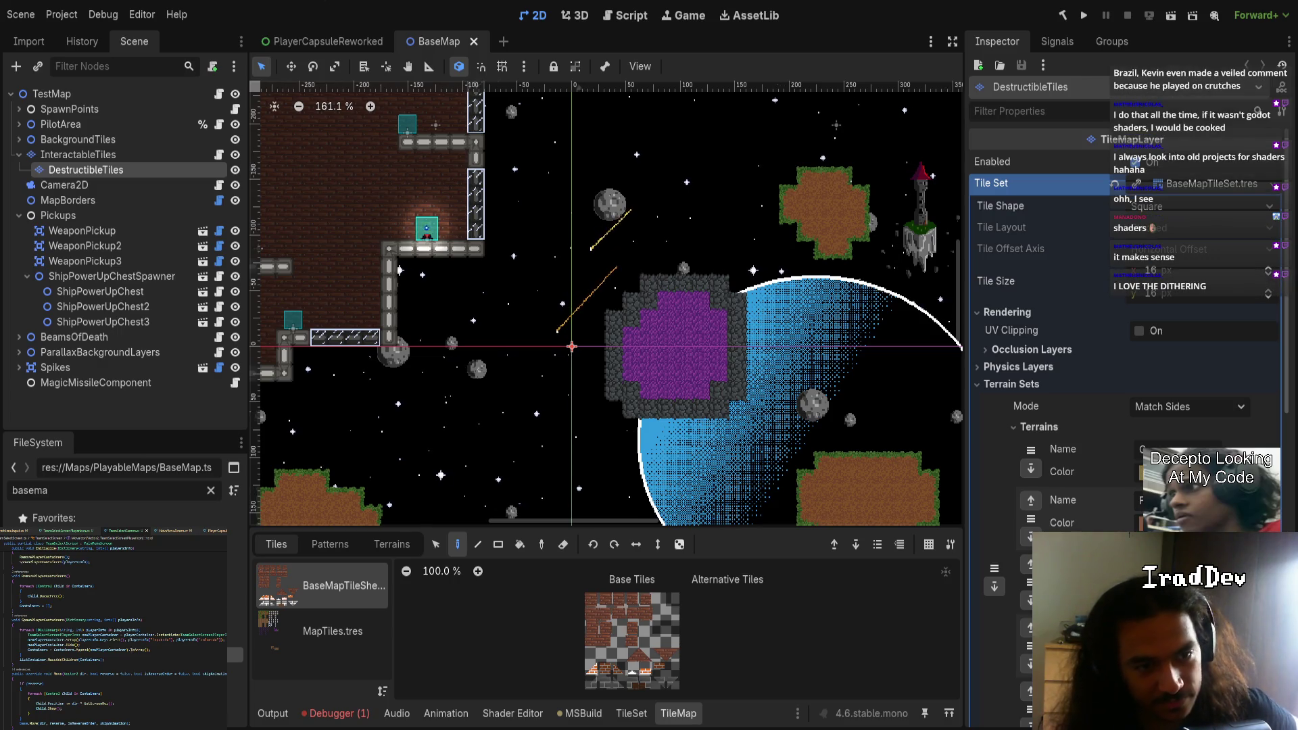
scroll(587, 242, "up", 6)
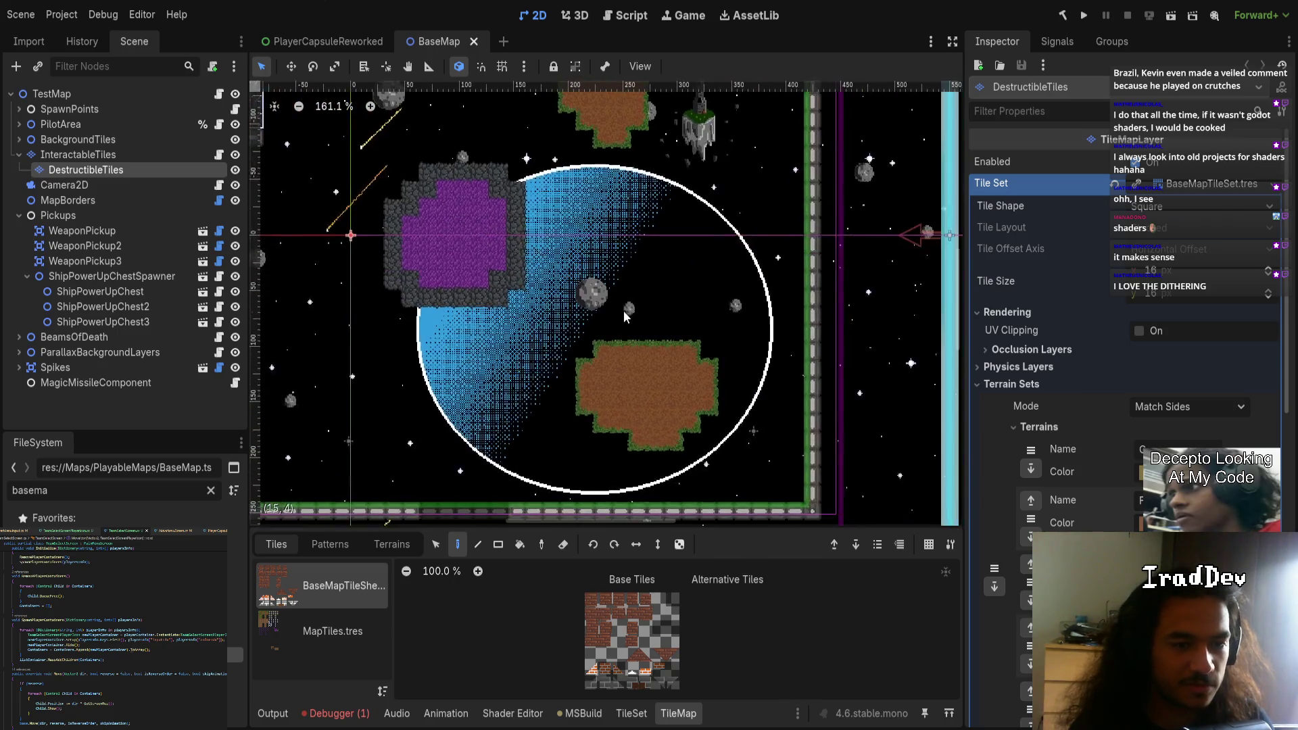
left_click_drag(587, 241, 613, 215)
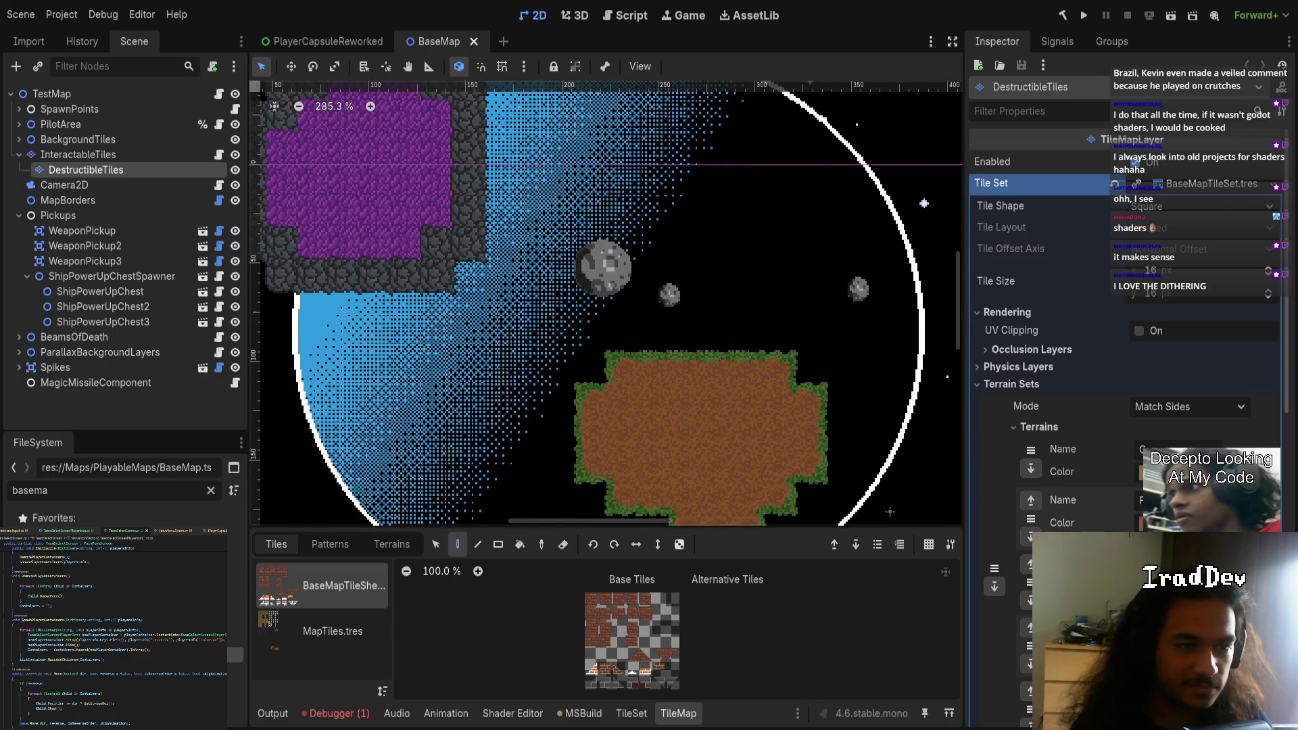
scroll(604, 309, "down", 10)
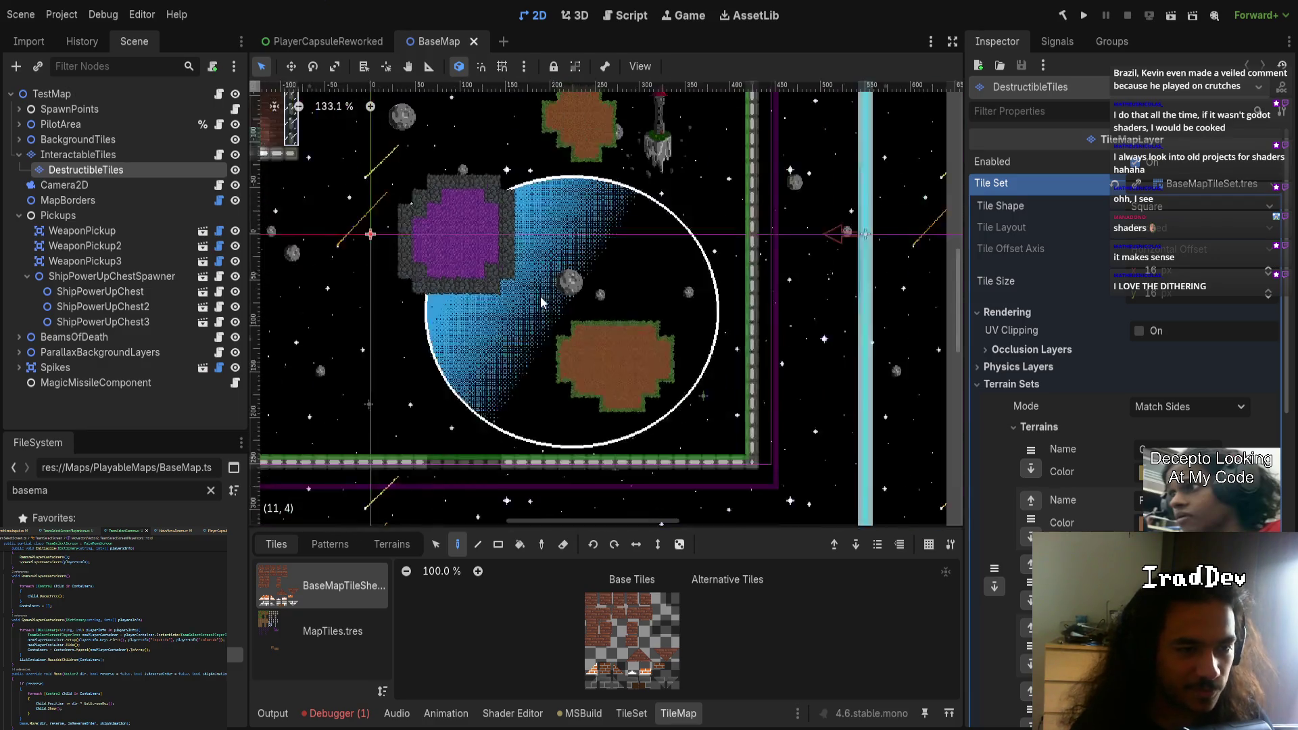
scroll(671, 366, "up", 9)
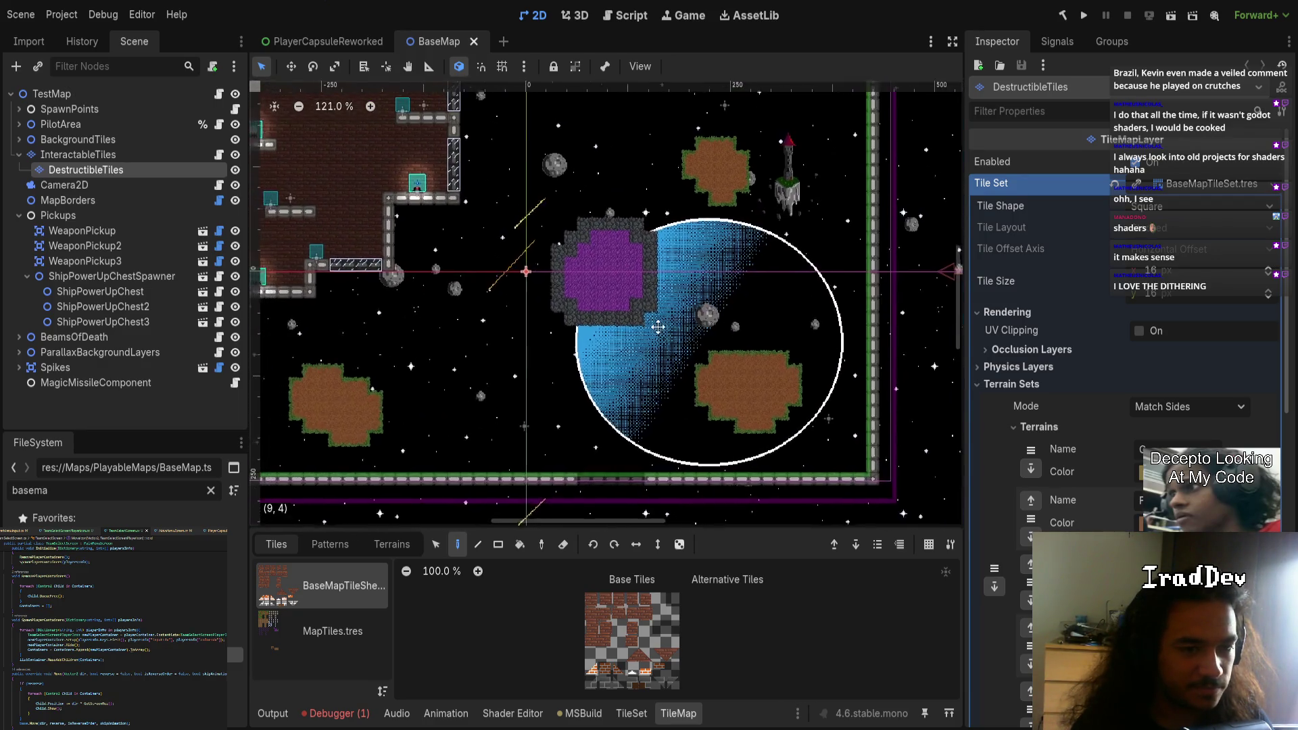
scroll(736, 354, "up", 2)
scroll(735, 353, "down", 6)
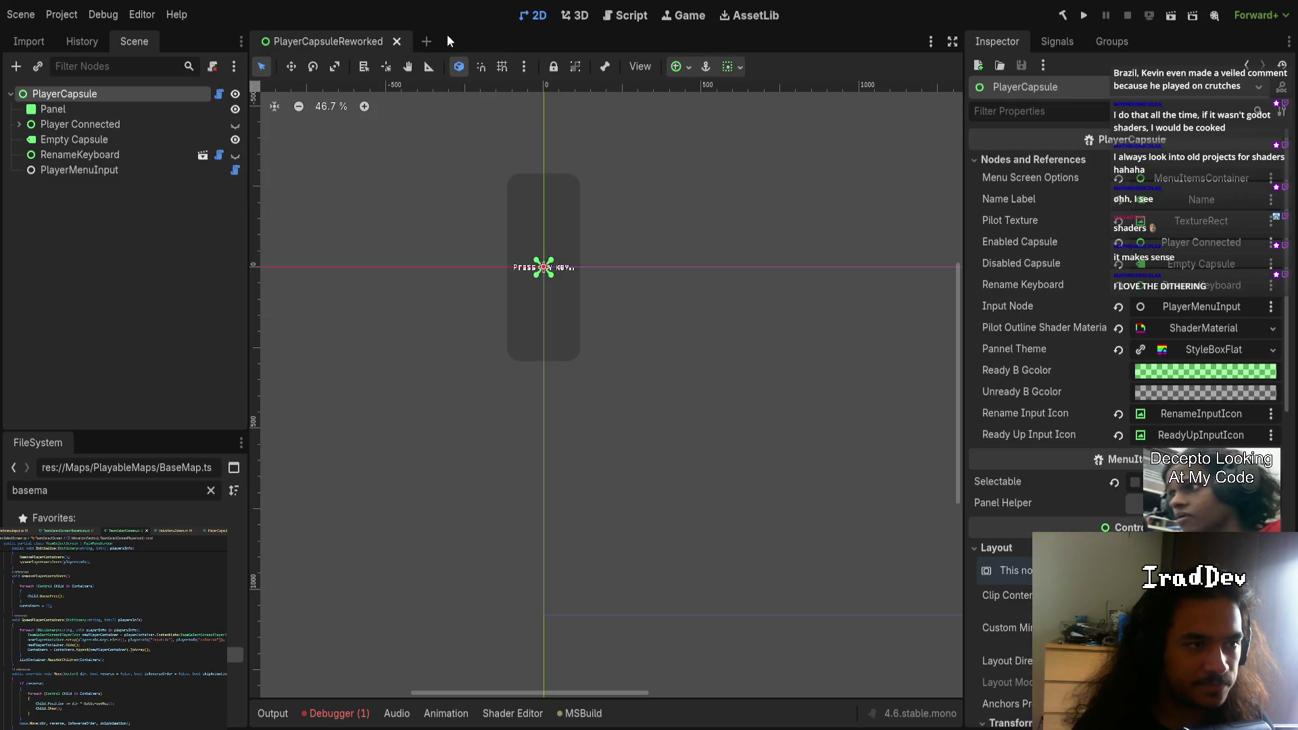
- Close BaseMap, open TeamSelectScreen.tscn via the 'teamse' filter, and open its script
left_click(474, 42)
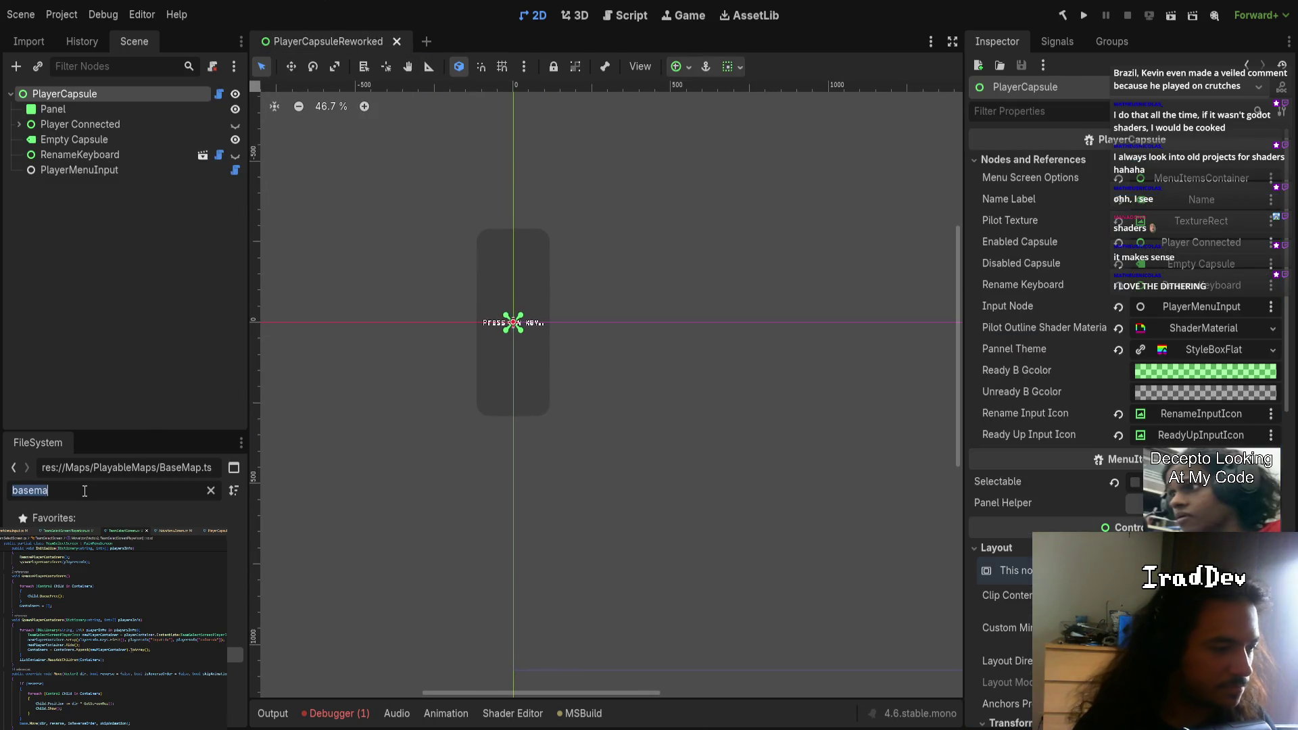
left_click(211, 490)
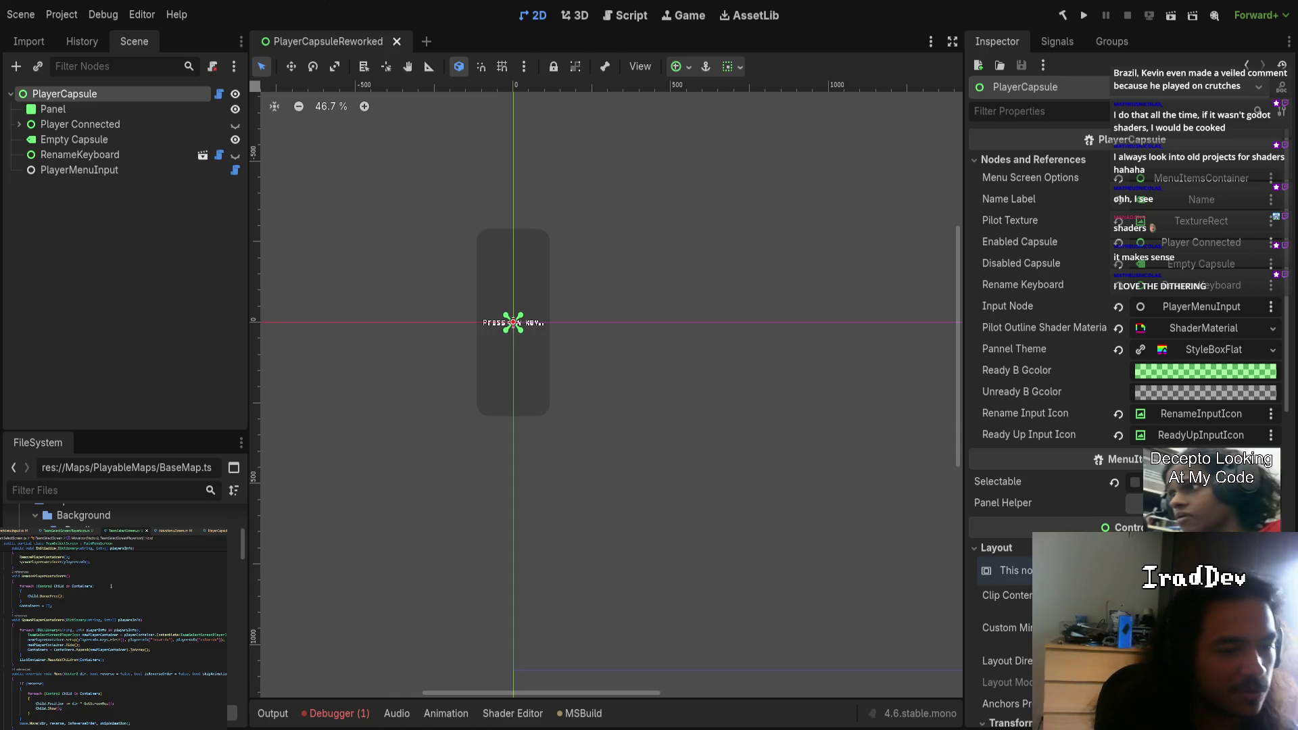
type("teamse")
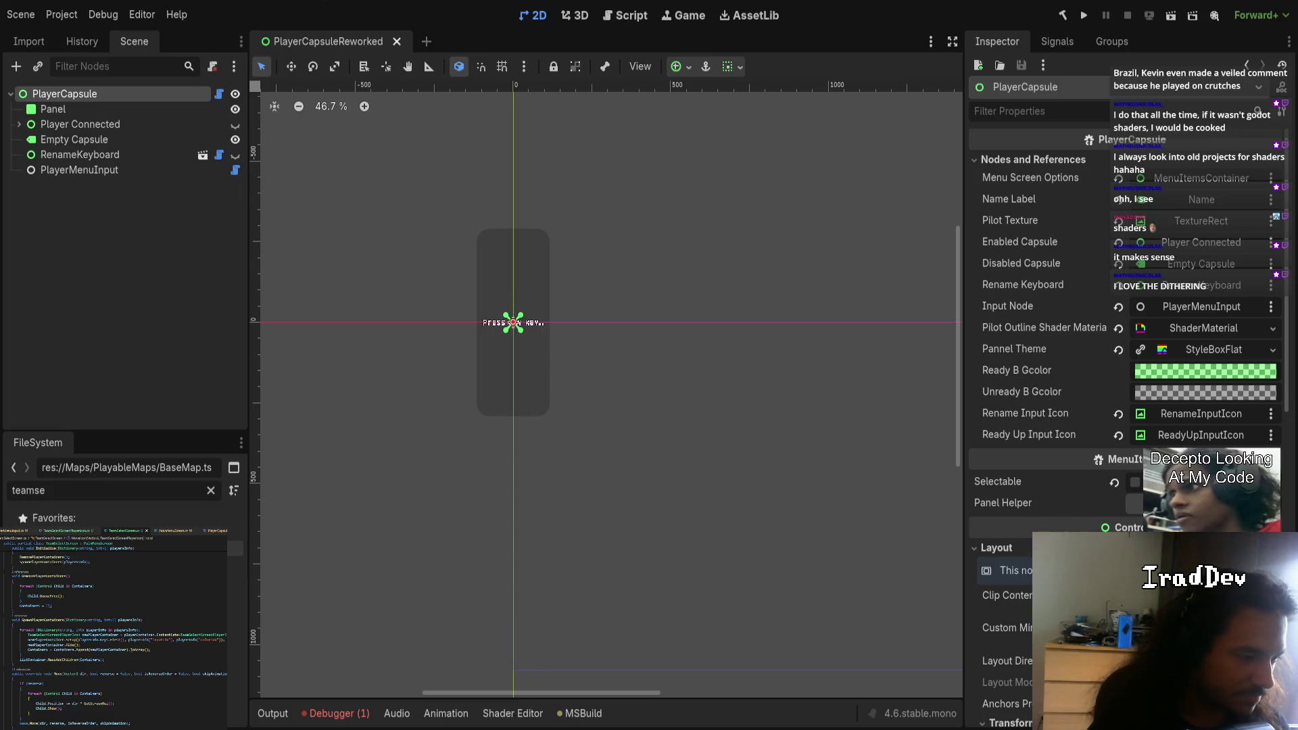
key("Return")
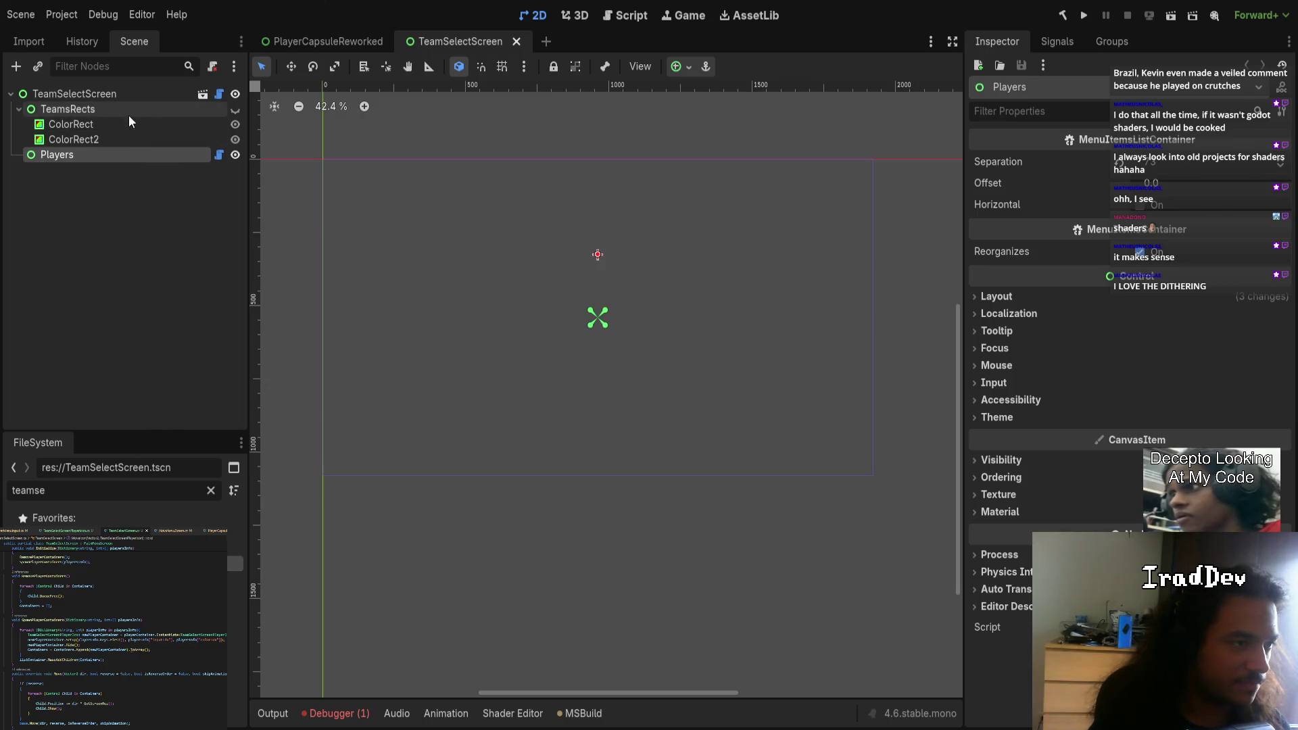
left_click(219, 94)
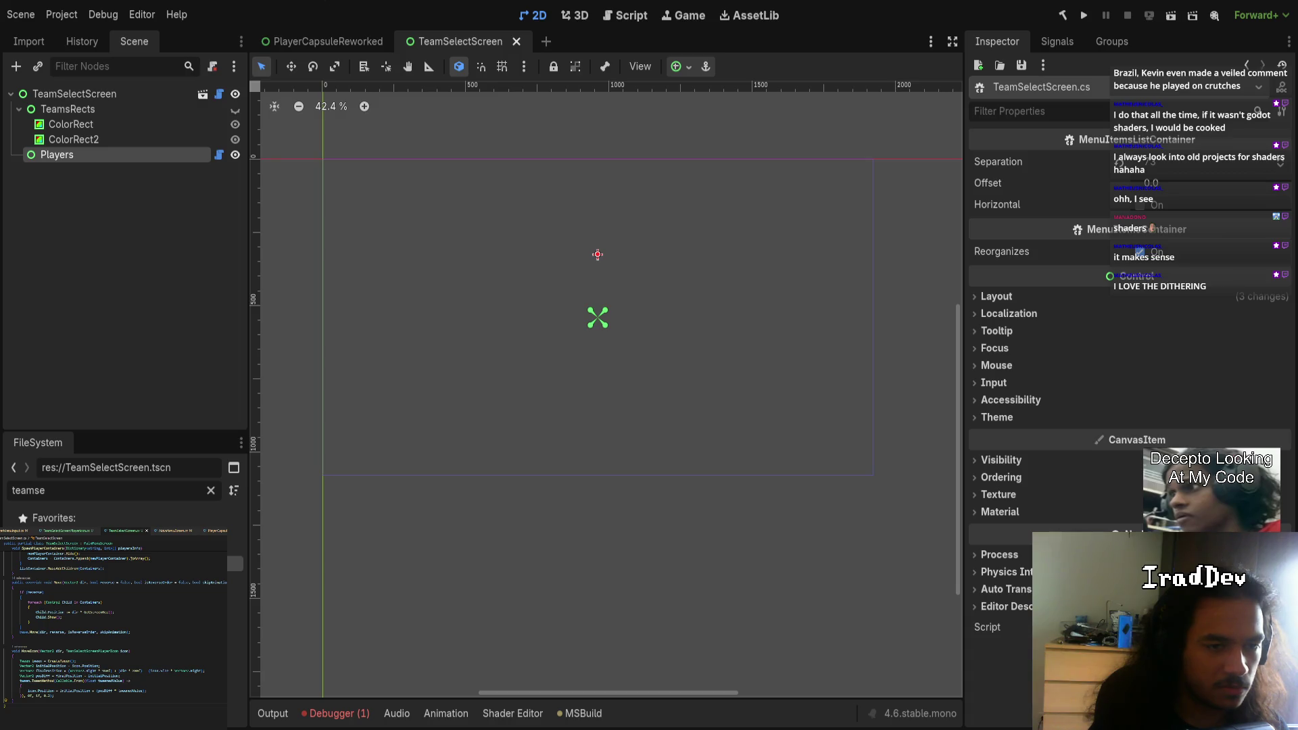
- Run the project to test the shader, starting the .NET build
left_click(1085, 16)
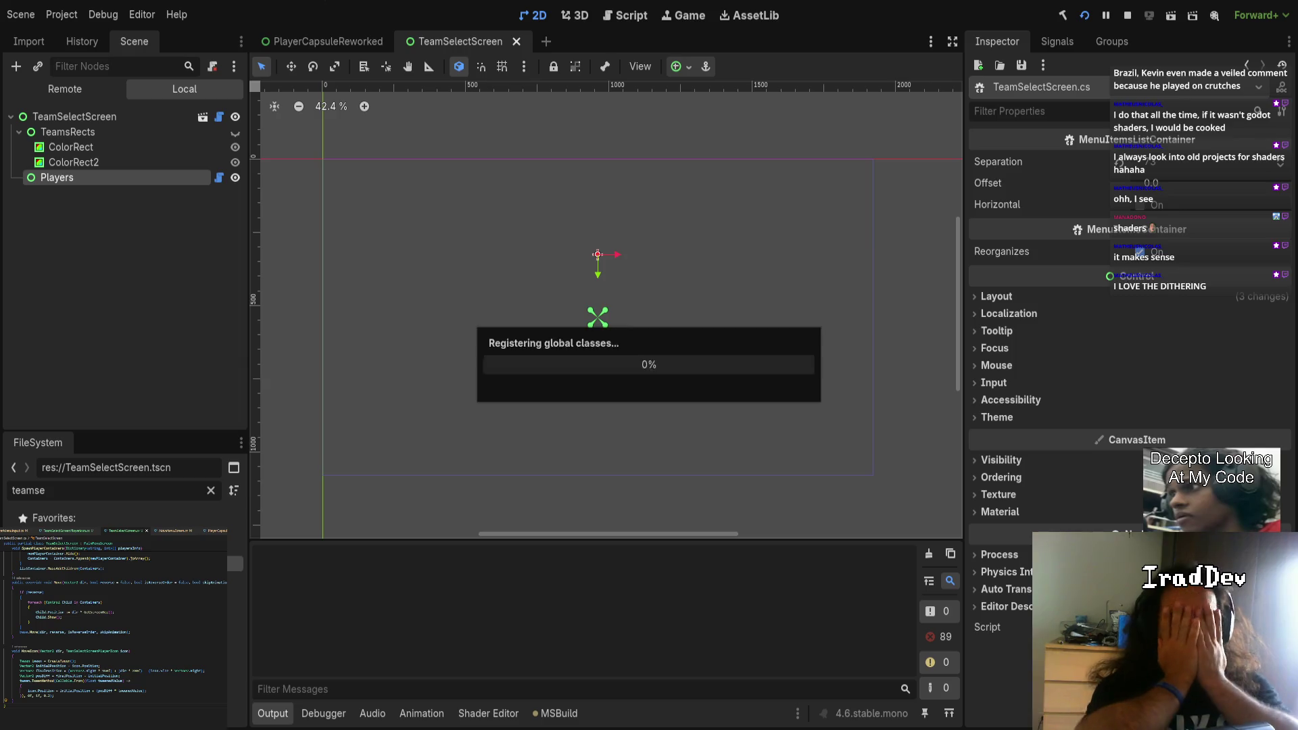
- Advance the running game to Character Select and ready the Red player with H
key("Return")
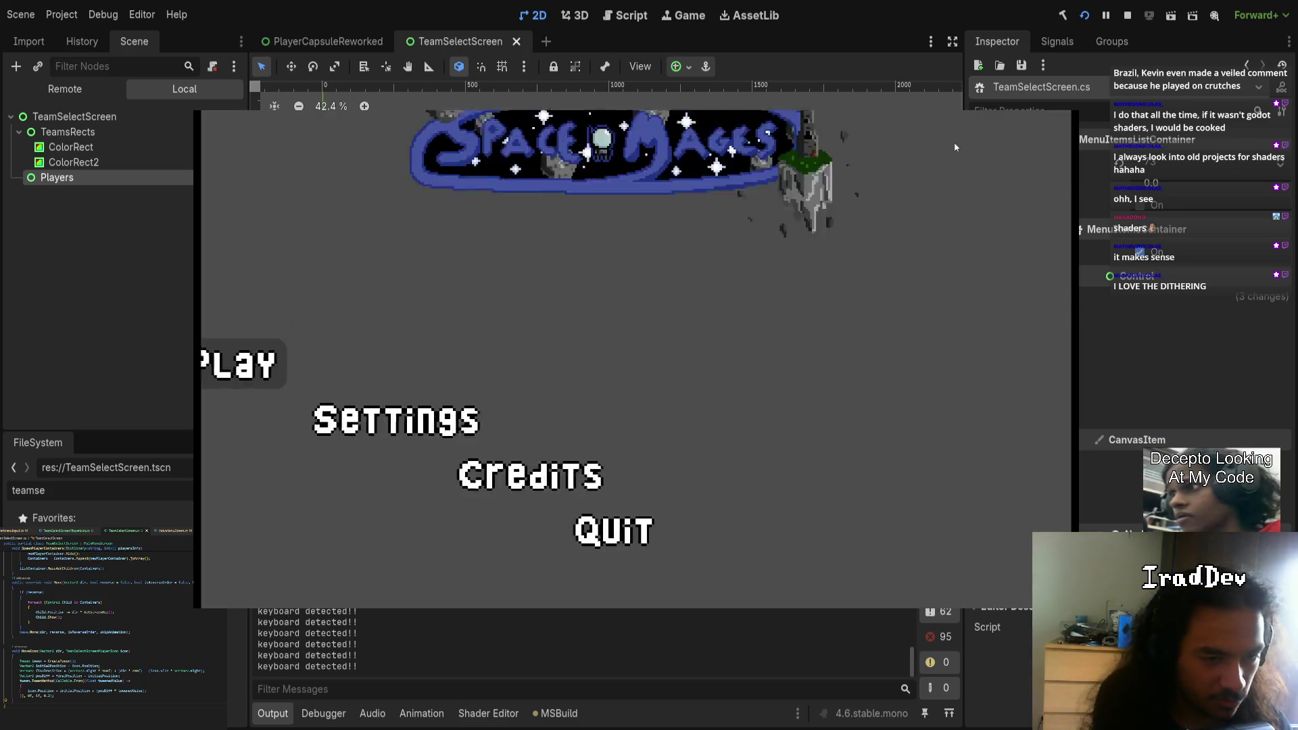
key("Return")
key("Return")
key("Return")
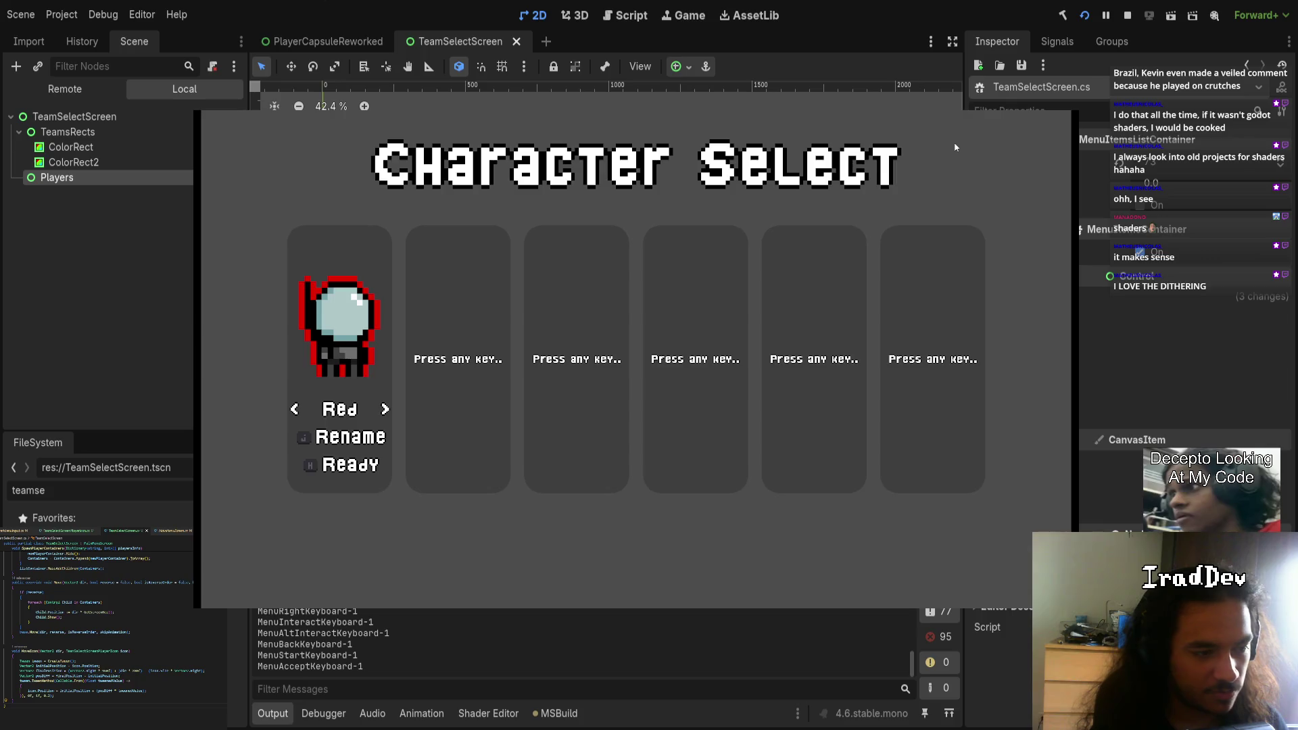
key("h")
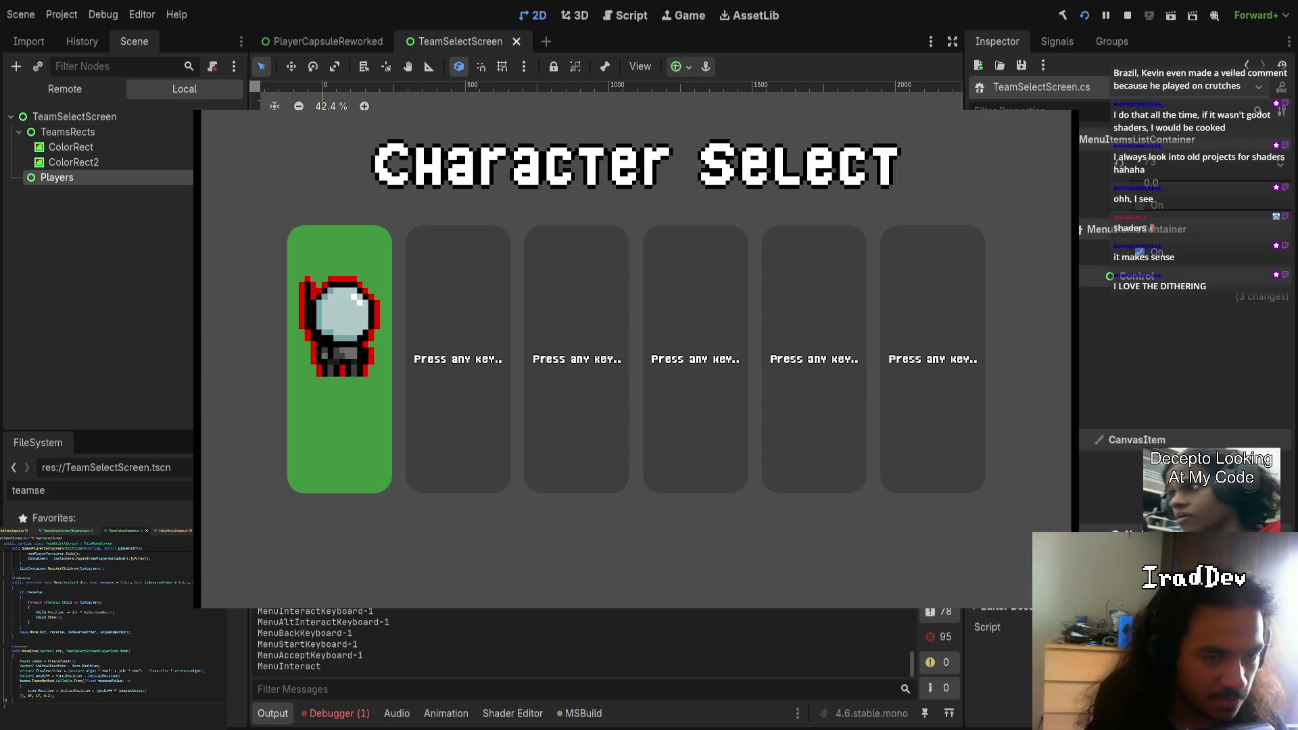
- Trace the NullReferenceException in the Debugger to SetInputIdx, then open TeamSelectScreenPlayerIcon.tscn
left_click(356, 715)
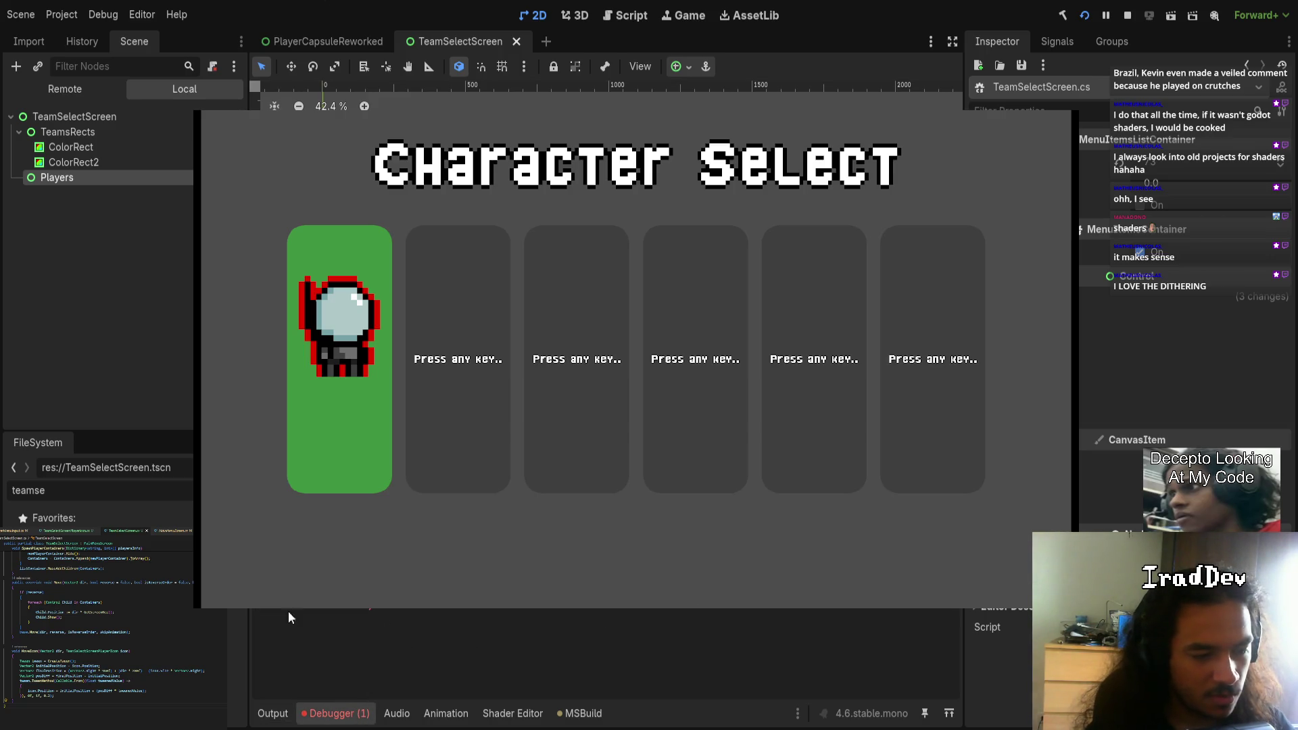
scroll(533, 649, "up", 5)
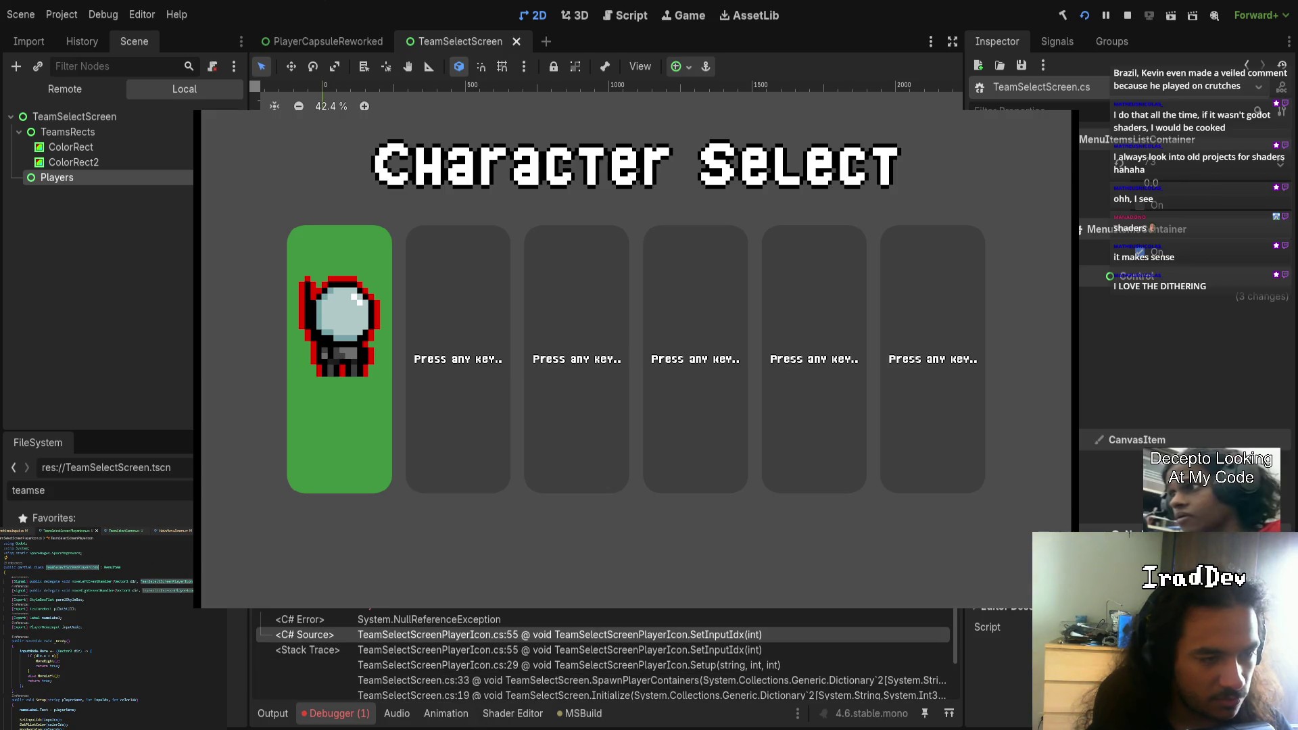
scroll(72, 701, "down", 5)
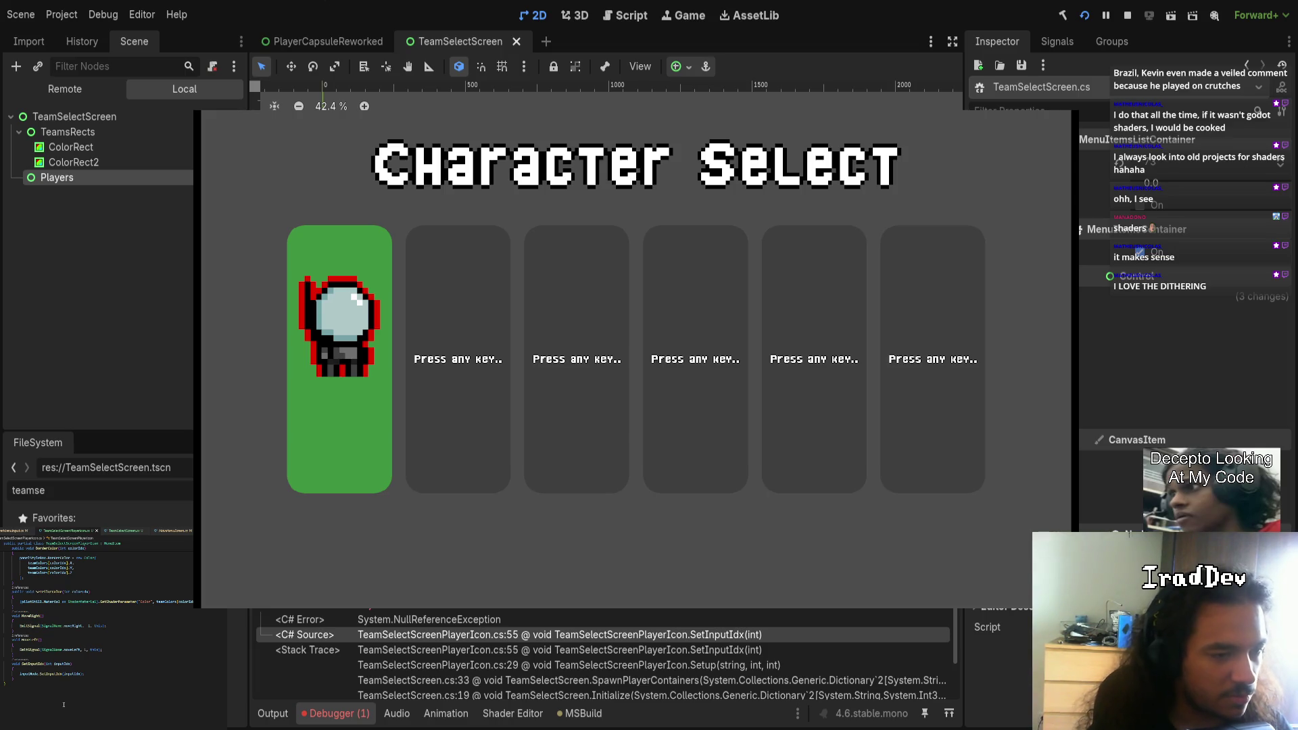
double_click(30, 674)
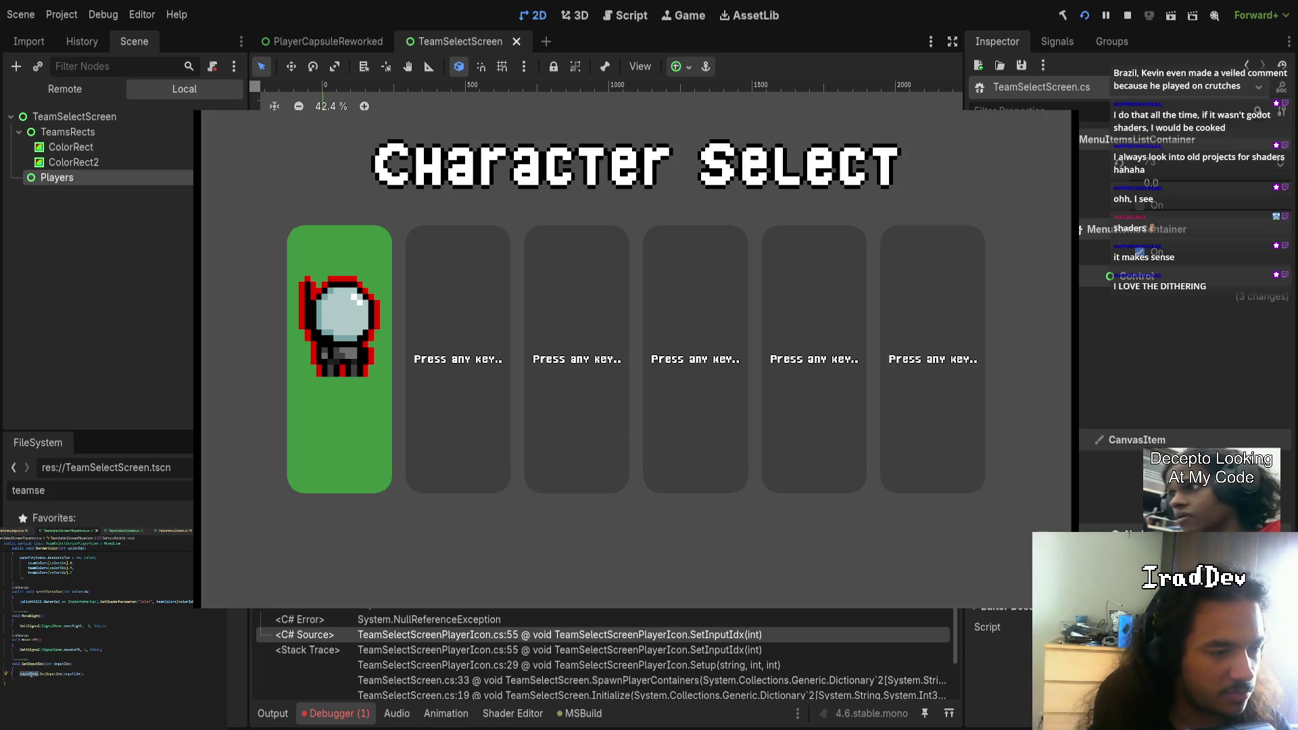
scroll(53, 682, "up", 10)
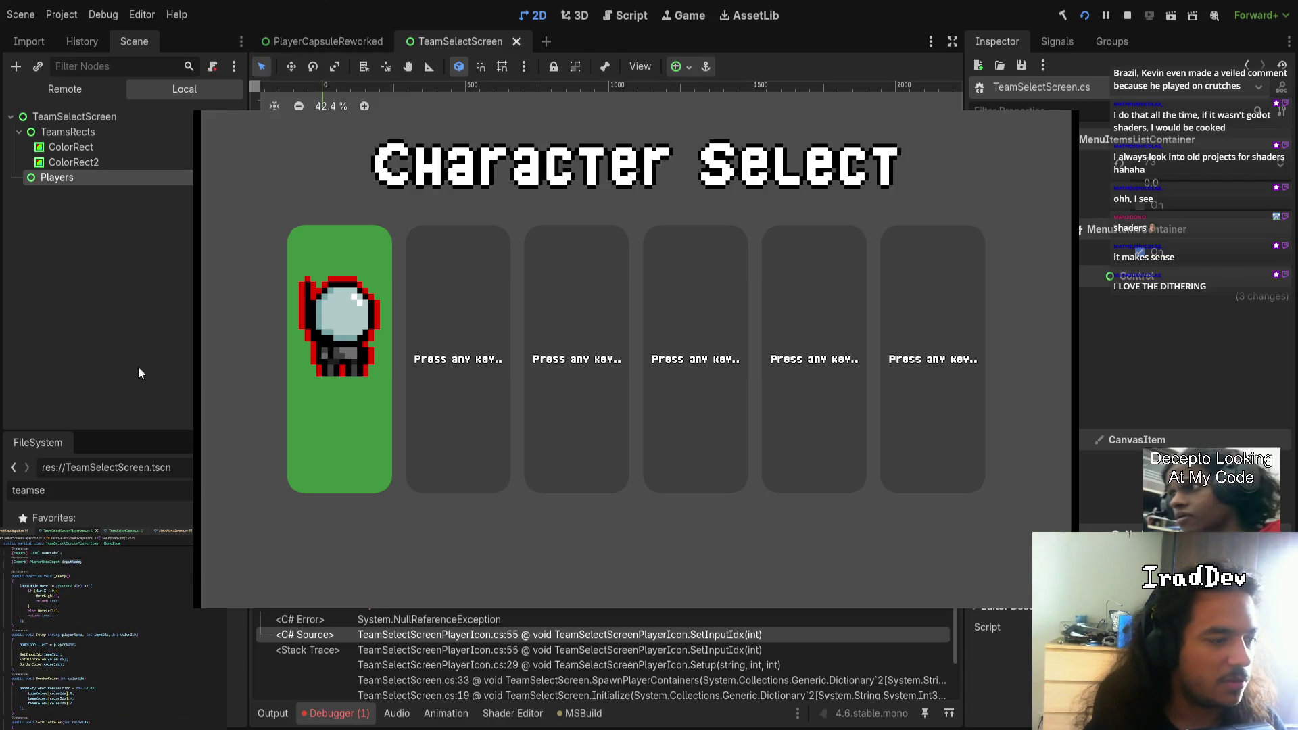
double_click(81, 561)
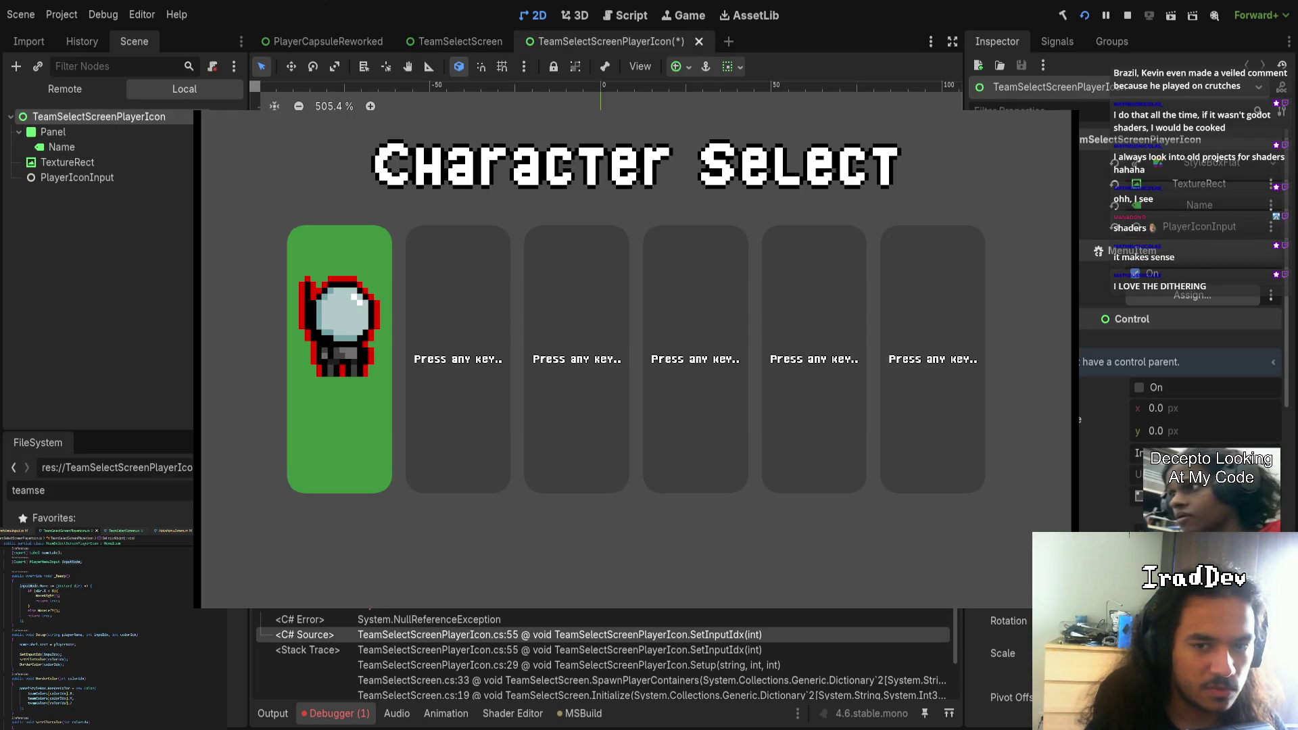
- Relaunch the rebuilt game, send Up twice at Gamemode Select, then stop and rerun with F5
left_click(1126, 17)
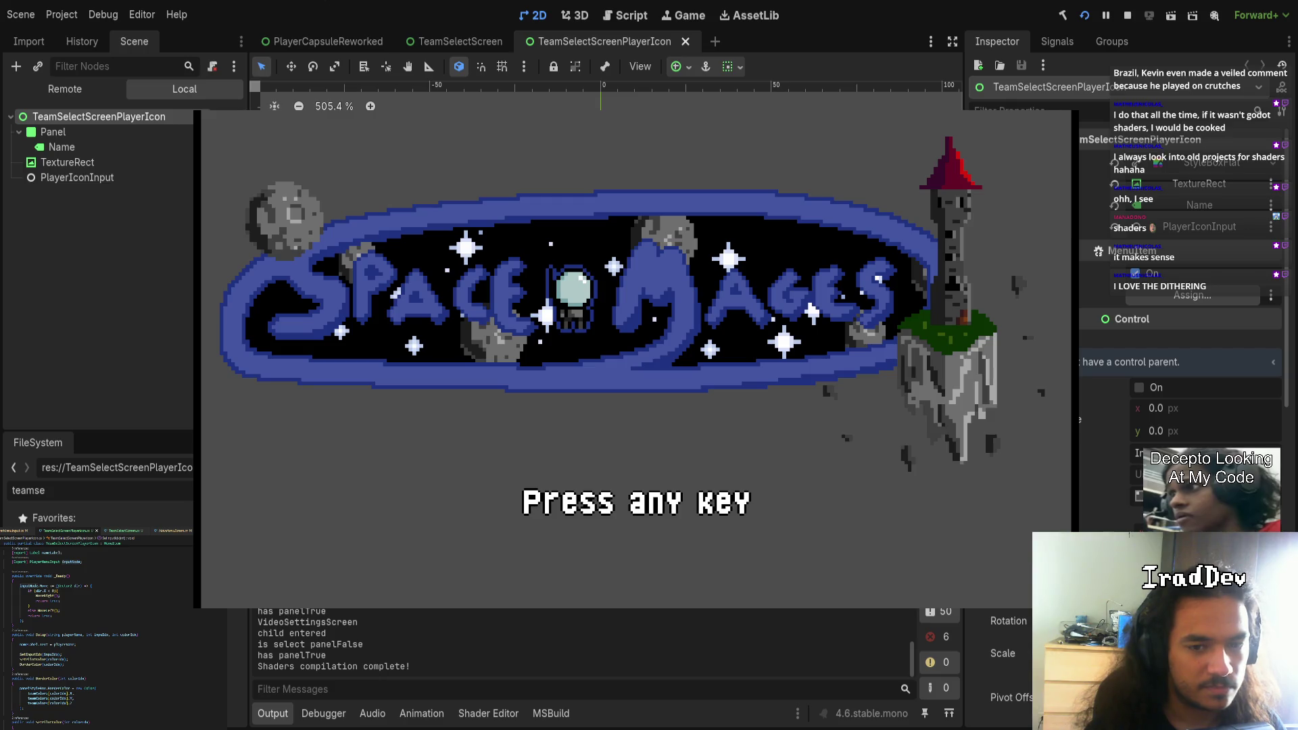
key("Return")
key("Return")
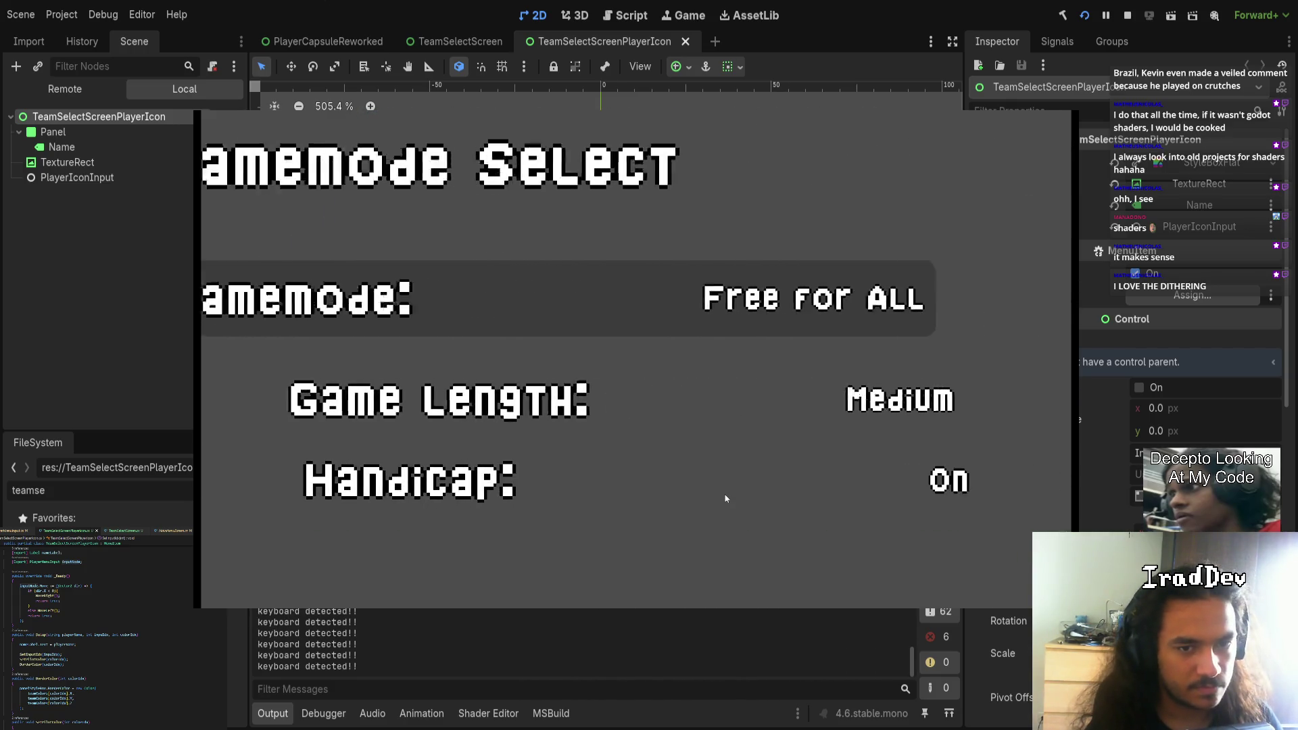
key("Return")
key("Return")
key("Return")
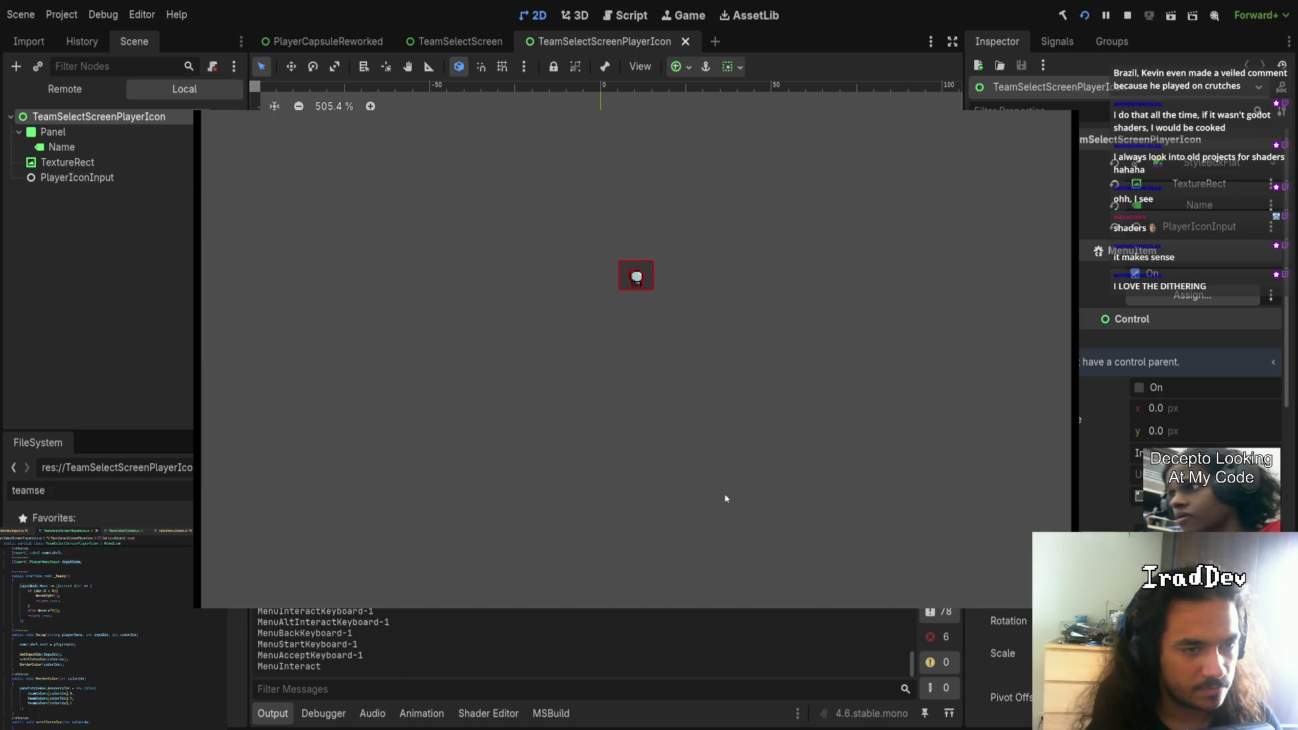
key("Up")
key("Up")
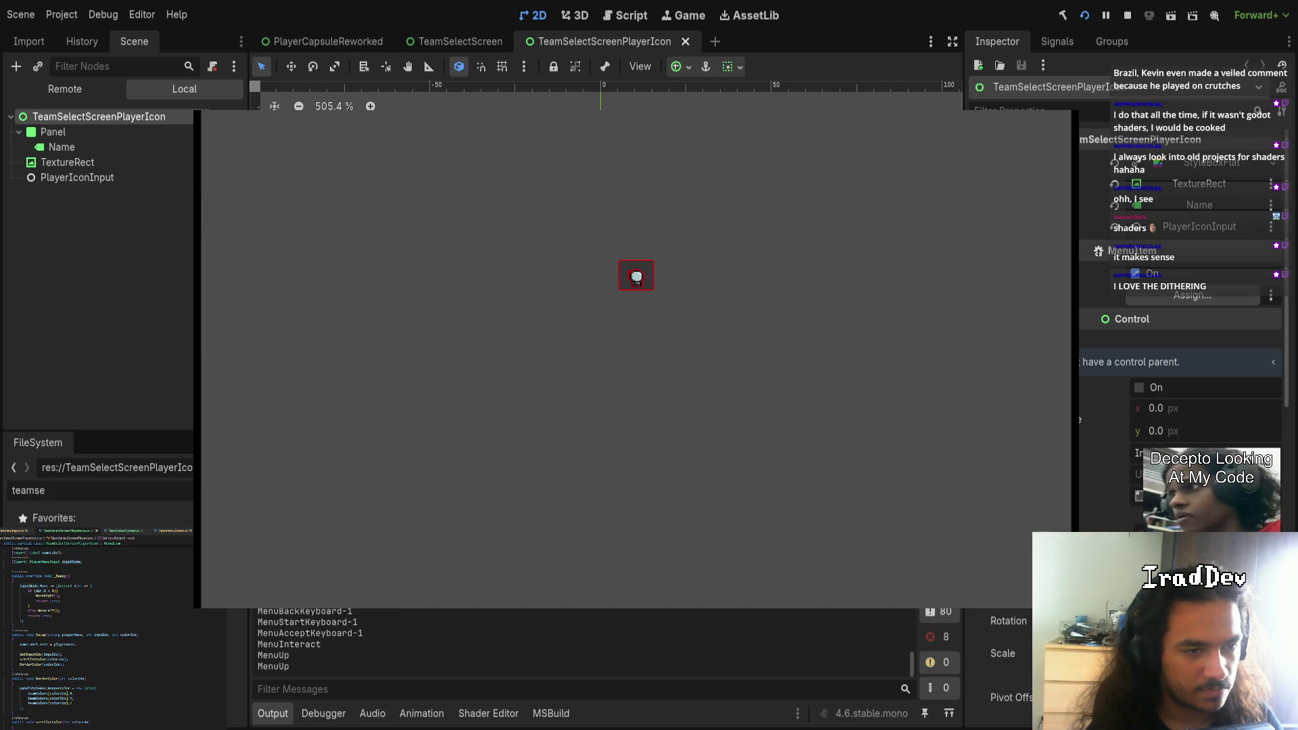
key("Up")
key("Up")
key("Up")
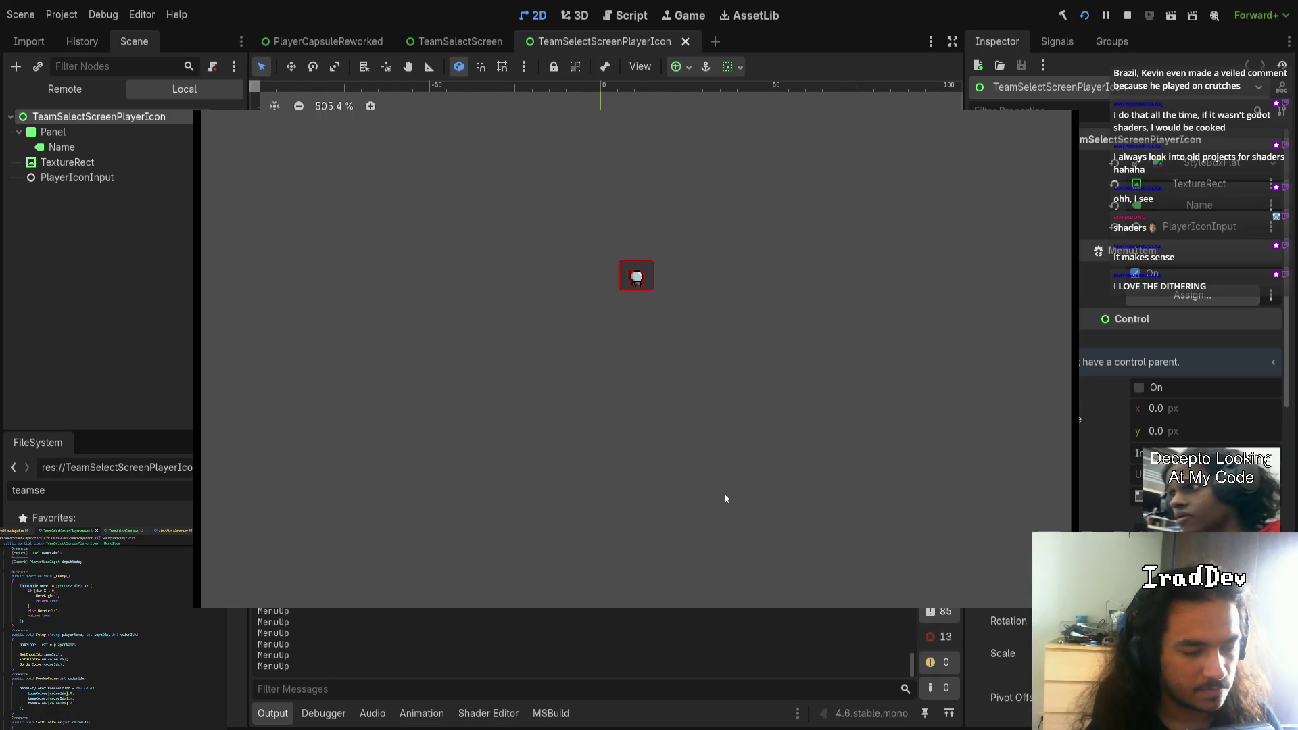
key("F8")
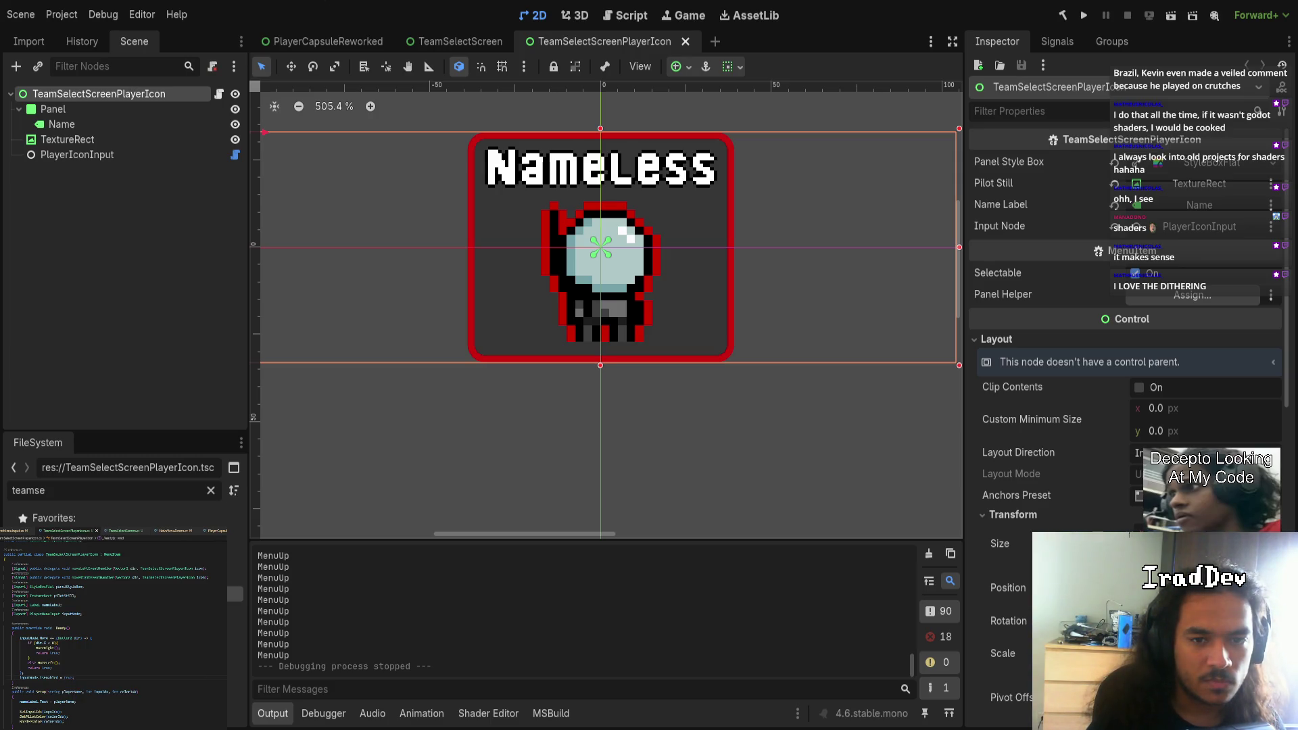
key("F5")
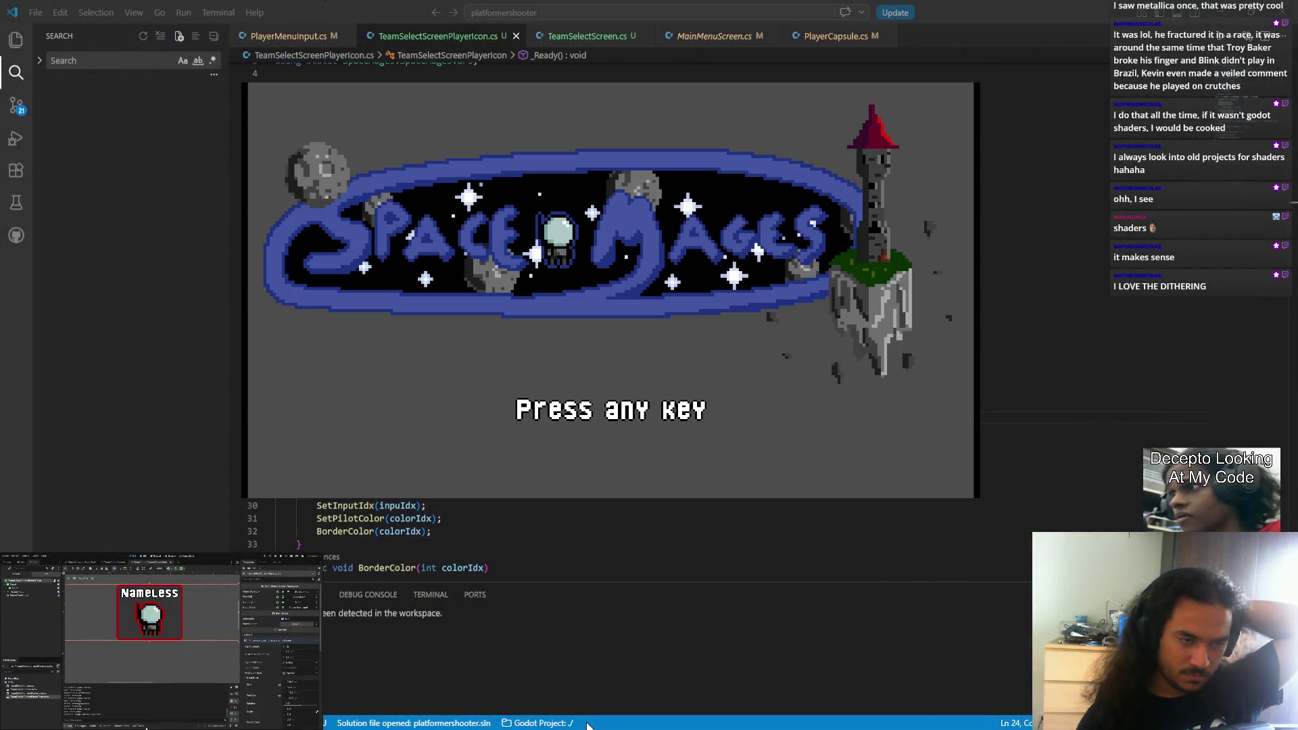
- Advance past the title screen to Gamemode Select (Free for All, Medium, Handicap On)
key("Return")
key("Return")
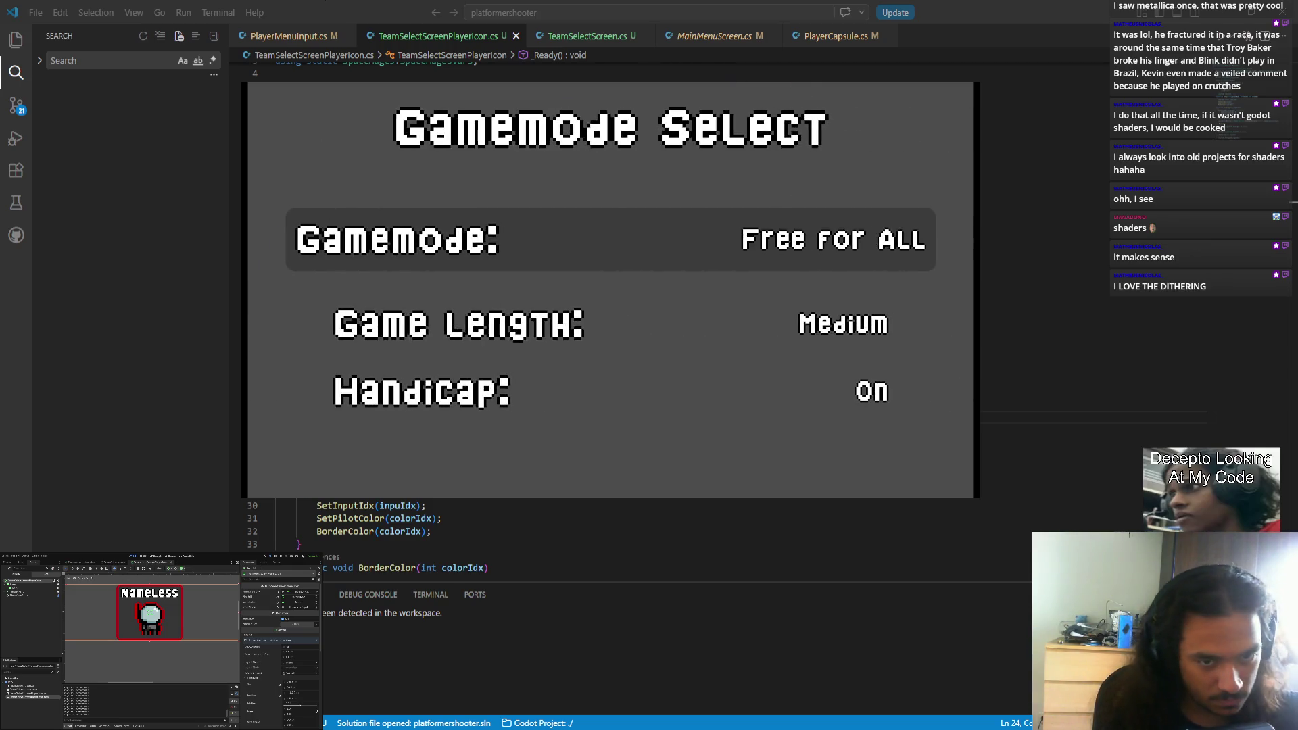
key("Return")
key("Return")
key("Return")
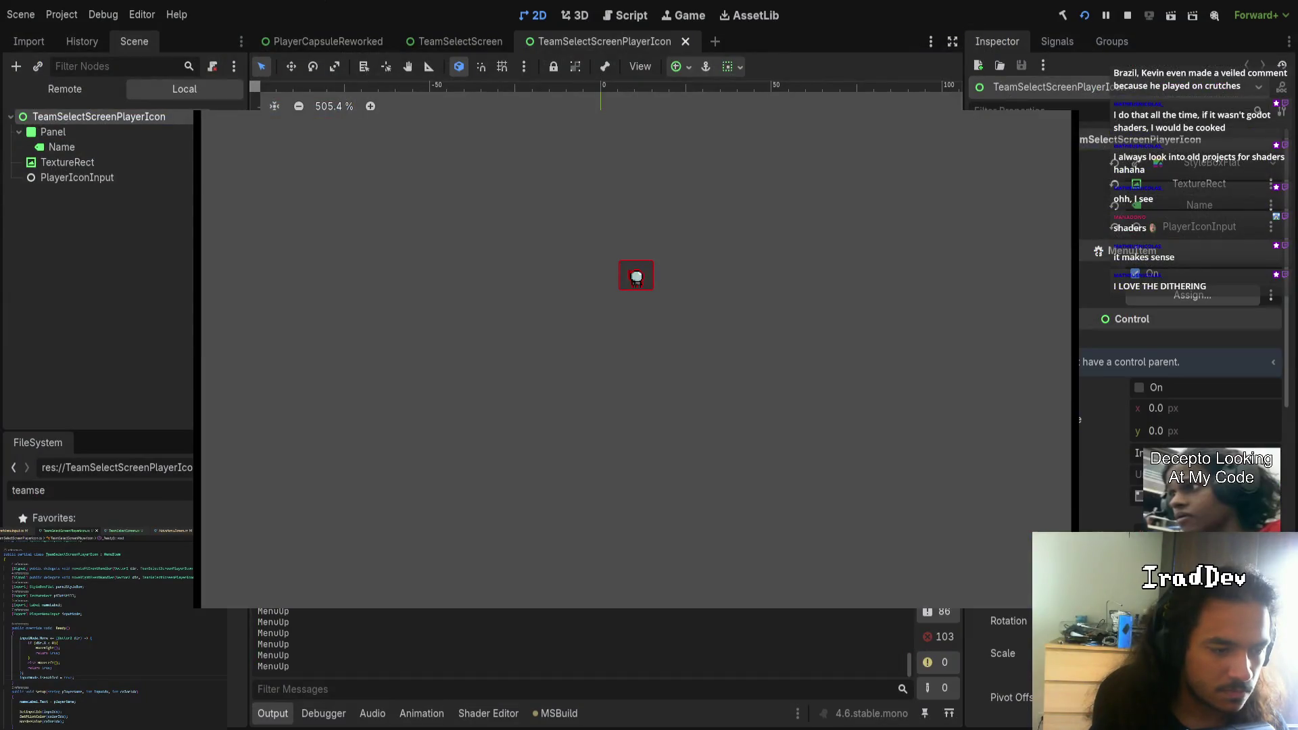
- Open PlayerMenuInput.cs from the PlayerIconInput node, then stop the game with F8
scroll(310, 611, "up", 3)
scroll(327, 622, "down", 3)
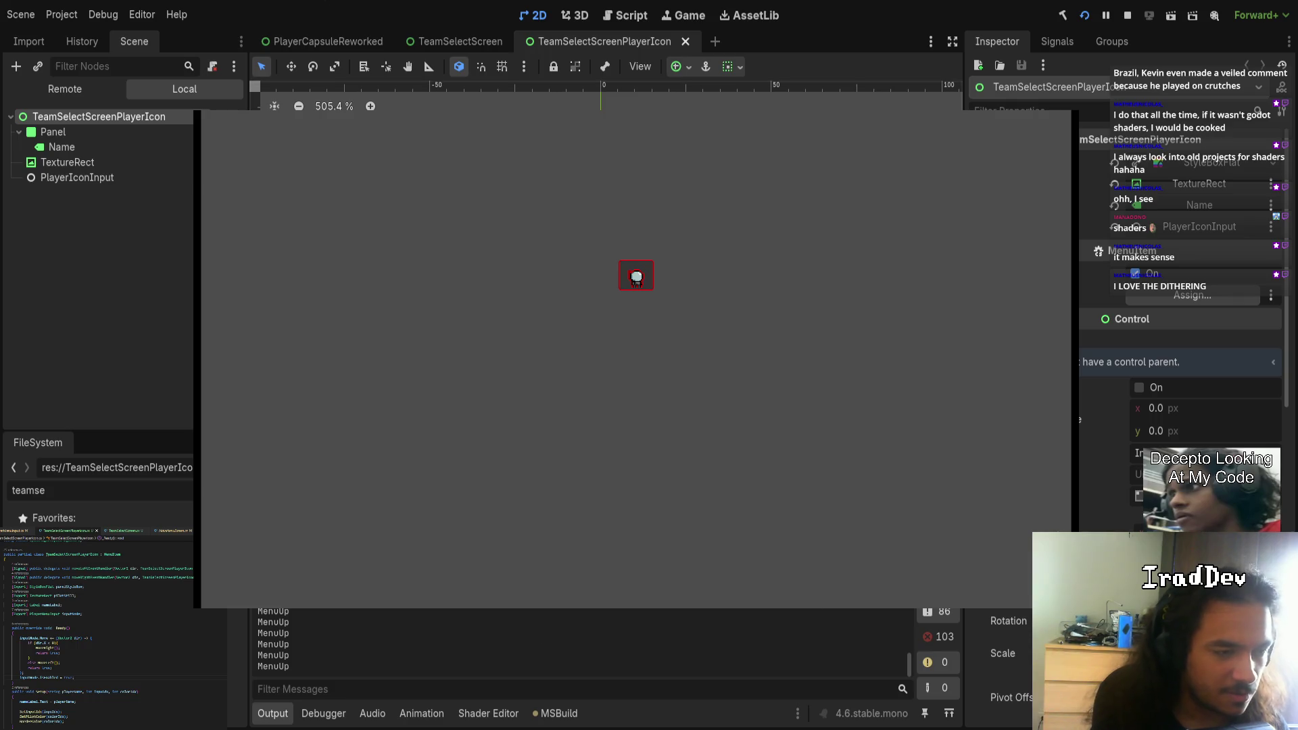
left_click(184, 177)
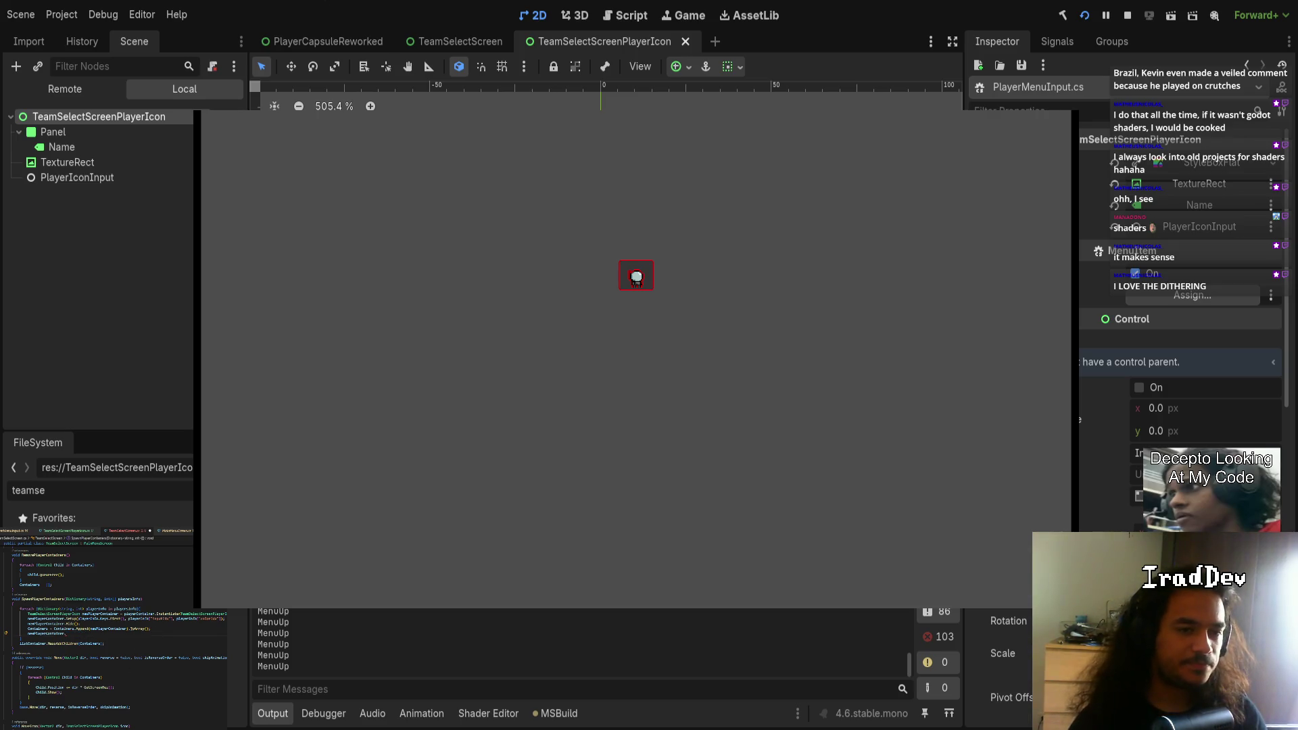
key("F8")
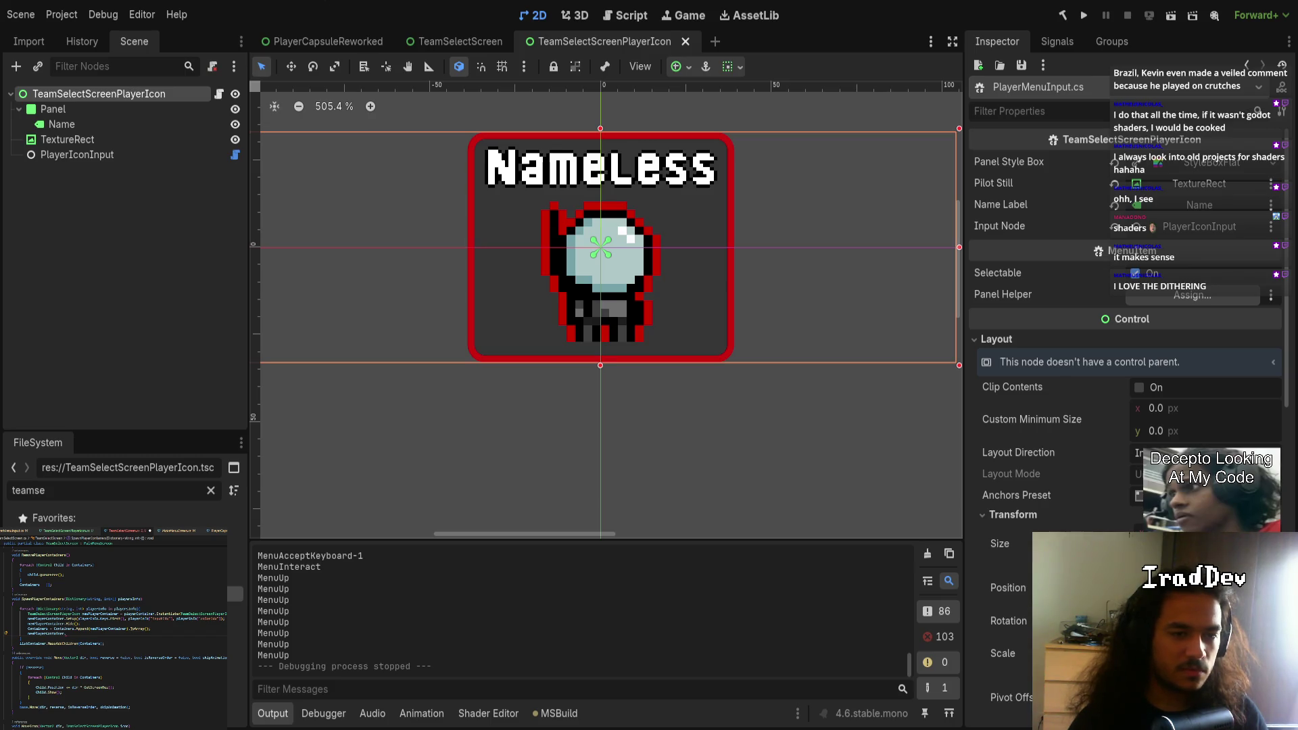
- Open the TeamSelectScreenPlayerIcon root node's script, then run the project again
left_click(218, 96)
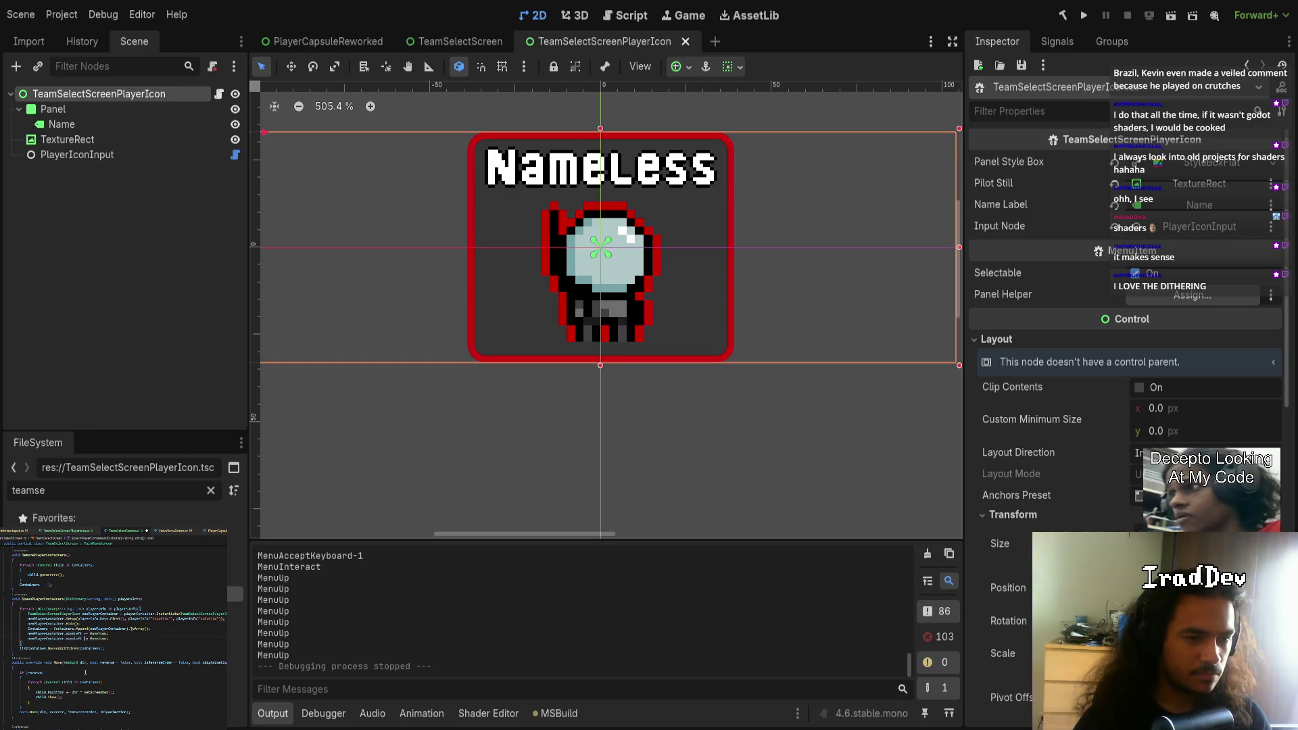
left_click(1085, 15)
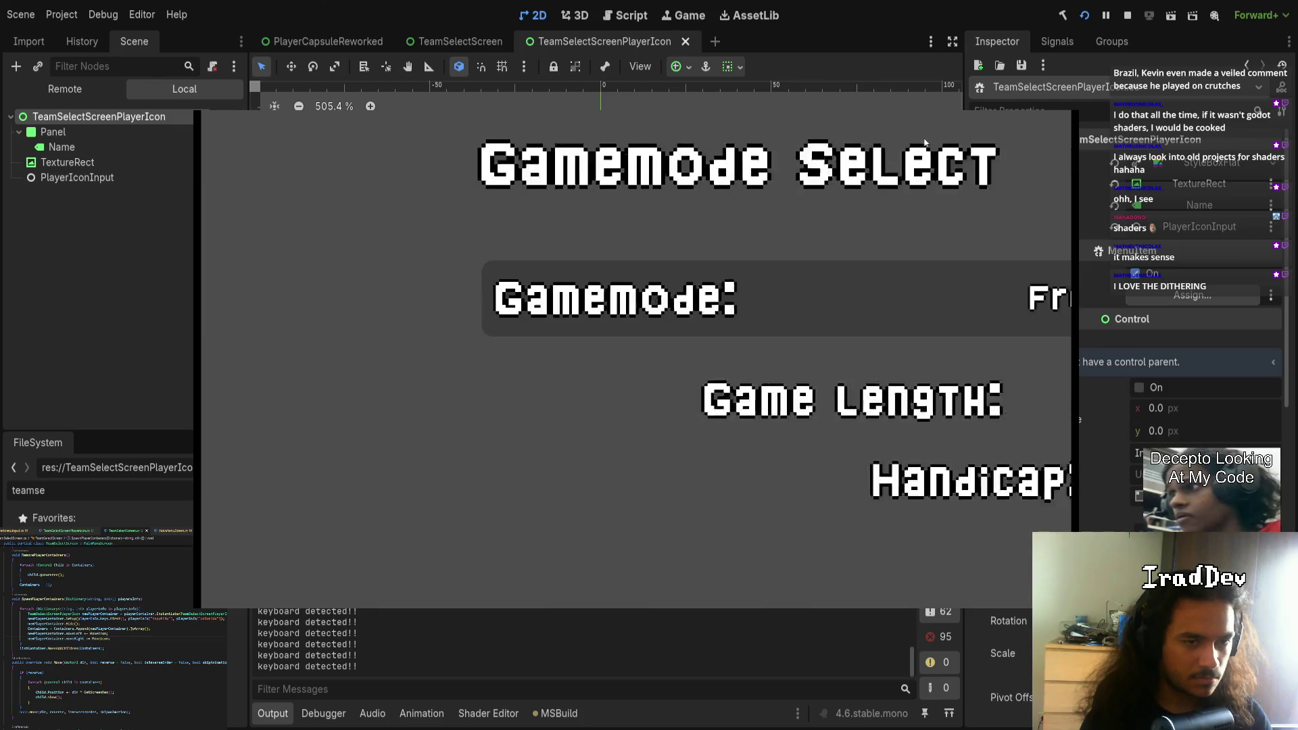
- Join and ready the Red player, move the icon right, then stop the game with F8
key("Return")
key("h")
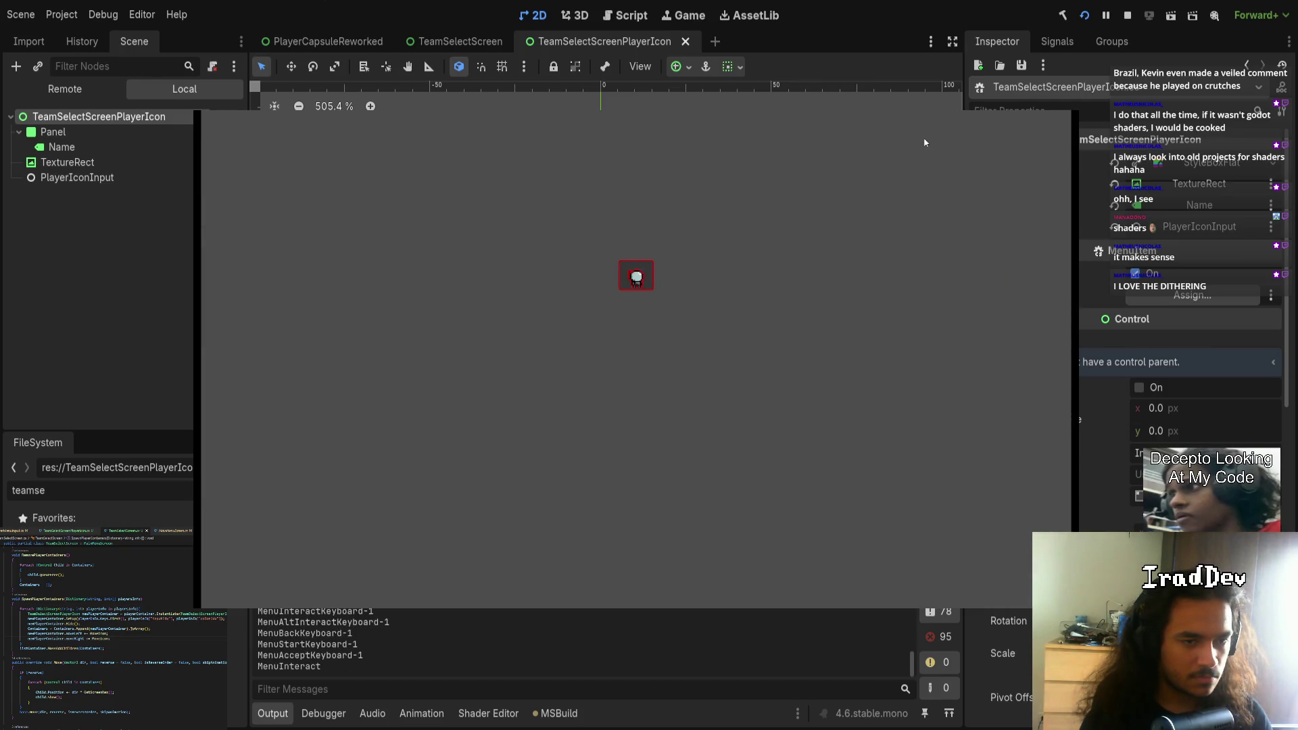
key("Right")
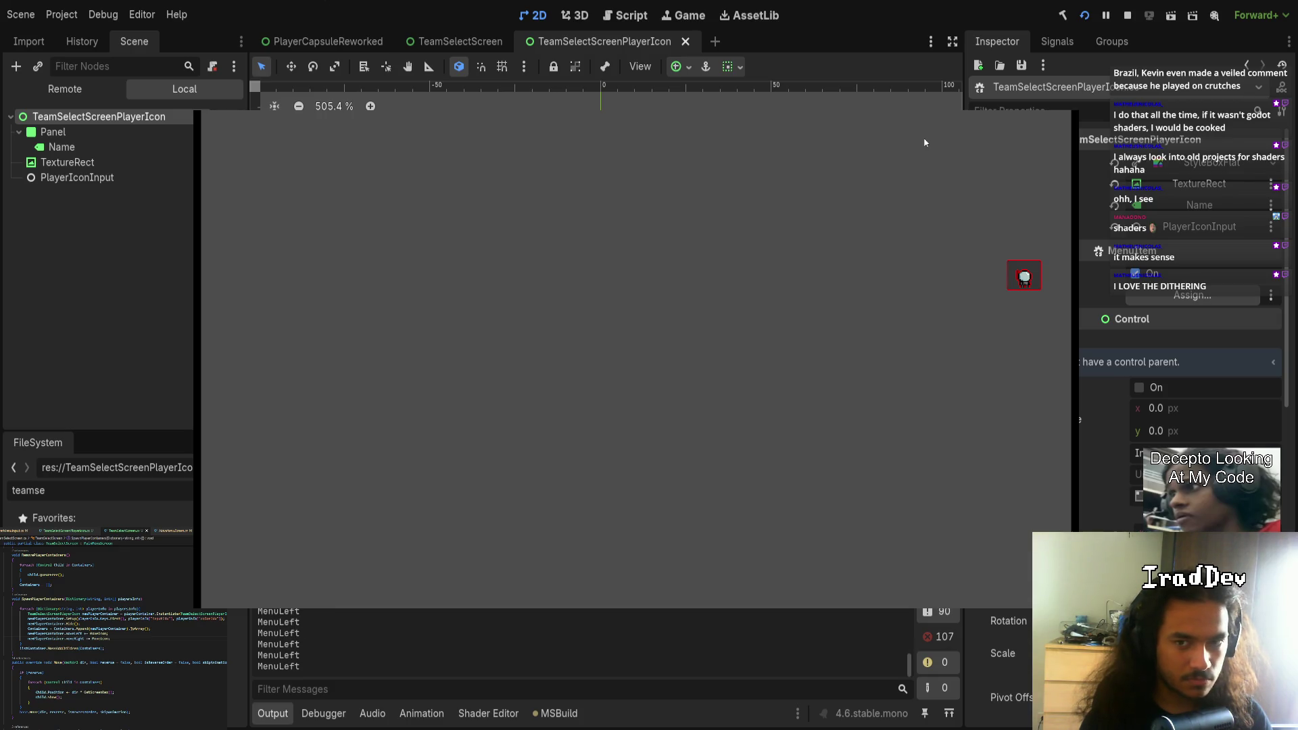
key("F8")
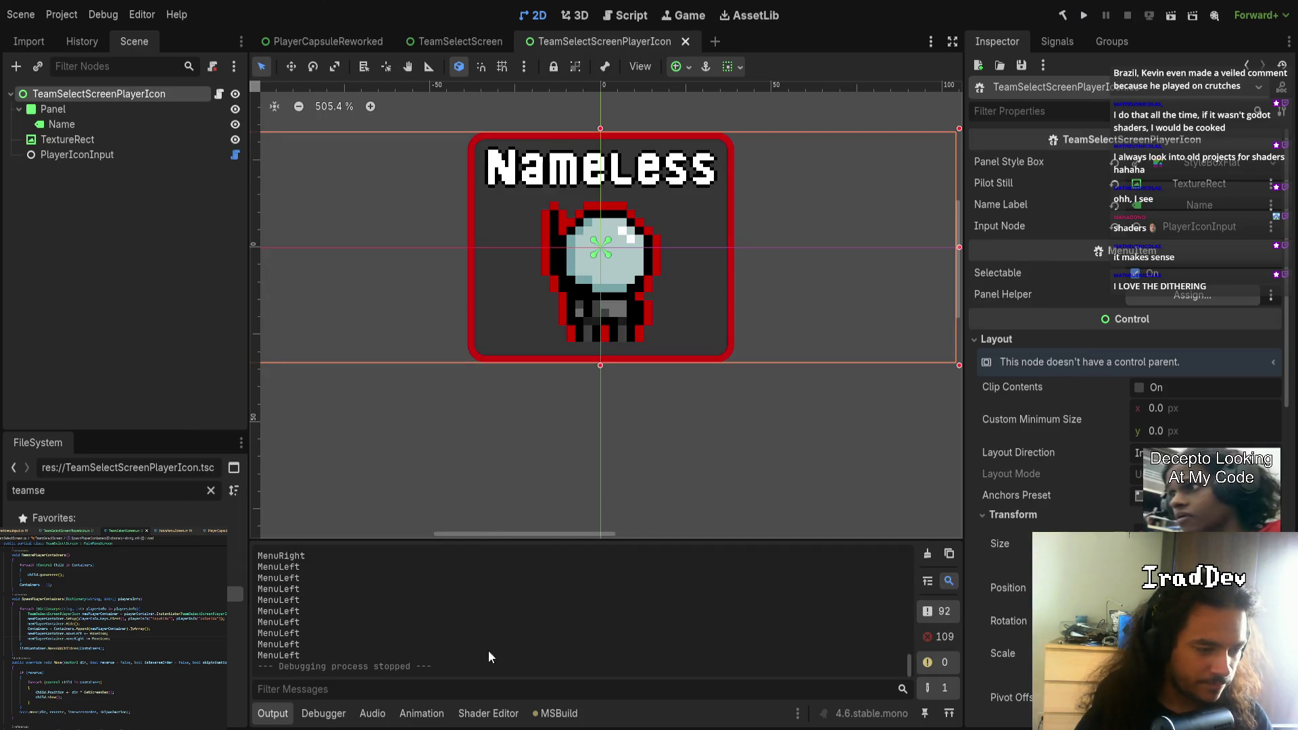
scroll(444, 650, "up", 3)
scroll(443, 648, "down", 3)
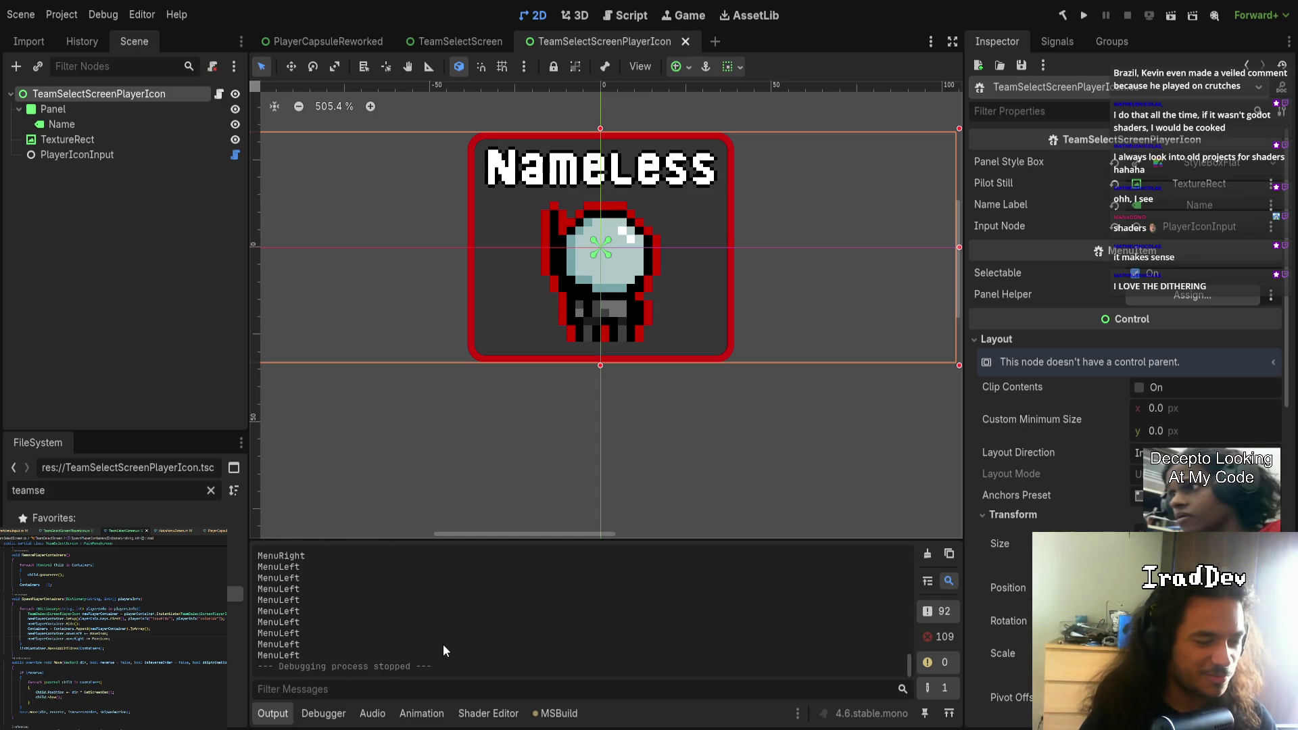